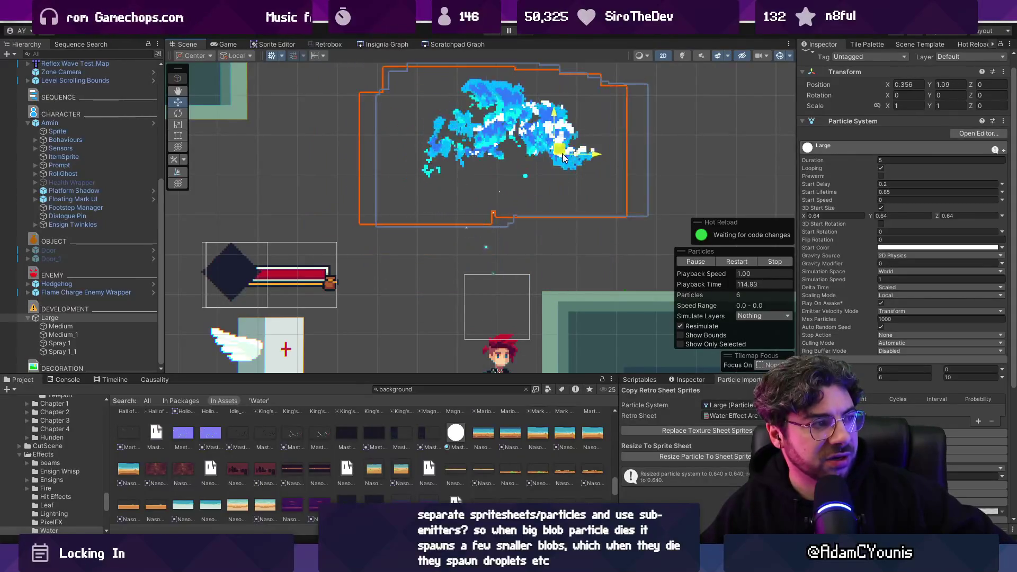
Sweep the Large splash emitter up, right and back left, leaving it near X -0.475, Y 1.2.
{"action": "scroll", "coordinate": [567, 159], "scroll_direction": "down", "scroll_amount": 3}
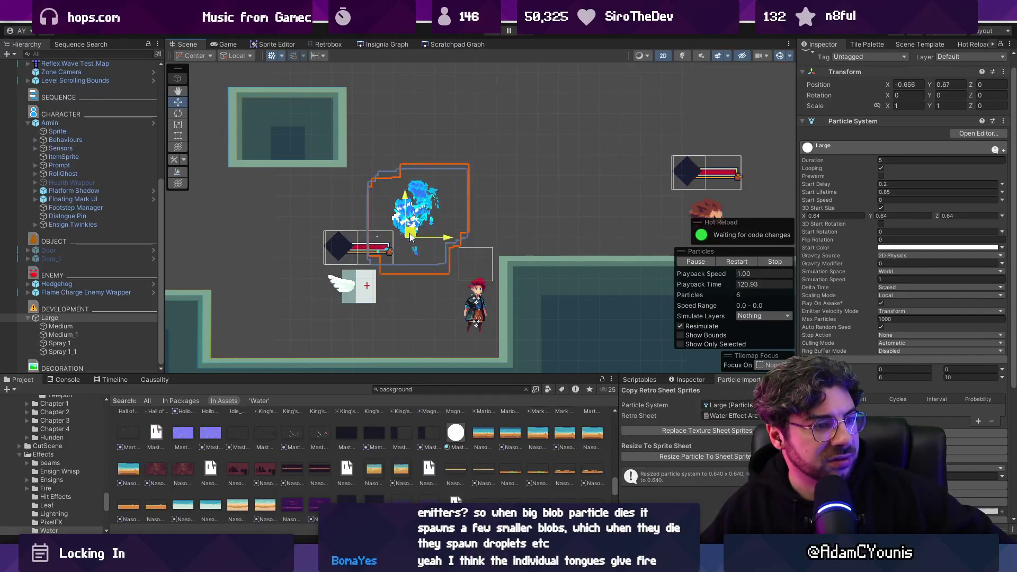
{"action": "mouse_move", "coordinate": [469, 239]}
{"action": "left_mouse_down"}
{"action": "mouse_move", "coordinate": [498, 233]}
{"action": "mouse_move", "coordinate": [521, 202]}
{"action": "mouse_move", "coordinate": [562, 196]}
{"action": "mouse_move", "coordinate": [577, 212]}
{"action": "mouse_move", "coordinate": [487, 226]}
{"action": "mouse_move", "coordinate": [414, 205]}
{"action": "mouse_move", "coordinate": [561, 212]}
{"action": "mouse_move", "coordinate": [556, 196]}
{"action": "mouse_move", "coordinate": [465, 183]}
{"action": "mouse_move", "coordinate": [397, 191]}
{"action": "left_mouse_up"}
{"action": "scroll", "coordinate": [466, 183], "scroll_direction": "up", "scroll_amount": 3}
{"action": "mouse_move", "coordinate": [464, 189]}
{"action": "left_mouse_down"}
{"action": "mouse_move", "coordinate": [455, 185]}
{"action": "mouse_move", "coordinate": [625, 193]}
{"action": "mouse_move", "coordinate": [585, 143]}
{"action": "mouse_move", "coordinate": [483, 170]}
{"action": "mouse_move", "coordinate": [380, 183]}
{"action": "mouse_move", "coordinate": [370, 174]}
{"action": "mouse_move", "coordinate": [618, 176]}
{"action": "mouse_move", "coordinate": [379, 170]}
{"action": "mouse_move", "coordinate": [289, 153]}
{"action": "mouse_move", "coordinate": [313, 180]}
{"action": "mouse_move", "coordinate": [597, 175]}
{"action": "mouse_move", "coordinate": [586, 165]}
{"action": "mouse_move", "coordinate": [284, 153]}
{"action": "mouse_move", "coordinate": [581, 171]}
{"action": "mouse_move", "coordinate": [545, 165]}
{"action": "mouse_move", "coordinate": [511, 167]}
{"action": "mouse_move", "coordinate": [502, 179]}
{"action": "mouse_move", "coordinate": [609, 183]}
{"action": "mouse_move", "coordinate": [573, 194]}
{"action": "left_mouse_up"}
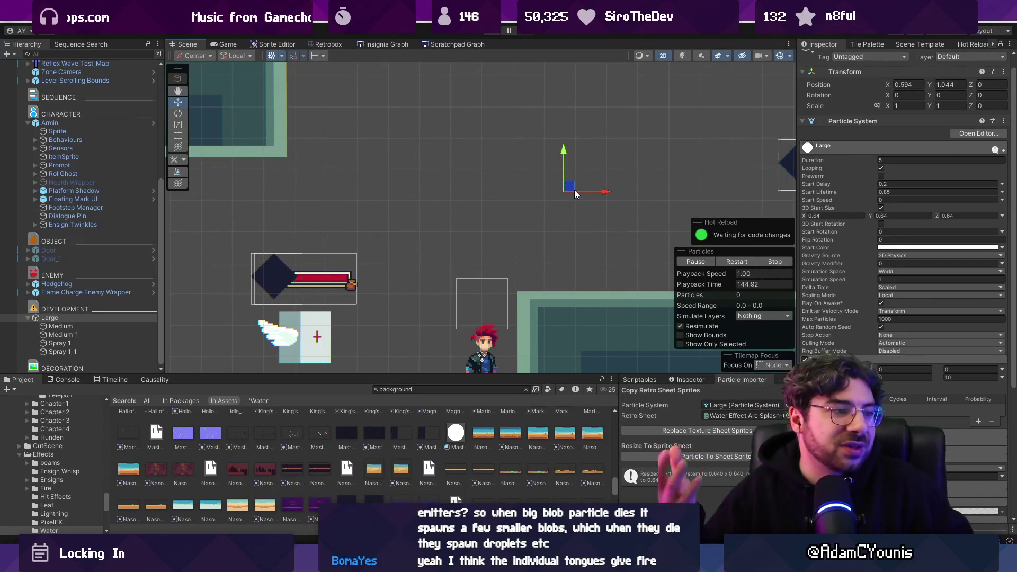
{"action": "mouse_move", "coordinate": [569, 192]}
{"action": "left_mouse_down"}
{"action": "mouse_move", "coordinate": [372, 183]}
{"action": "mouse_move", "coordinate": [617, 175]}
{"action": "mouse_move", "coordinate": [401, 168]}
{"action": "left_mouse_up"}
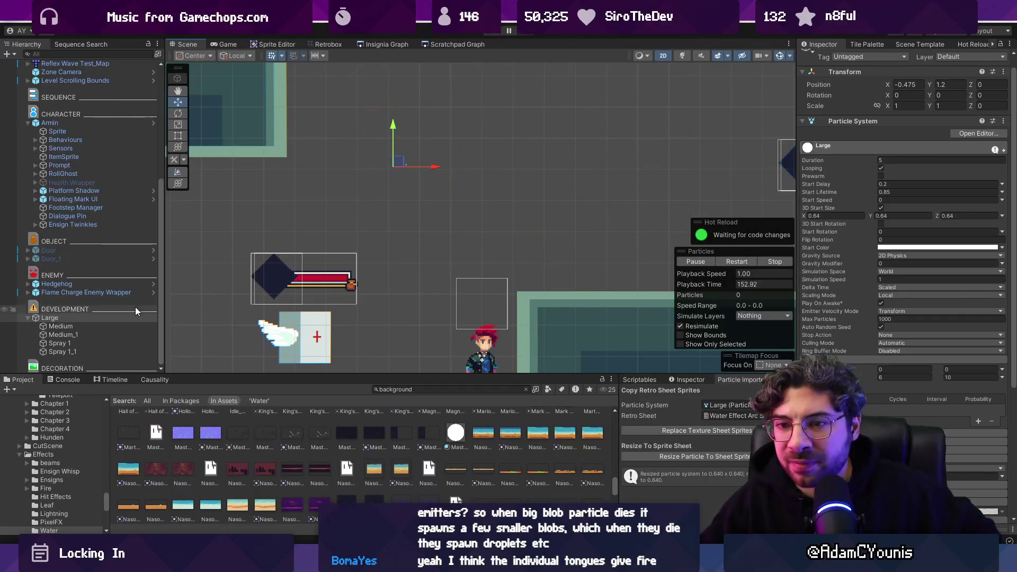
{"action": "left_click", "coordinate": [104, 344]}
Set Spray 1 and Spray 1_1 to an Emission Rate over Distance of 20 and preview their trail.
{"action": "left_click", "coordinate": [100, 352], "text": "shift"}
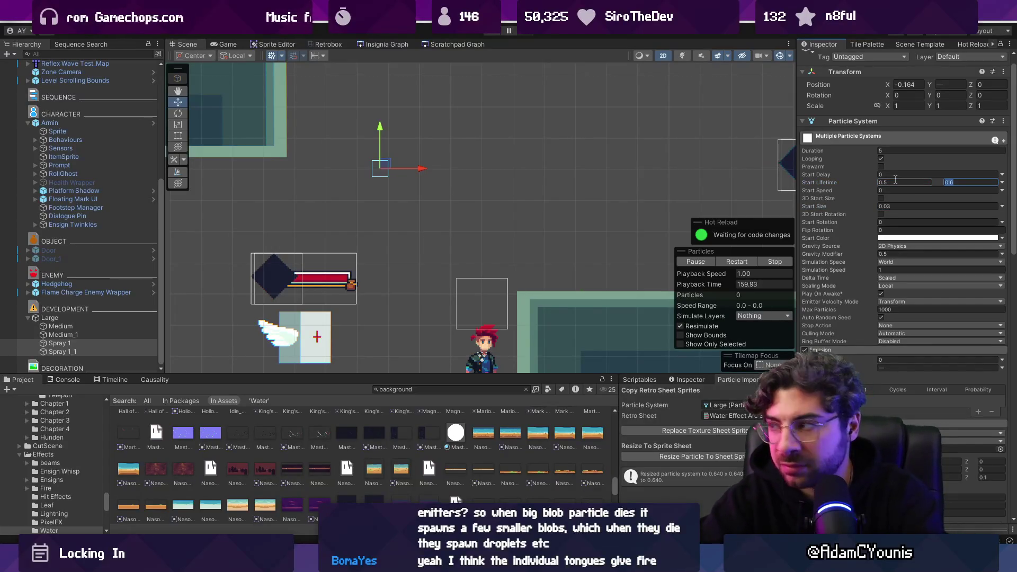
{"action": "scroll", "coordinate": [854, 211], "scroll_direction": "down", "scroll_amount": 5}
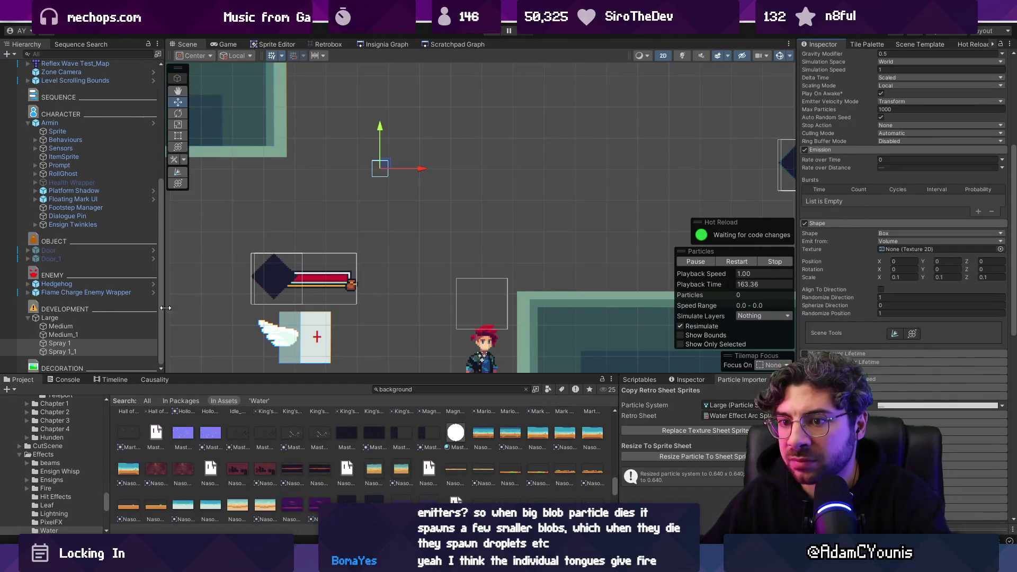
{"action": "left_click", "coordinate": [122, 341]}
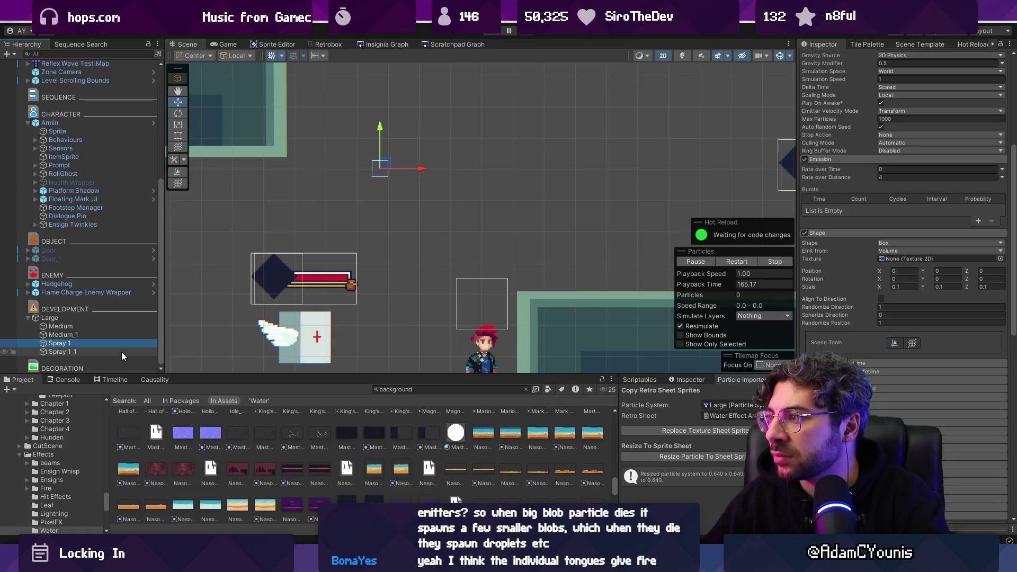
{"action": "left_click", "coordinate": [122, 352], "text": "ctrl"}
{"action": "scroll", "coordinate": [860, 220], "scroll_direction": "down", "scroll_amount": 1}
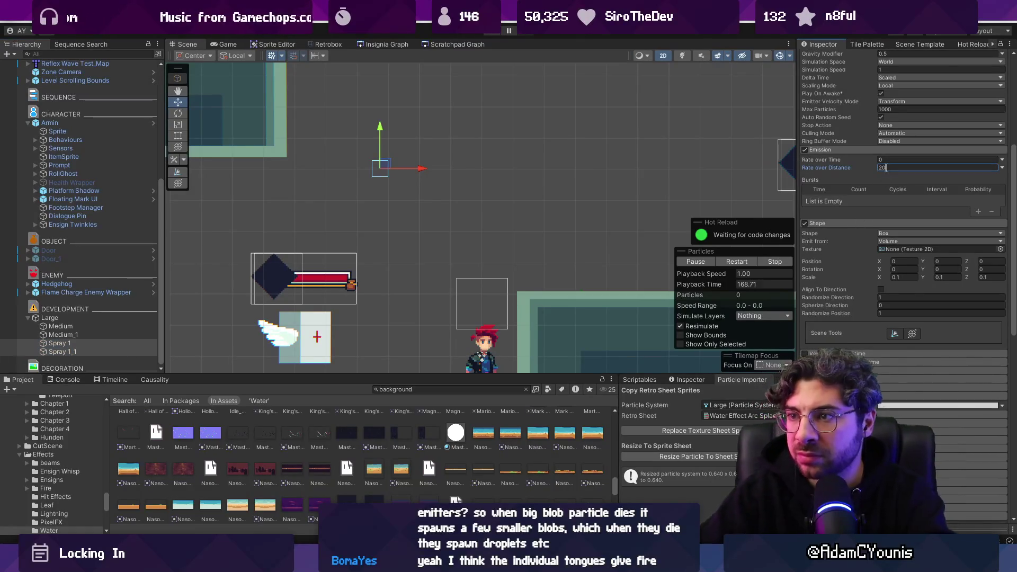
{"action": "mouse_move", "coordinate": [444, 160]}
{"action": "left_mouse_down"}
{"action": "mouse_move", "coordinate": [583, 170]}
{"action": "mouse_move", "coordinate": [466, 164]}
{"action": "left_mouse_up"}
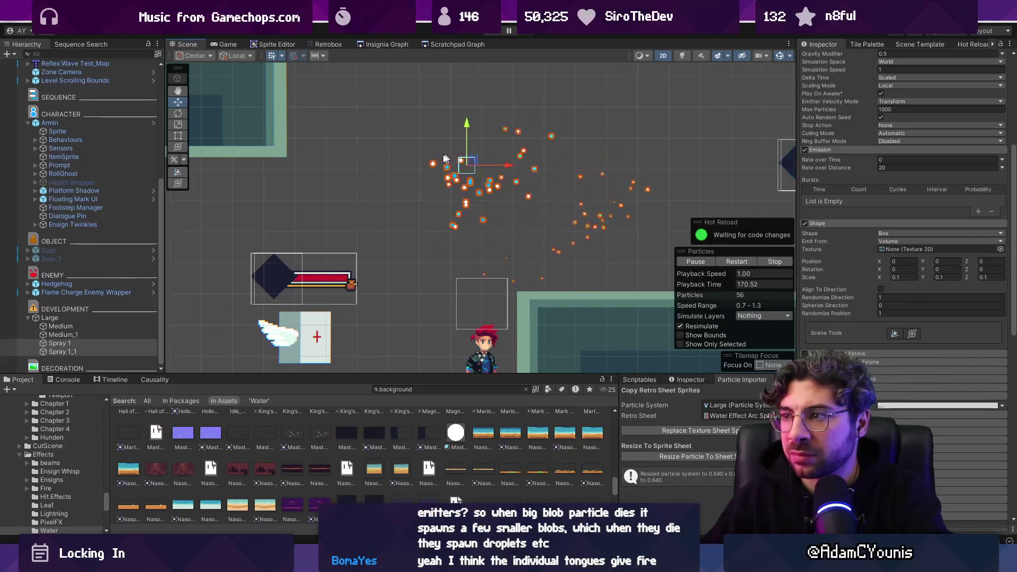
Preview Large's blue trail, then reset both Spray emitters' Transform position to 0.
{"action": "left_click", "coordinate": [90, 319]}
{"action": "mouse_move", "coordinate": [392, 159]}
{"action": "left_mouse_down"}
{"action": "mouse_move", "coordinate": [431, 169]}
{"action": "mouse_move", "coordinate": [546, 159]}
{"action": "mouse_move", "coordinate": [433, 152]}
{"action": "left_mouse_up"}
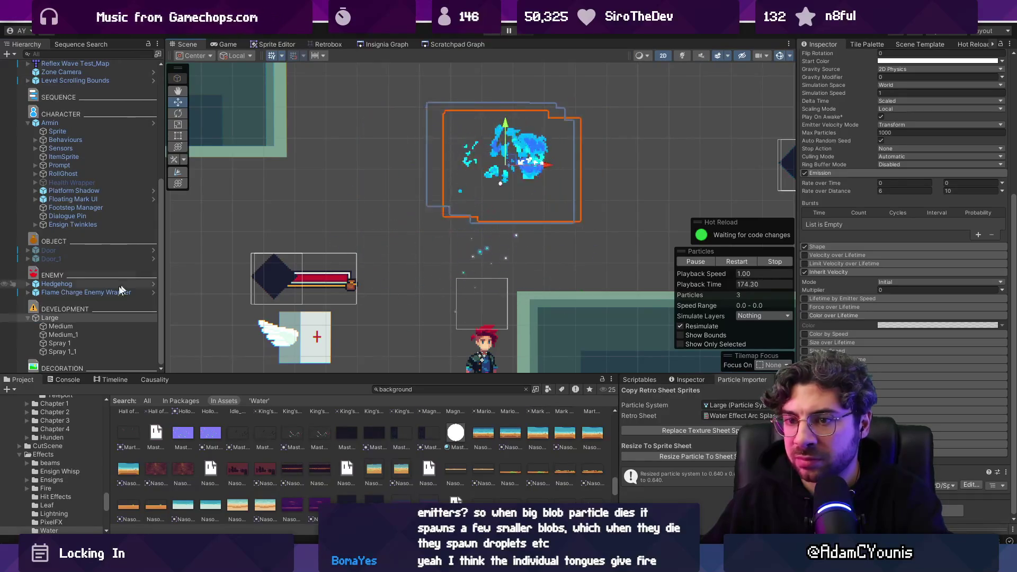
{"action": "left_click", "coordinate": [82, 343]}
{"action": "left_click", "coordinate": [69, 351], "text": "ctrl"}
{"action": "scroll", "coordinate": [920, 134], "scroll_direction": "up", "scroll_amount": 5}
{"action": "left_click", "coordinate": [918, 98]}
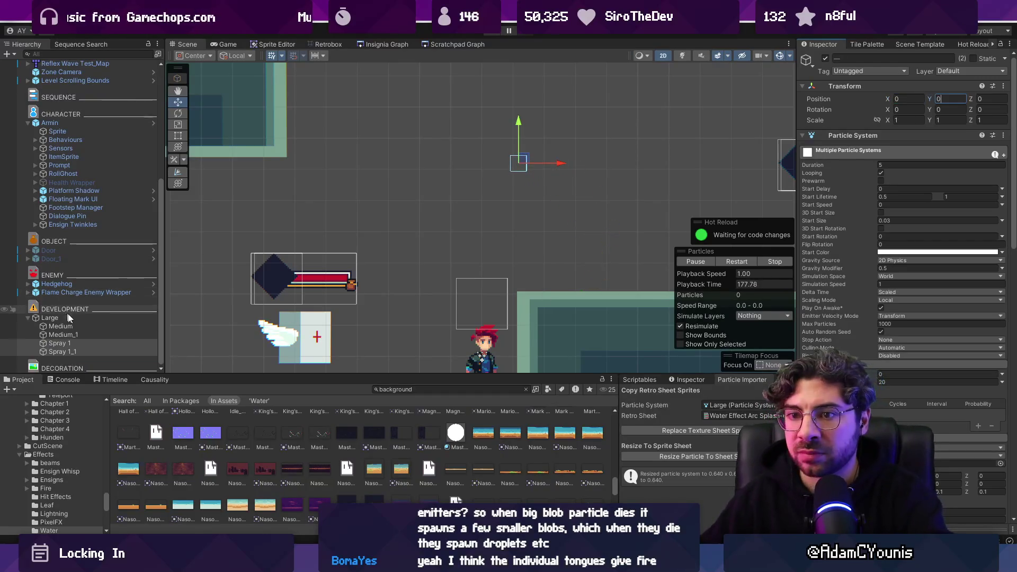
Move the Large emitter left so its particles play.
{"action": "left_click", "coordinate": [498, 173]}
{"action": "mouse_move", "coordinate": [524, 157]}
{"action": "left_mouse_down"}
{"action": "mouse_move", "coordinate": [484, 153]}
{"action": "mouse_move", "coordinate": [545, 157]}
{"action": "mouse_move", "coordinate": [447, 162]}
{"action": "mouse_move", "coordinate": [551, 159]}
{"action": "mouse_move", "coordinate": [429, 160]}
{"action": "mouse_move", "coordinate": [444, 157]}
{"action": "left_mouse_up"}
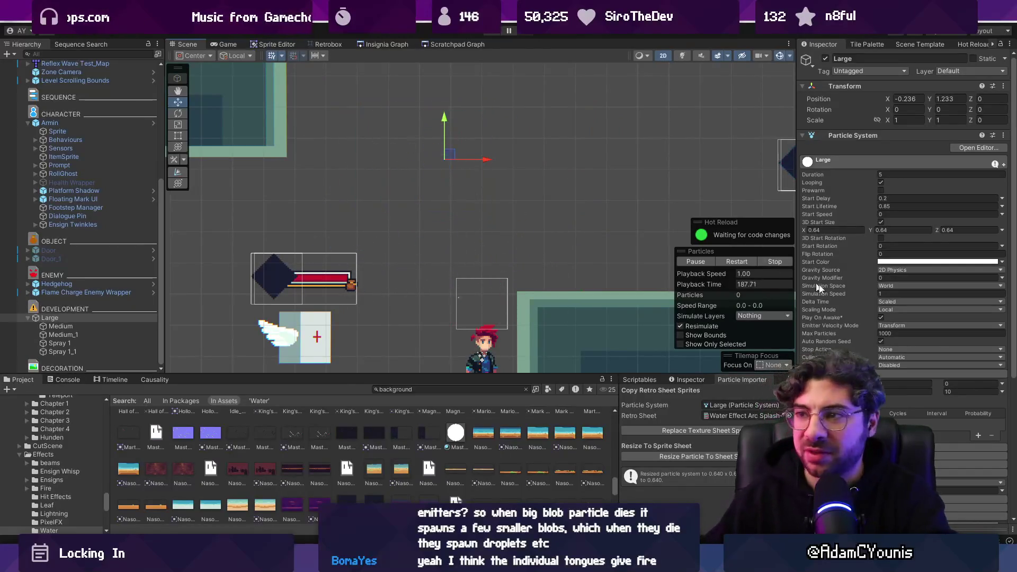
{"action": "scroll", "coordinate": [840, 326], "scroll_direction": "down", "scroll_amount": 8}
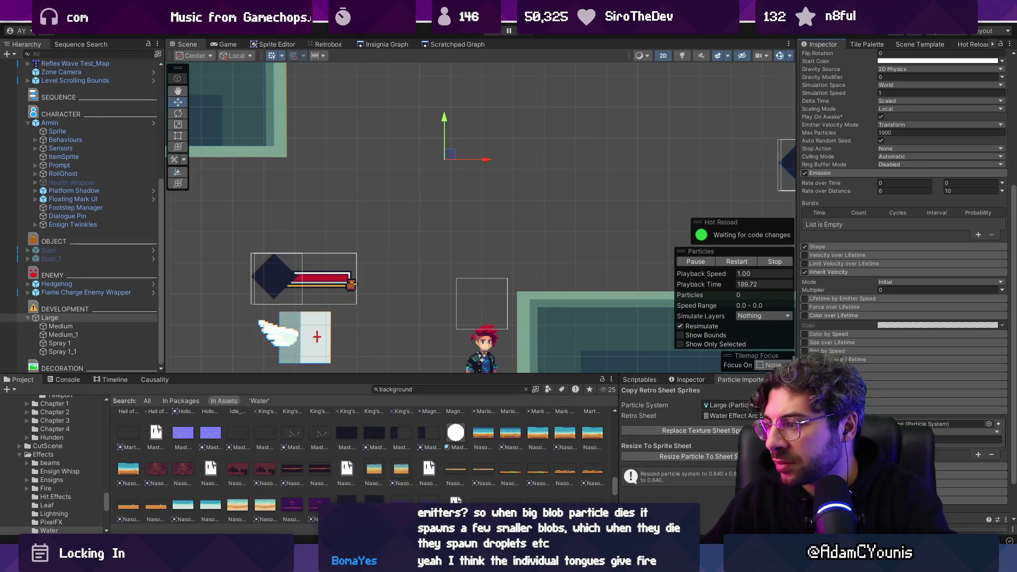
{"action": "left_click", "coordinate": [848, 424]}
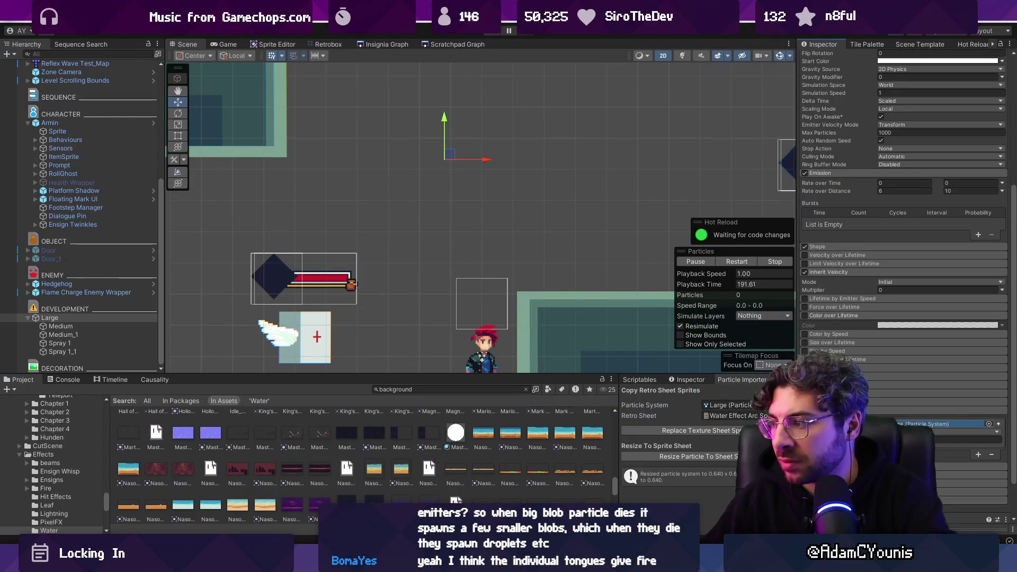
Enable Sub Emitters on Medium_1 with Spray 1_1 as its Birth sub-emitter.
{"action": "left_click", "coordinate": [94, 352]}
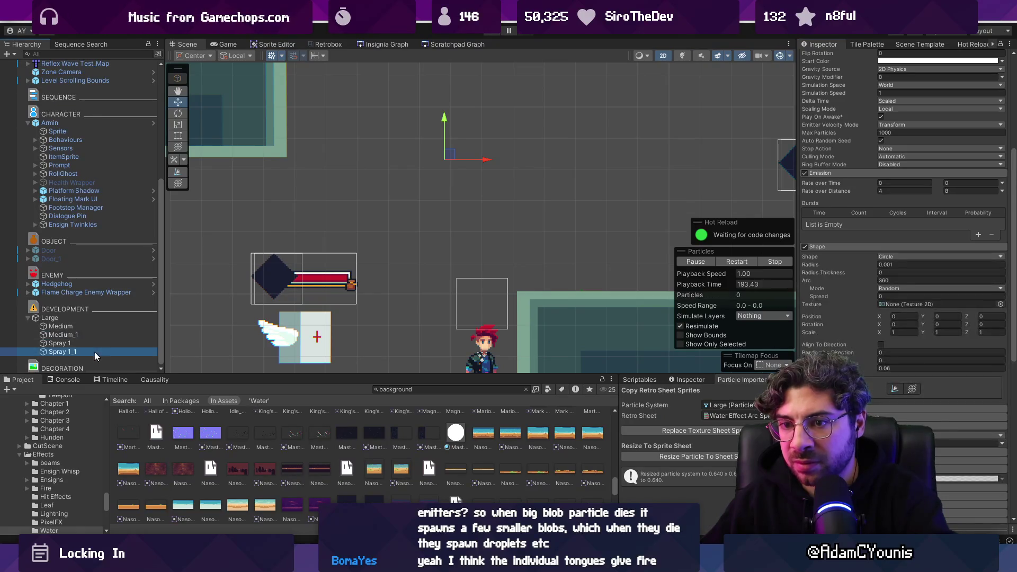
{"action": "left_click", "coordinate": [69, 335]}
{"action": "scroll", "coordinate": [880, 354], "scroll_direction": "down", "scroll_amount": 10}
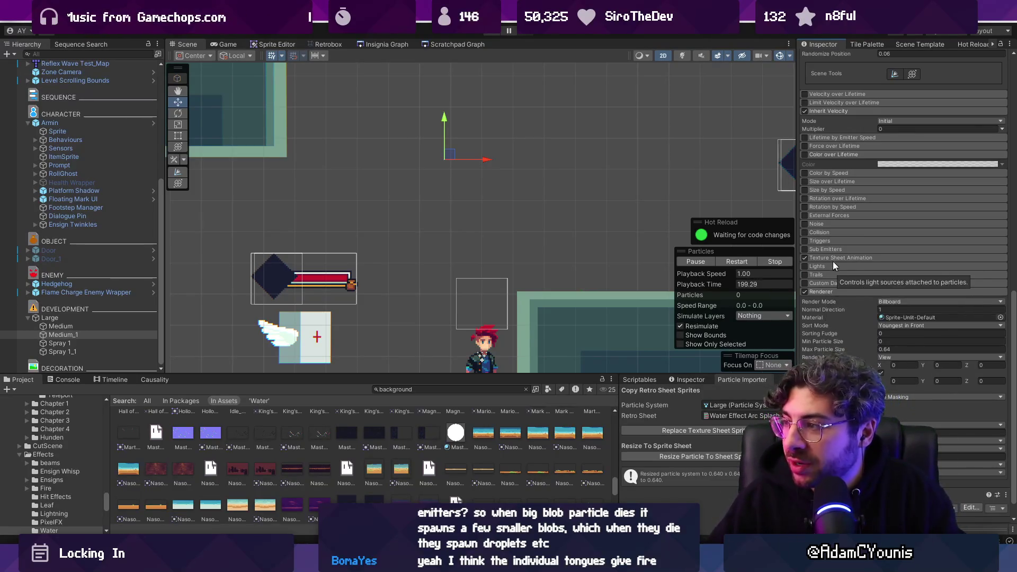
{"action": "left_click", "coordinate": [837, 245]}
{"action": "left_click", "coordinate": [804, 249]}
{"action": "left_click_drag", "start_coordinate": [62, 352], "coordinate": [926, 262]}
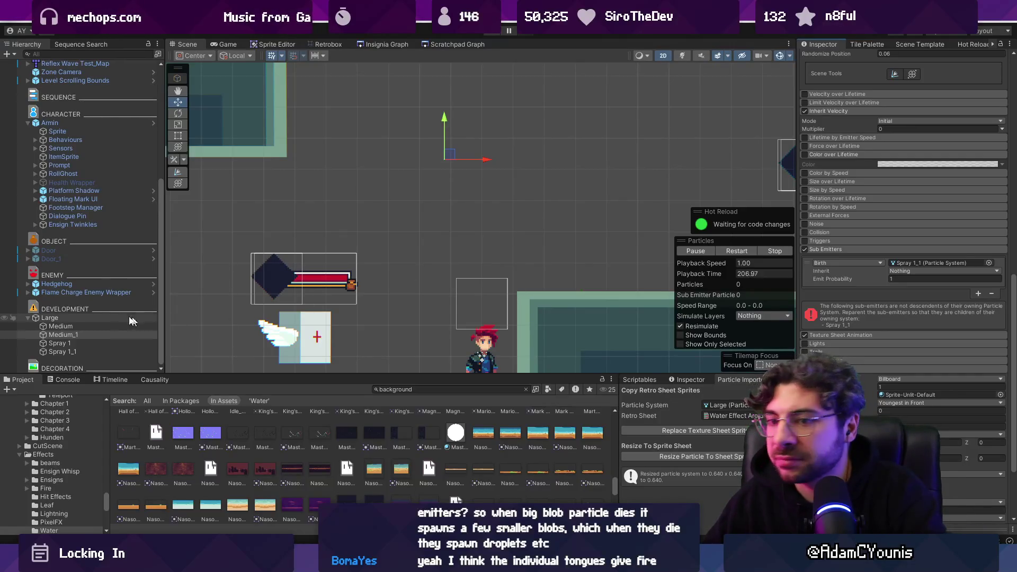
Parent Spray 1 under Medium and Spray 1_1 under Medium_1, then test-move Large.
{"action": "left_click_drag", "start_coordinate": [73, 326], "coordinate": [74, 343]}
{"action": "left_click", "coordinate": [66, 343]}
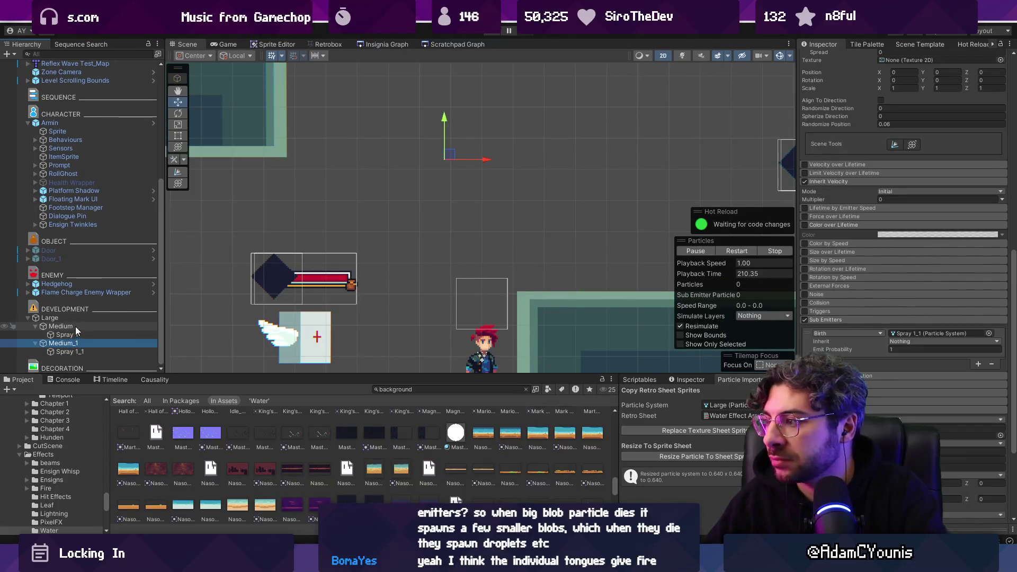
{"action": "left_click", "coordinate": [73, 327]}
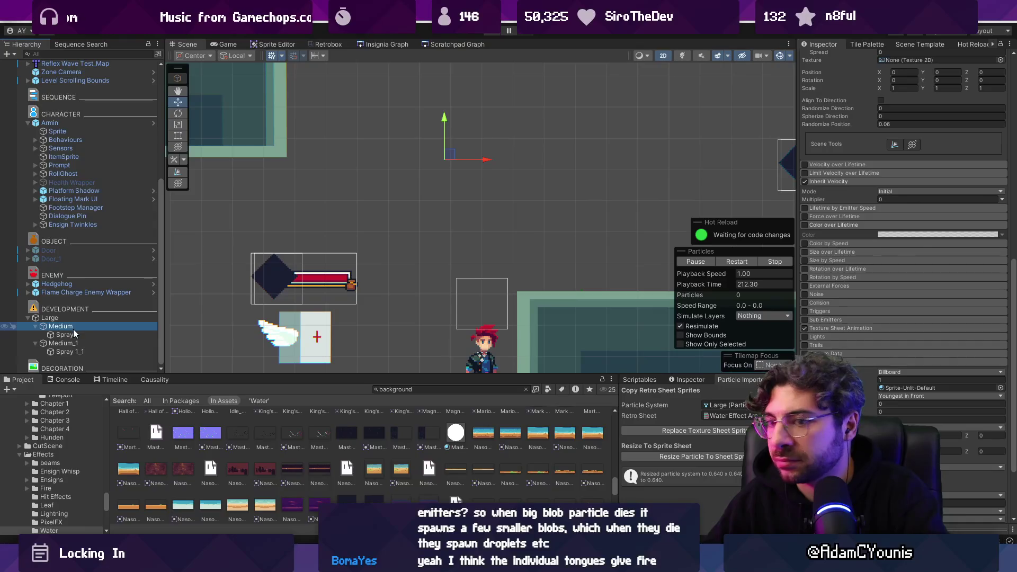
{"action": "left_click", "coordinate": [69, 318]}
{"action": "mouse_move", "coordinate": [450, 167]}
{"action": "left_mouse_down"}
{"action": "mouse_move", "coordinate": [636, 158]}
{"action": "mouse_move", "coordinate": [308, 159]}
{"action": "mouse_move", "coordinate": [699, 161]}
{"action": "mouse_move", "coordinate": [477, 159]}
{"action": "mouse_move", "coordinate": [512, 143]}
{"action": "left_mouse_up"}
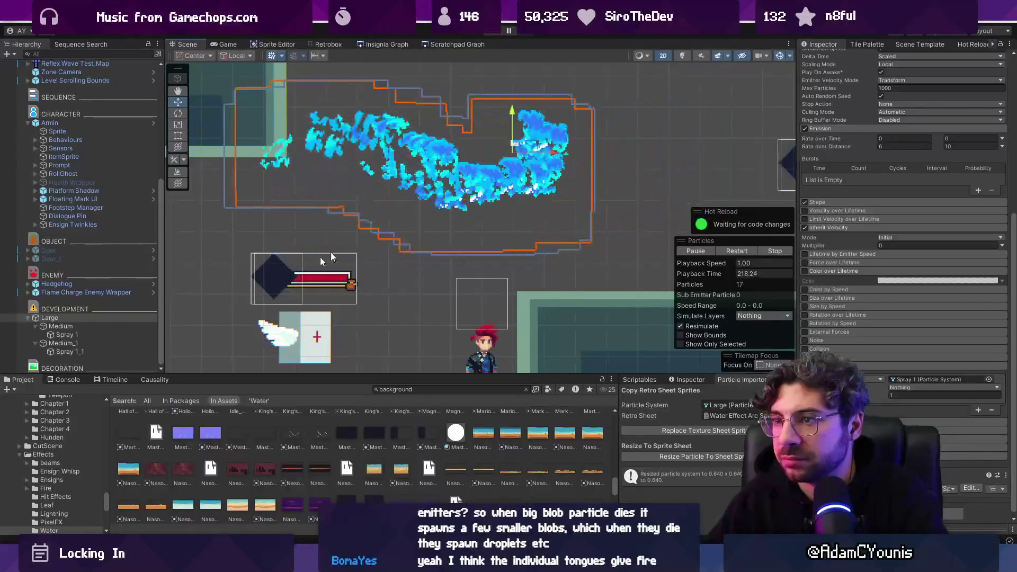
Narrow the selection from Medium and Medium_1 to Medium alone, then pick Spray 1.
{"action": "left_click", "coordinate": [60, 326]}
{"action": "left_click", "coordinate": [63, 344], "text": "ctrl"}
{"action": "scroll", "coordinate": [896, 355], "scroll_direction": "down", "scroll_amount": 5}
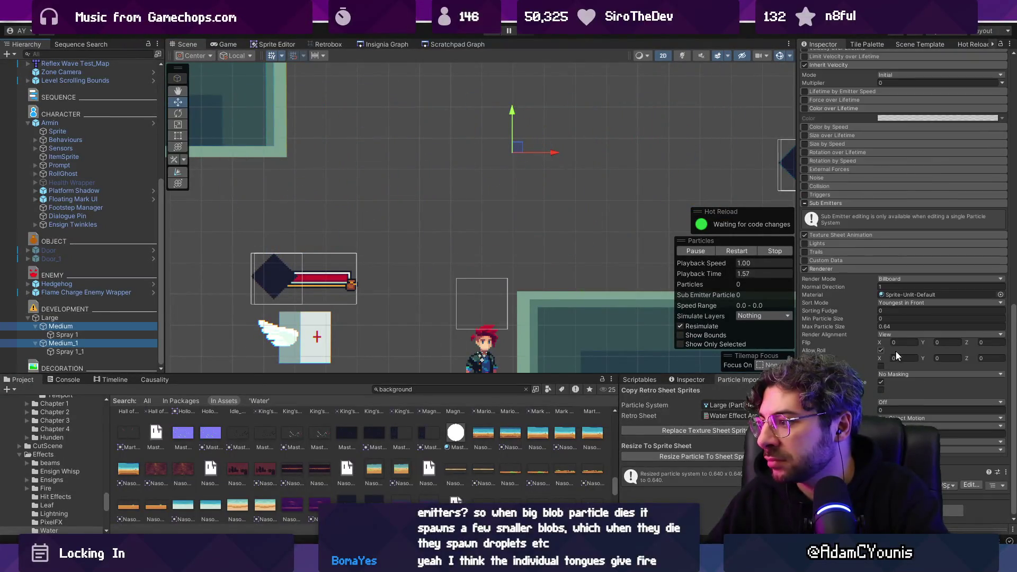
{"action": "left_click", "coordinate": [130, 325]}
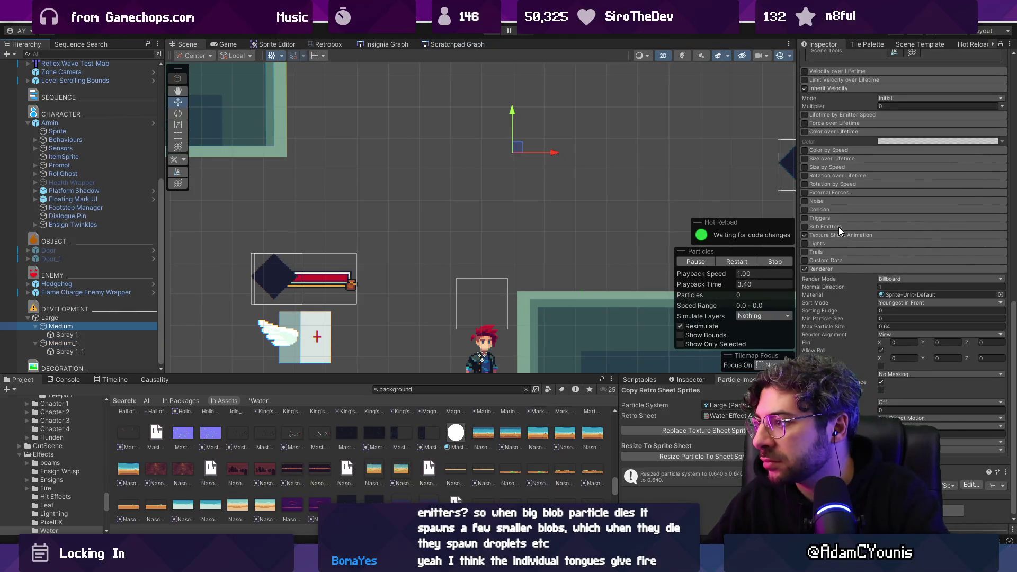
{"action": "left_click", "coordinate": [115, 332]}
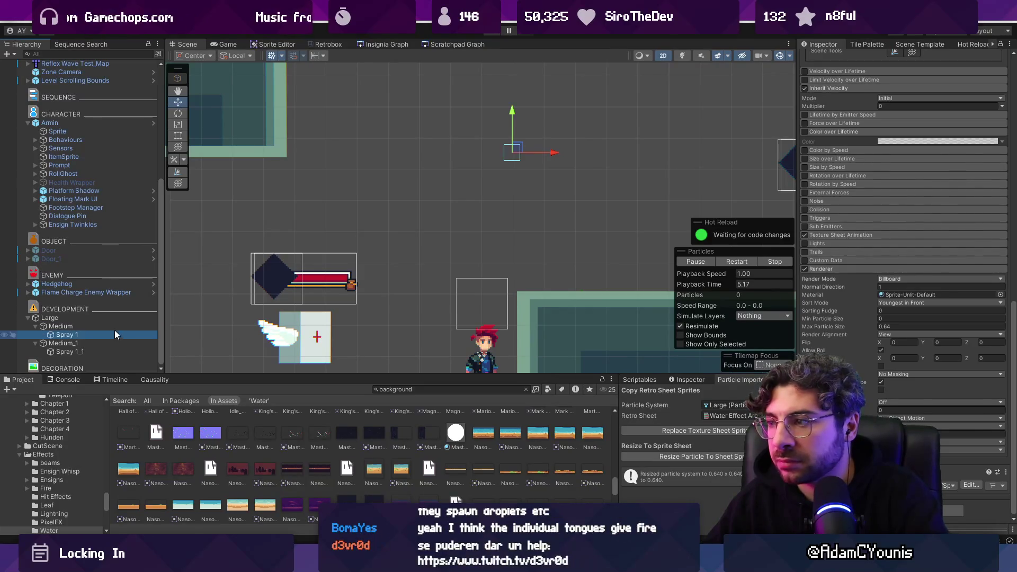
Enable Sub Emitters on Medium with Spray 1 as sub-emitter, inheriting Nothing.
{"action": "left_click", "coordinate": [115, 326]}
{"action": "left_click", "coordinate": [837, 229]}
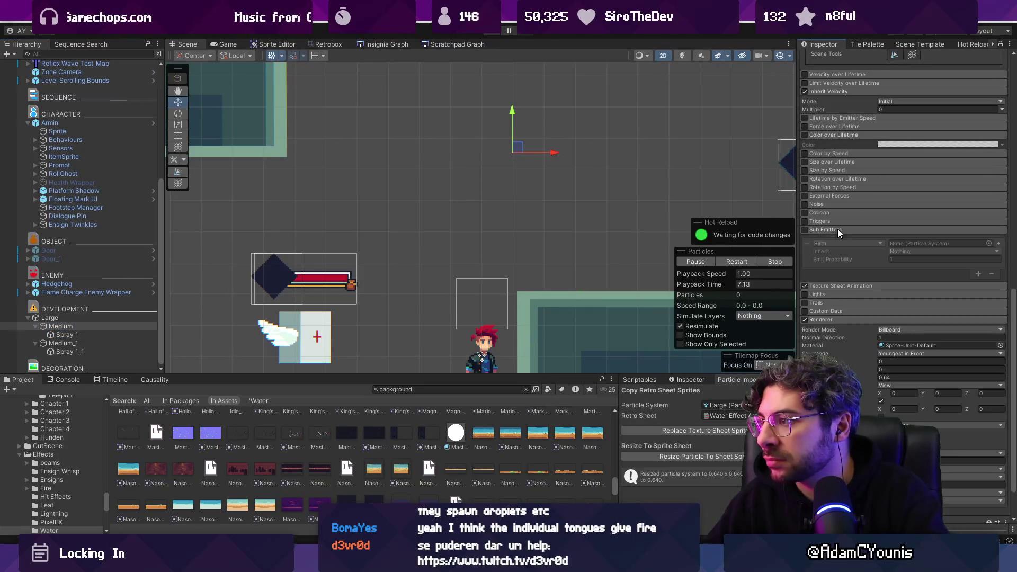
{"action": "left_click", "coordinate": [803, 229]}
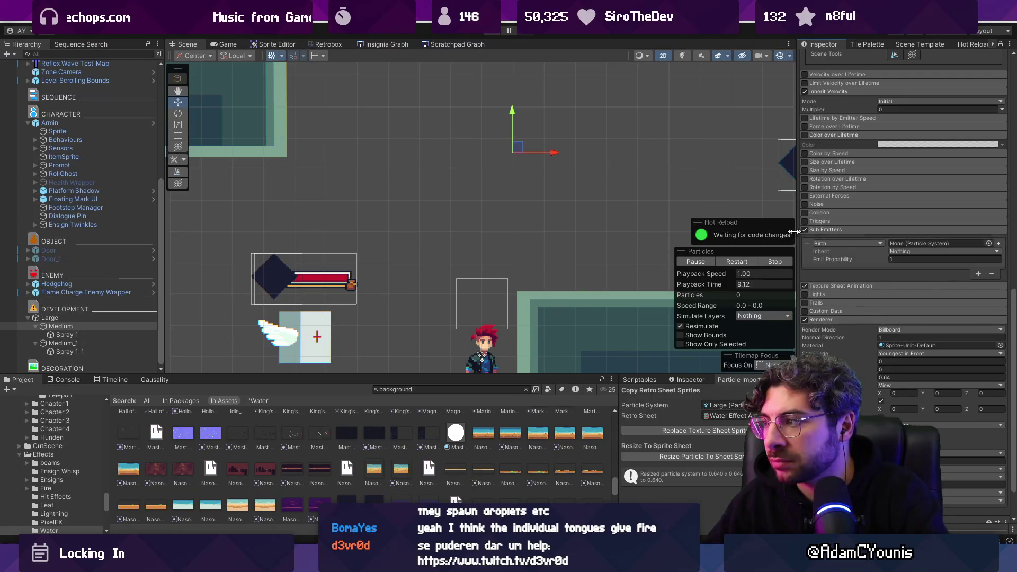
{"action": "left_click_drag", "start_coordinate": [107, 333], "coordinate": [937, 243]}
{"action": "left_click", "coordinate": [900, 251]}
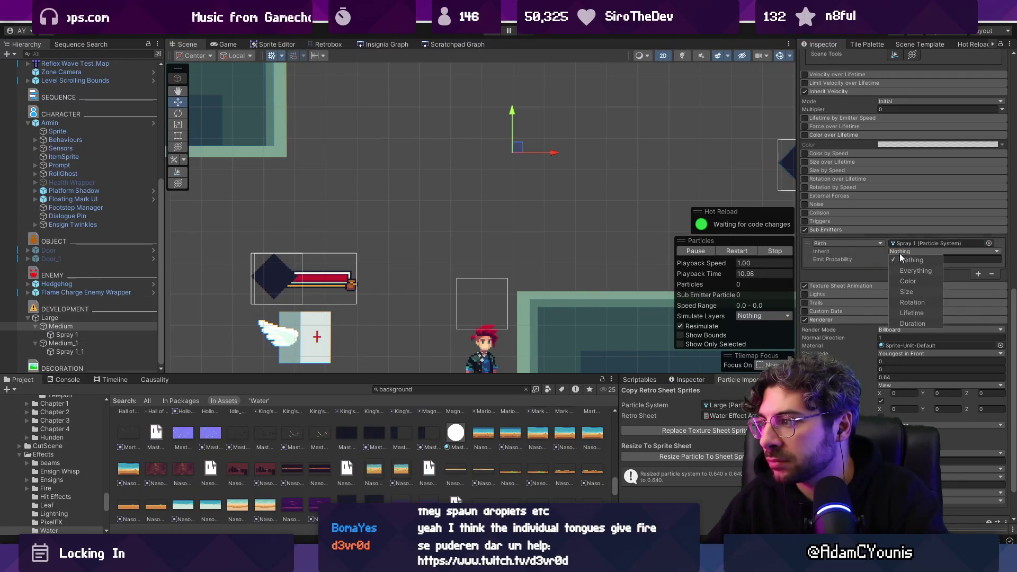
{"action": "left_click", "coordinate": [843, 256]}
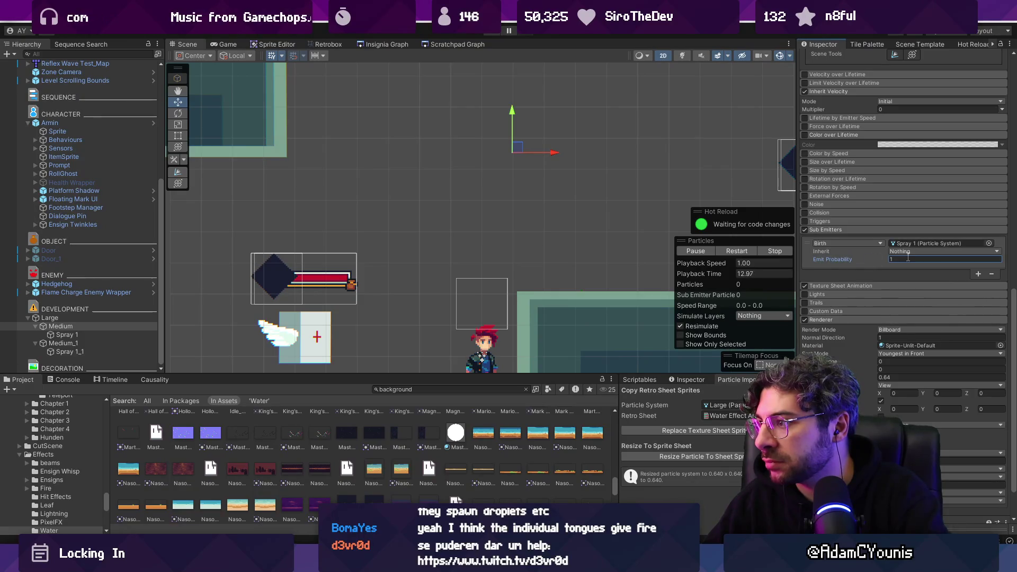
{"action": "left_click", "coordinate": [841, 244]}
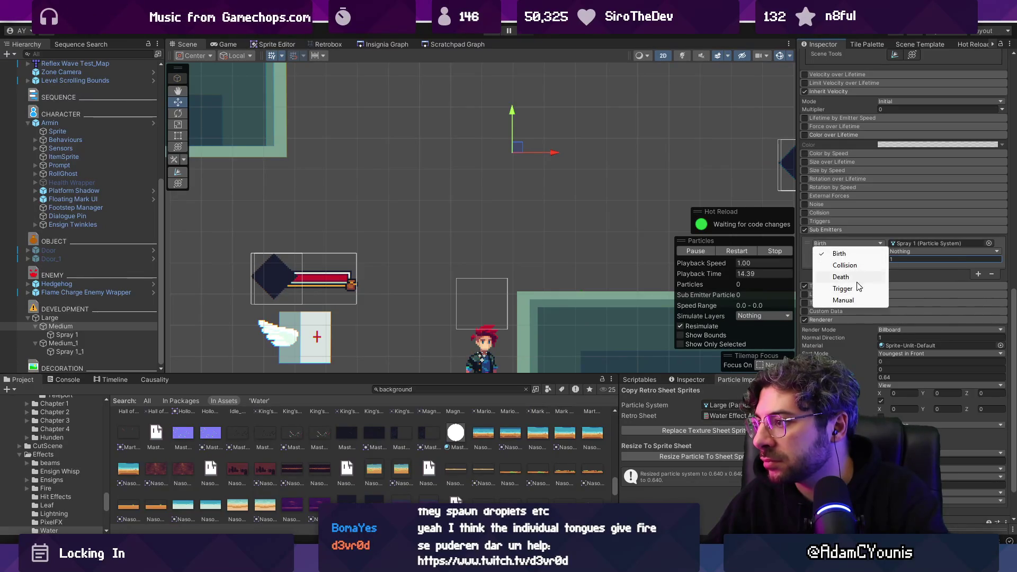
Switch Medium_1's Spray 1_1 sub-emitter trigger to Death and run the game.
{"action": "left_click", "coordinate": [85, 343]}
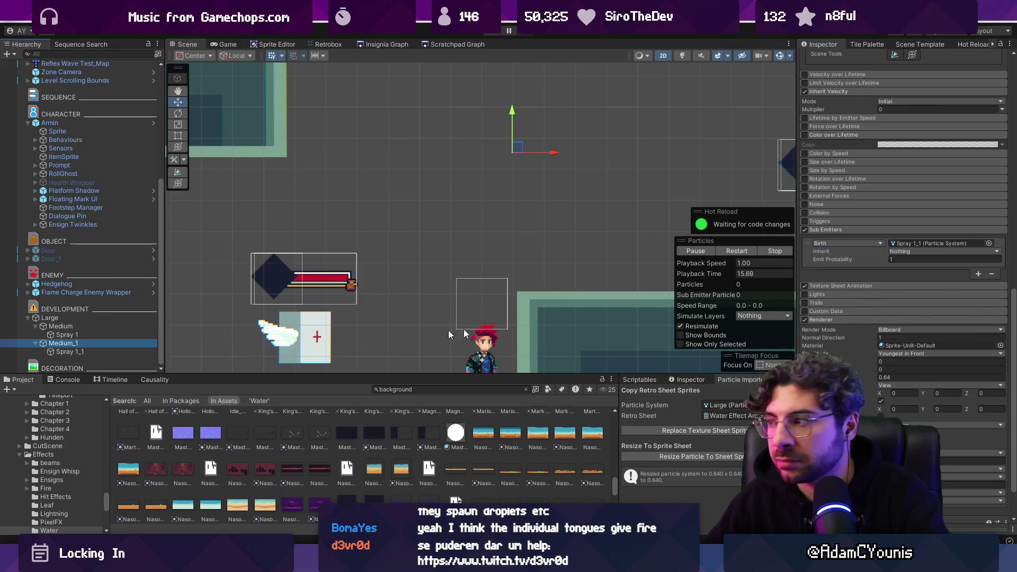
{"action": "left_click", "coordinate": [858, 242]}
{"action": "left_click", "coordinate": [853, 277]}
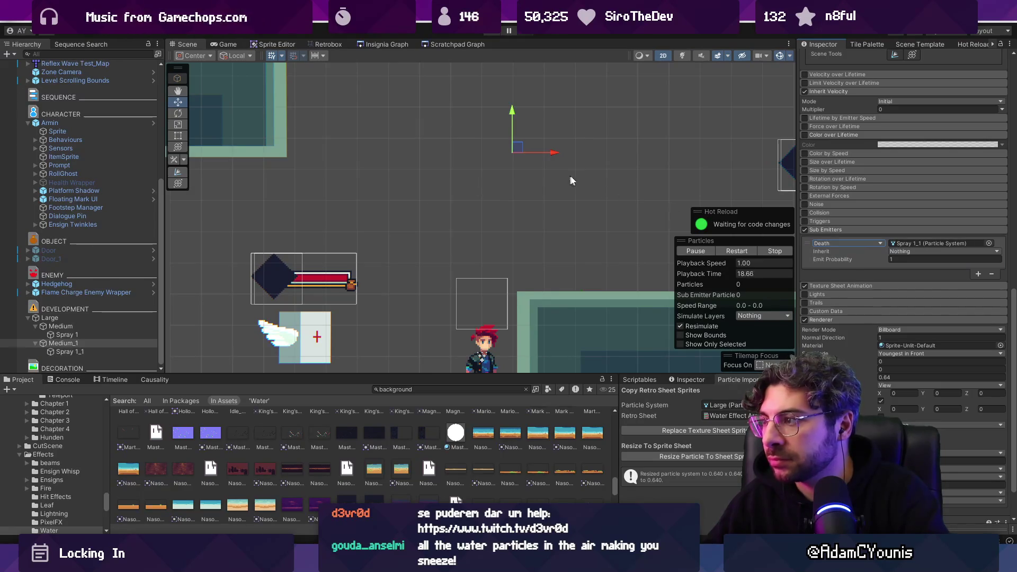
{"action": "left_click", "coordinate": [491, 32]}
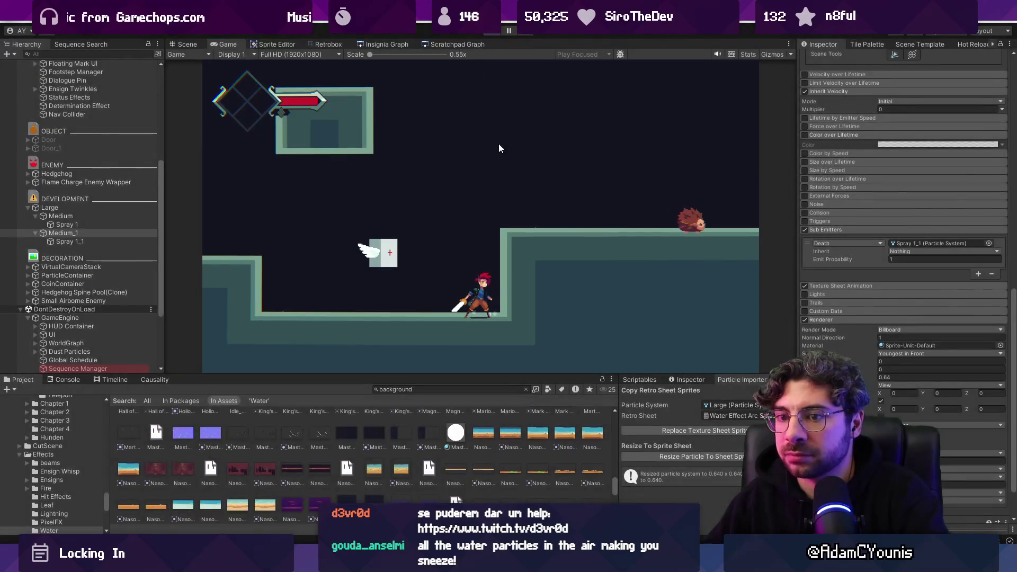
Stop the game, sweep Large across the scene to preview the spray, and return to the Scene view.
{"action": "key", "text": "ctrl+p"}
{"action": "left_click", "coordinate": [93, 317]}
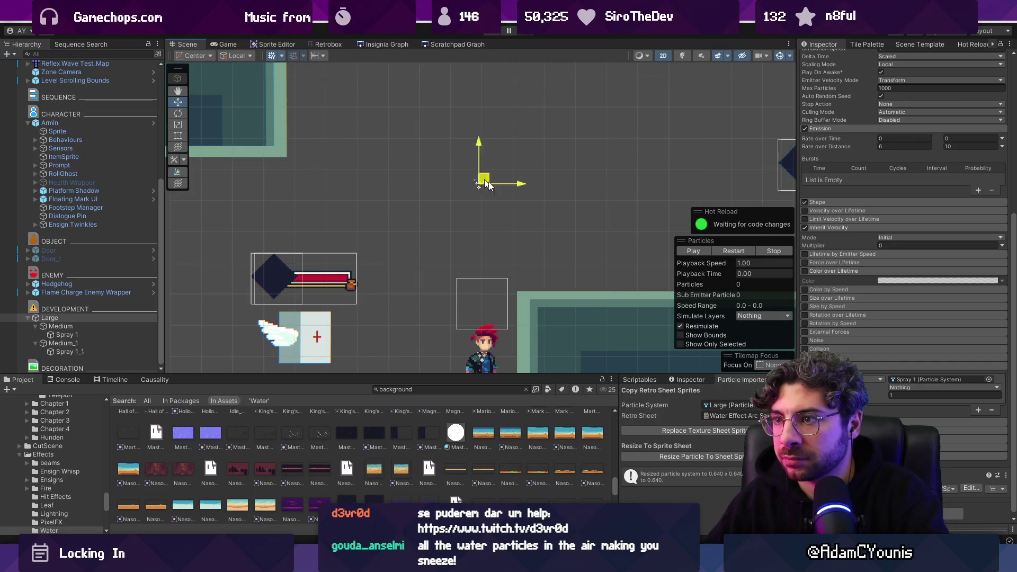
{"action": "mouse_move", "coordinate": [461, 151]}
{"action": "left_mouse_down"}
{"action": "mouse_move", "coordinate": [479, 159]}
{"action": "mouse_move", "coordinate": [623, 122]}
{"action": "mouse_move", "coordinate": [305, 200]}
{"action": "mouse_move", "coordinate": [606, 165]}
{"action": "mouse_move", "coordinate": [537, 216]}
{"action": "mouse_move", "coordinate": [424, 228]}
{"action": "mouse_move", "coordinate": [500, 170]}
{"action": "left_mouse_up"}
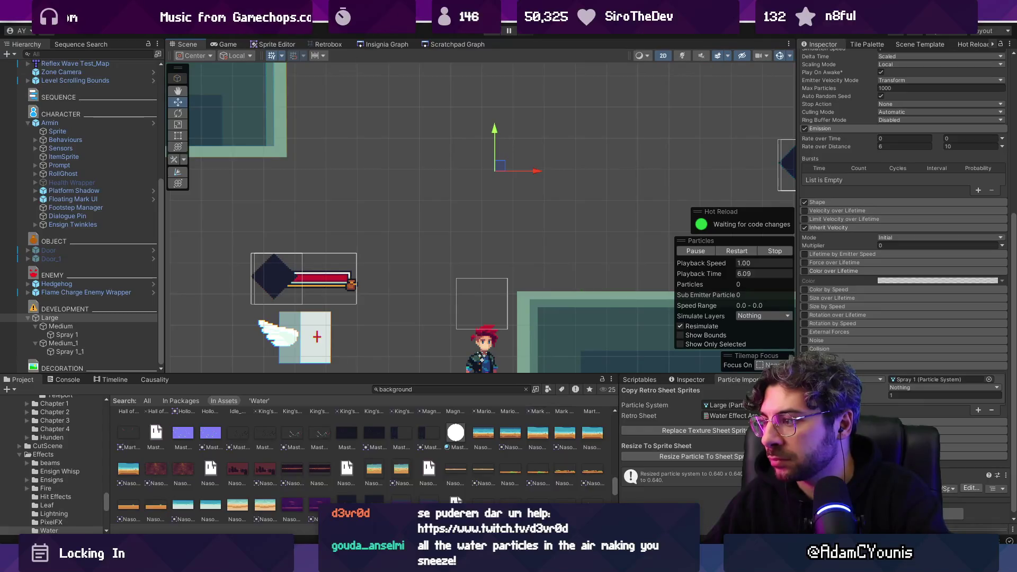
{"action": "mouse_move", "coordinate": [498, 171]}
{"action": "left_mouse_down"}
{"action": "mouse_move", "coordinate": [535, 175]}
{"action": "mouse_move", "coordinate": [609, 149]}
{"action": "mouse_move", "coordinate": [571, 159]}
{"action": "mouse_move", "coordinate": [286, 127]}
{"action": "mouse_move", "coordinate": [420, 148]}
{"action": "mouse_move", "coordinate": [417, 163]}
{"action": "left_mouse_up"}
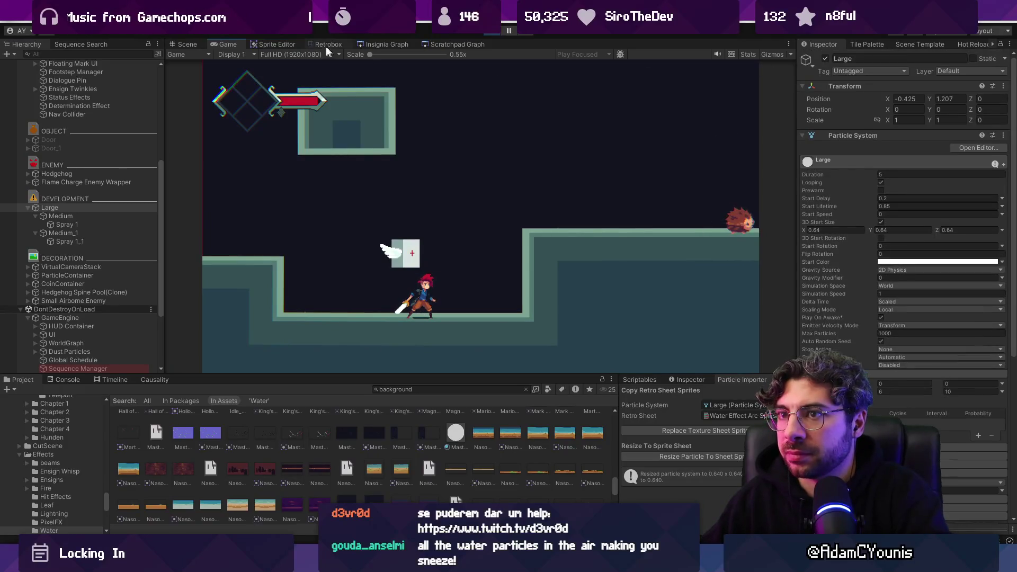
{"action": "key", "text": "ctrl+1"}
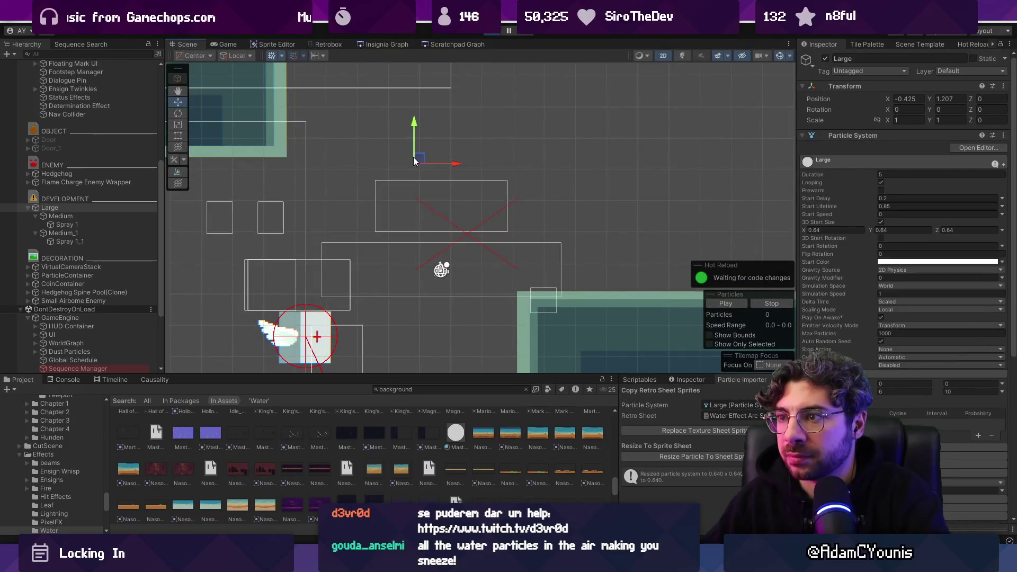
Move Large down and right, then select Medium_1 and Medium to inspect their Shape modules.
{"action": "mouse_move", "coordinate": [418, 159]}
{"action": "left_mouse_down"}
{"action": "mouse_move", "coordinate": [476, 209]}
{"action": "mouse_move", "coordinate": [609, 132]}
{"action": "mouse_move", "coordinate": [541, 223]}
{"action": "mouse_move", "coordinate": [456, 201]}
{"action": "mouse_move", "coordinate": [425, 207]}
{"action": "left_mouse_up"}
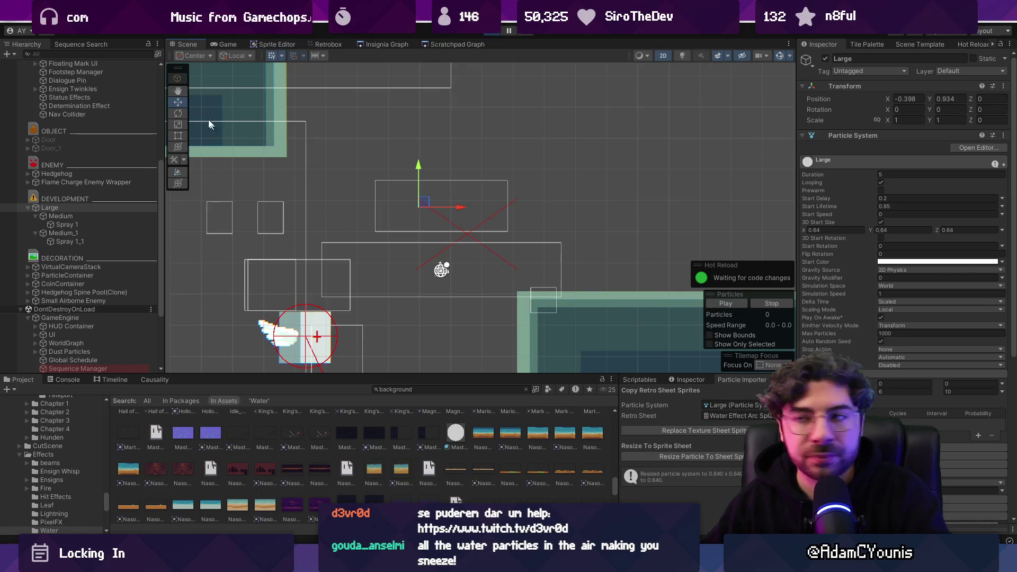
{"action": "scroll", "coordinate": [877, 362], "scroll_direction": "down", "scroll_amount": 8}
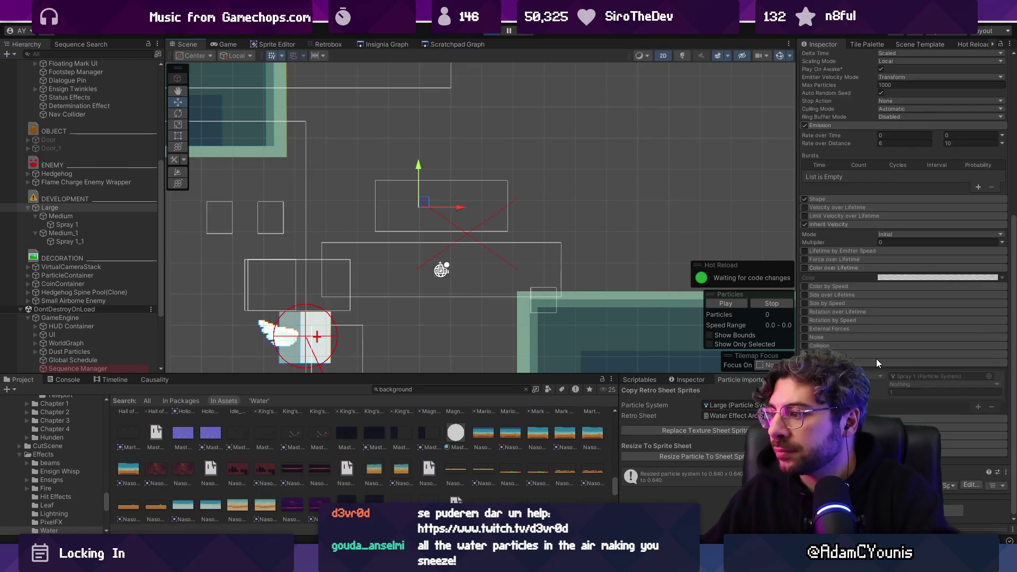
{"action": "left_click", "coordinate": [117, 233]}
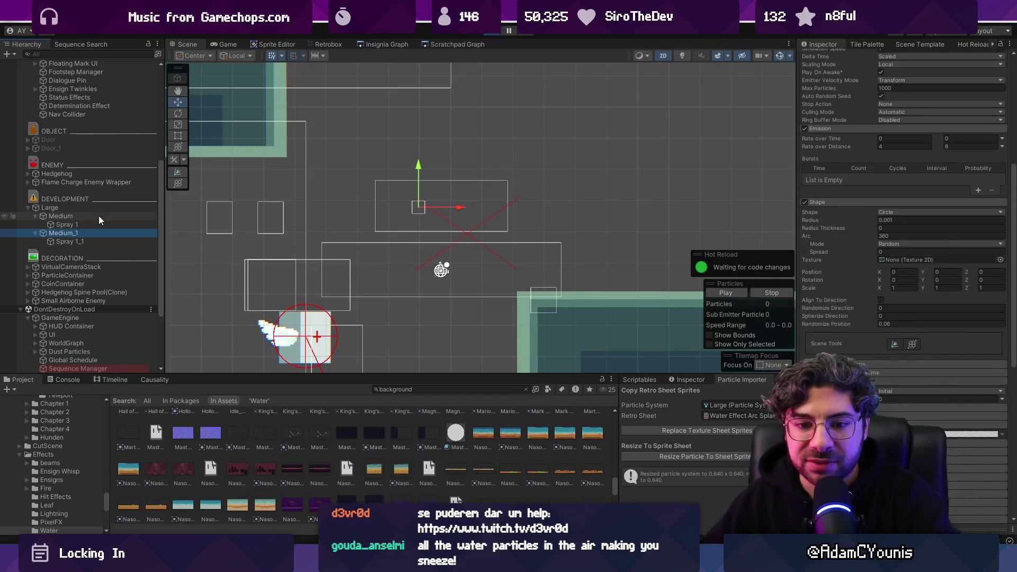
{"action": "left_click", "coordinate": [98, 216], "text": "ctrl"}
{"action": "scroll", "coordinate": [871, 241], "scroll_direction": "down", "scroll_amount": 8}
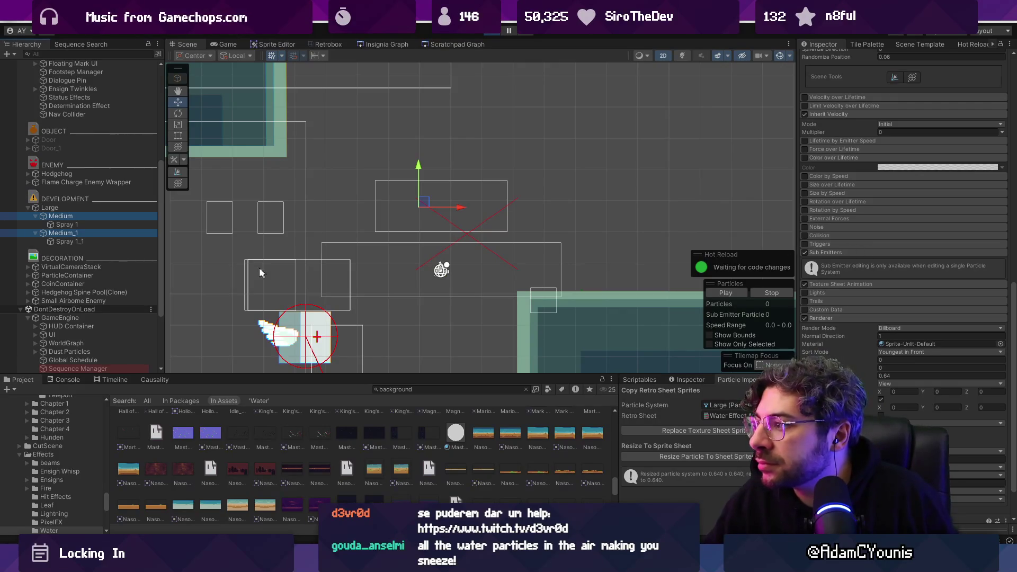
Set Medium's Spray 1 sub-emitter to trigger on Death.
{"action": "left_click", "coordinate": [68, 217]}
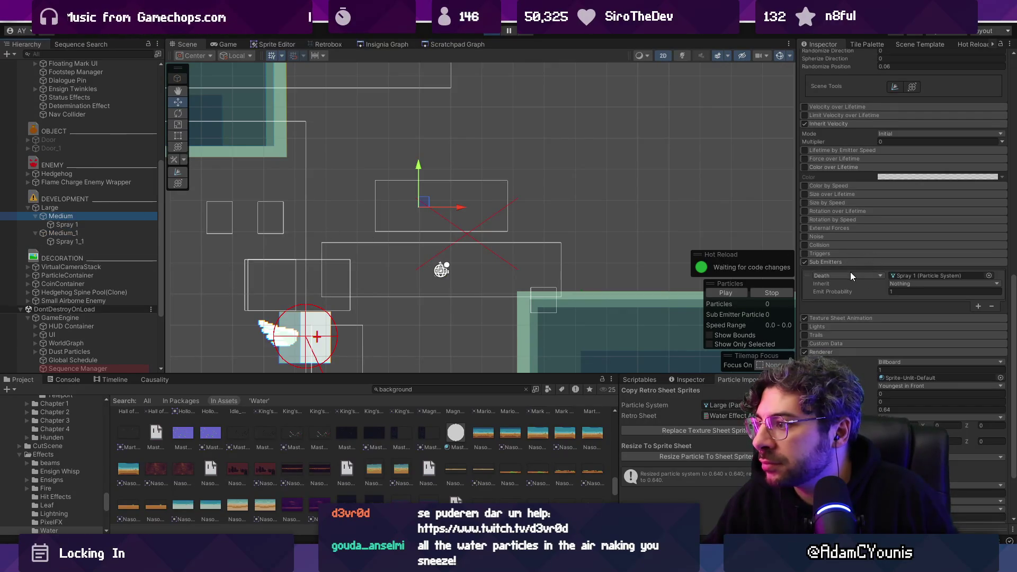
{"action": "left_click", "coordinate": [847, 274]}
{"action": "left_click", "coordinate": [904, 275]}
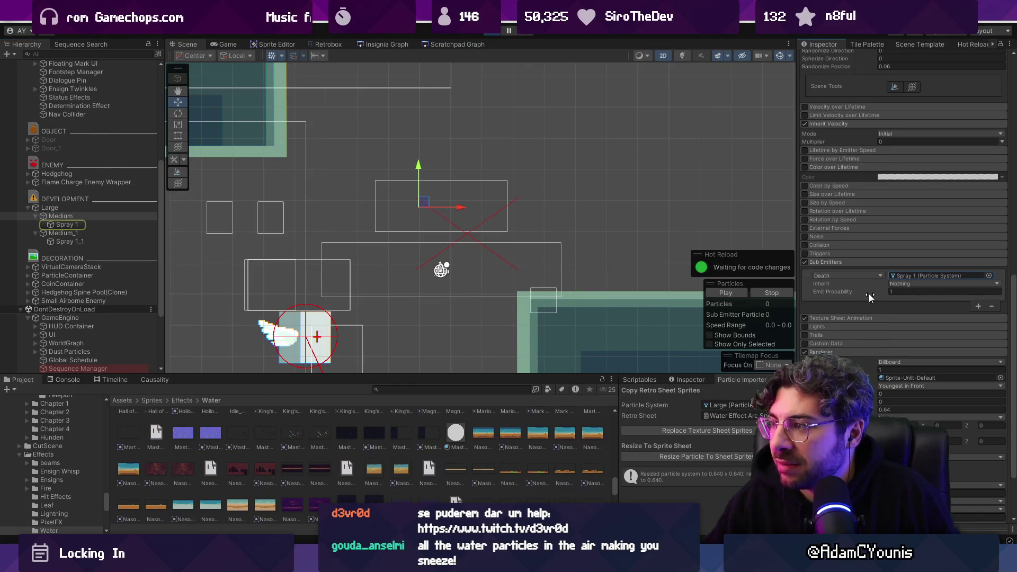
{"action": "left_click", "coordinate": [812, 285]}
{"action": "left_click", "coordinate": [69, 241]}
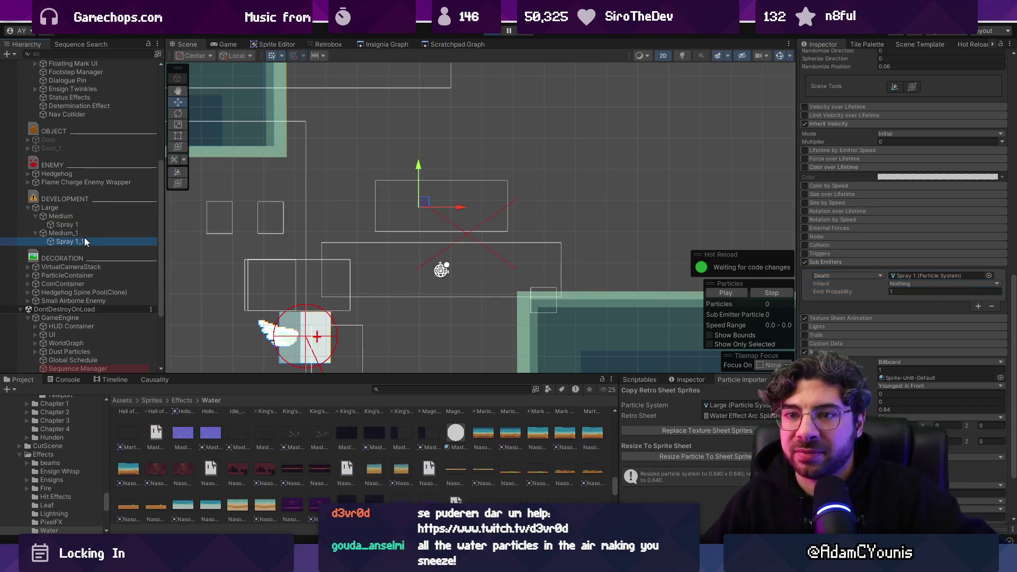
Add Spray 1_1 to the selection, then move Large left and down to preview its particles.
{"action": "left_click", "coordinate": [66, 224], "text": "ctrl"}
{"action": "scroll", "coordinate": [867, 237], "scroll_direction": "up", "scroll_amount": 3}
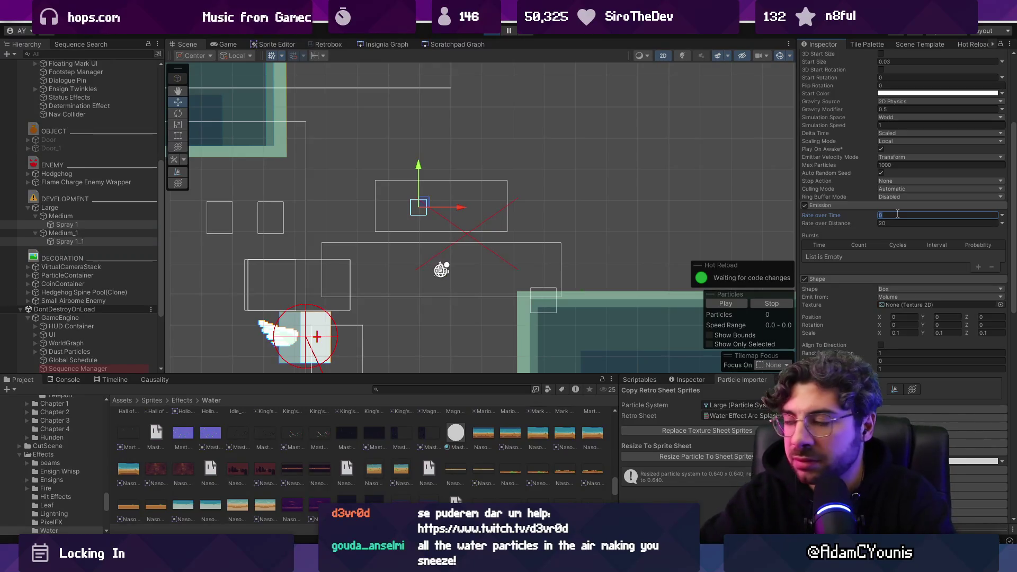
{"action": "left_click", "coordinate": [53, 208]}
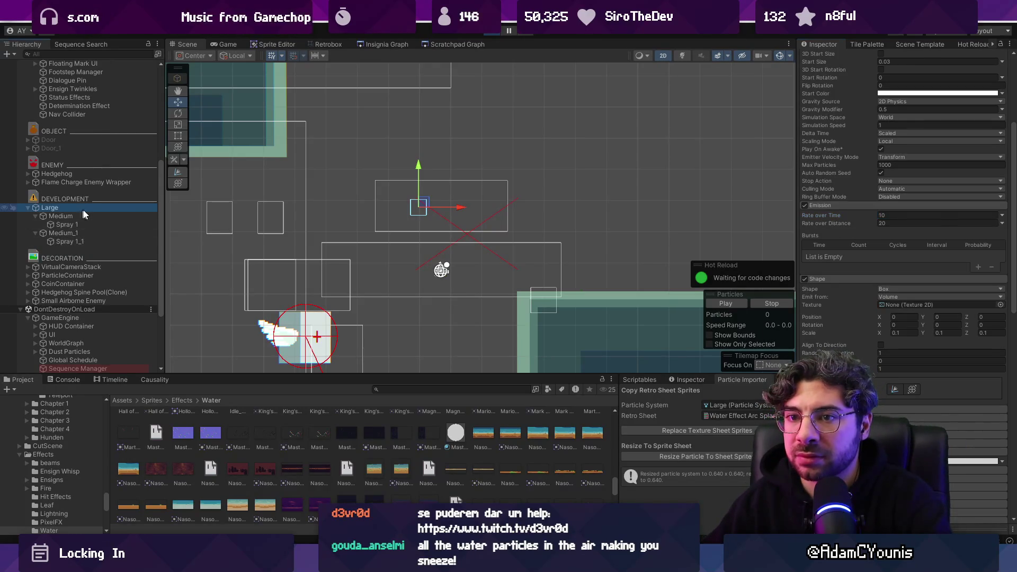
{"action": "left_click_drag", "start_coordinate": [522, 180], "coordinate": [474, 197]}
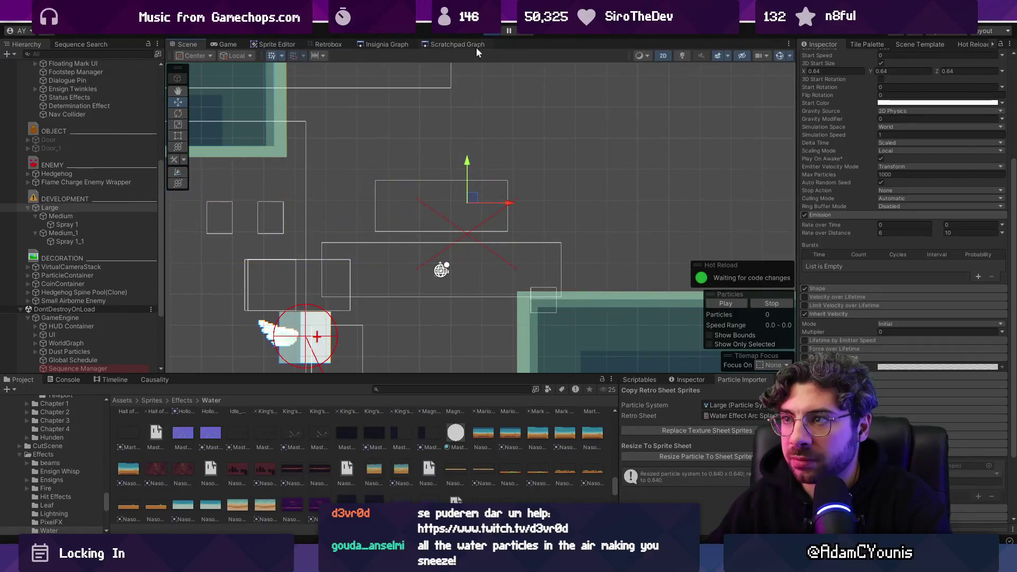
Set the Rate over Time of Spray 1 and Spray 1_1 to 10 and start the game.
{"action": "scroll", "coordinate": [69, 249], "scroll_direction": "up", "scroll_amount": 5}
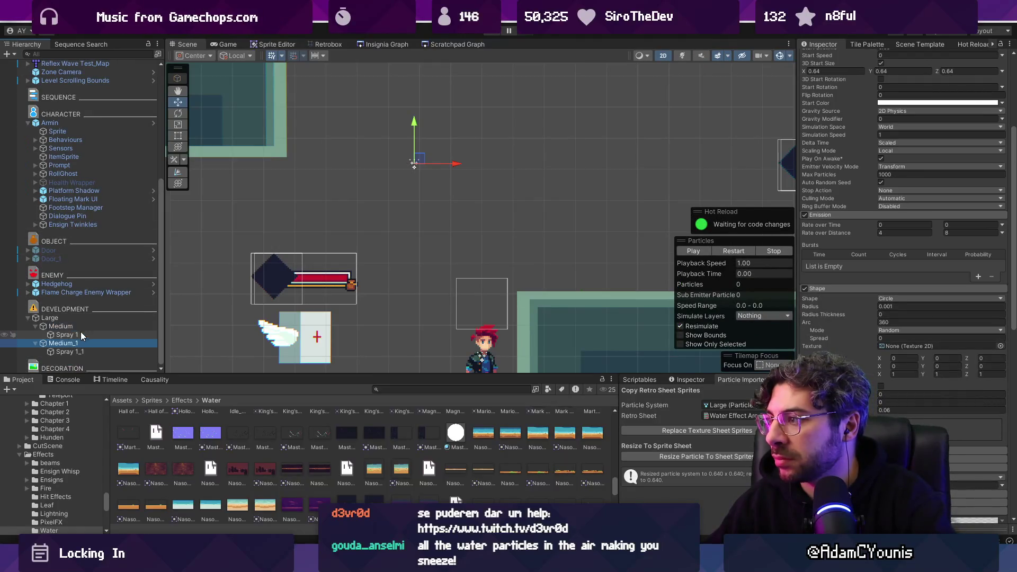
{"action": "left_click", "coordinate": [77, 353]}
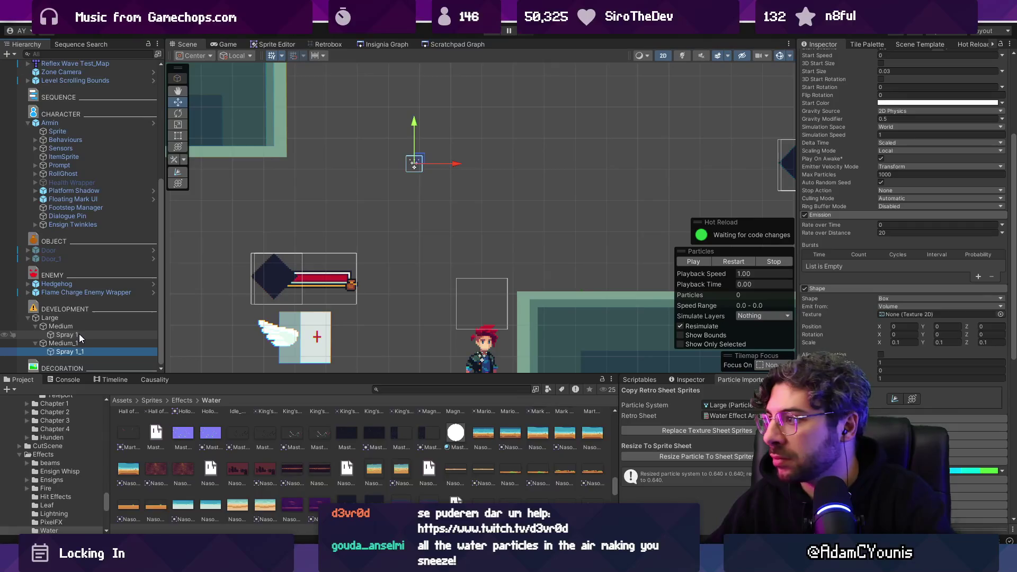
{"action": "left_click", "coordinate": [78, 334], "text": "ctrl"}
{"action": "left_click", "coordinate": [909, 214]}
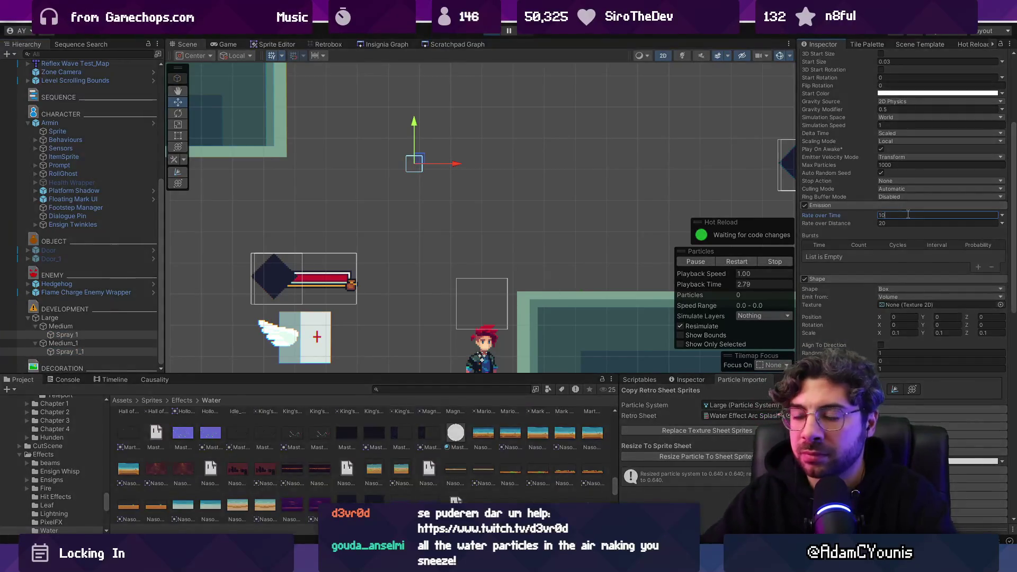
{"action": "key", "text": "ctrl+p"}
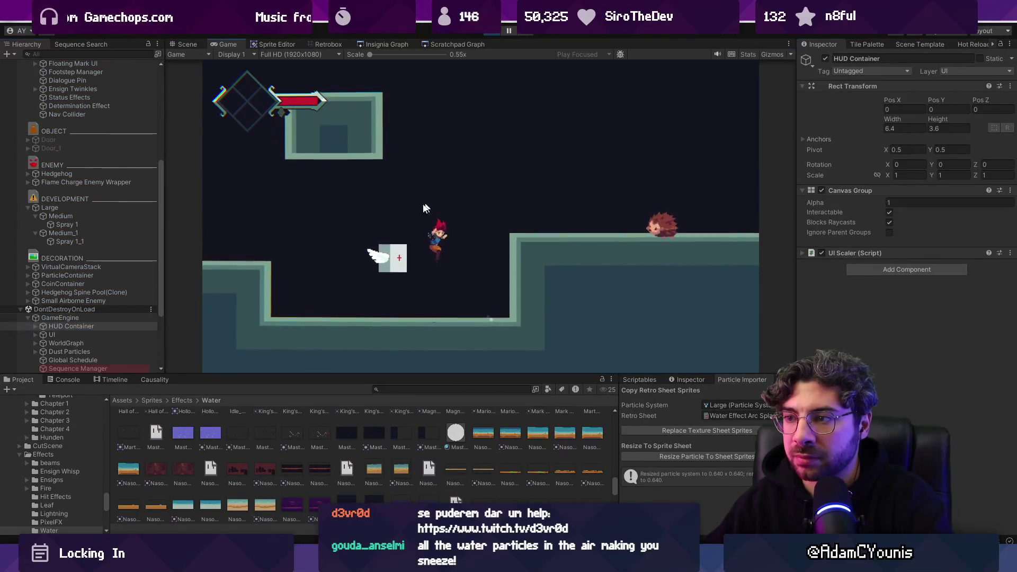
Drag Large right in the Scene view to preview its cyan spray, then stop Play mode.
{"action": "left_click", "coordinate": [79, 217]}
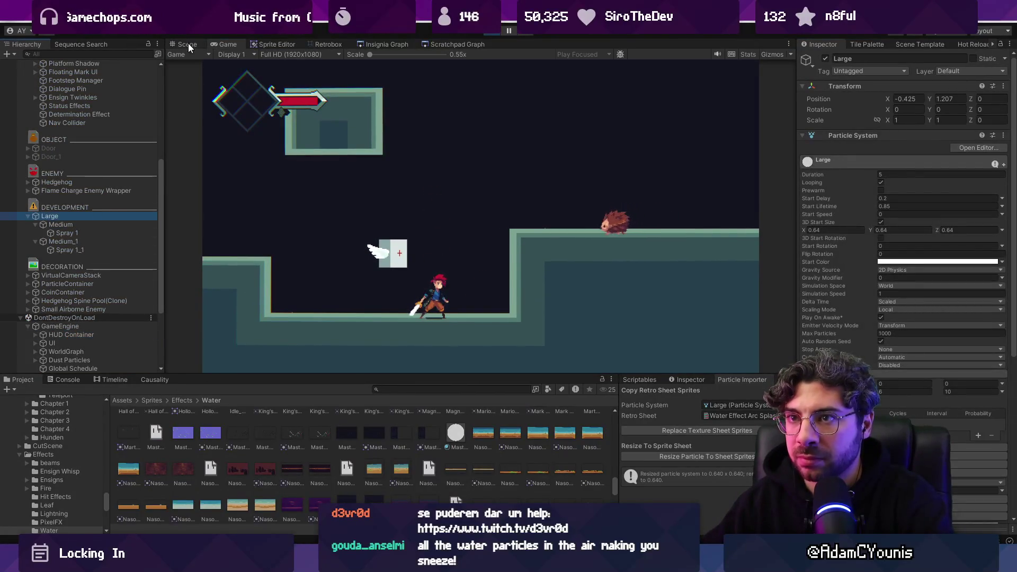
{"action": "left_click", "coordinate": [187, 44]}
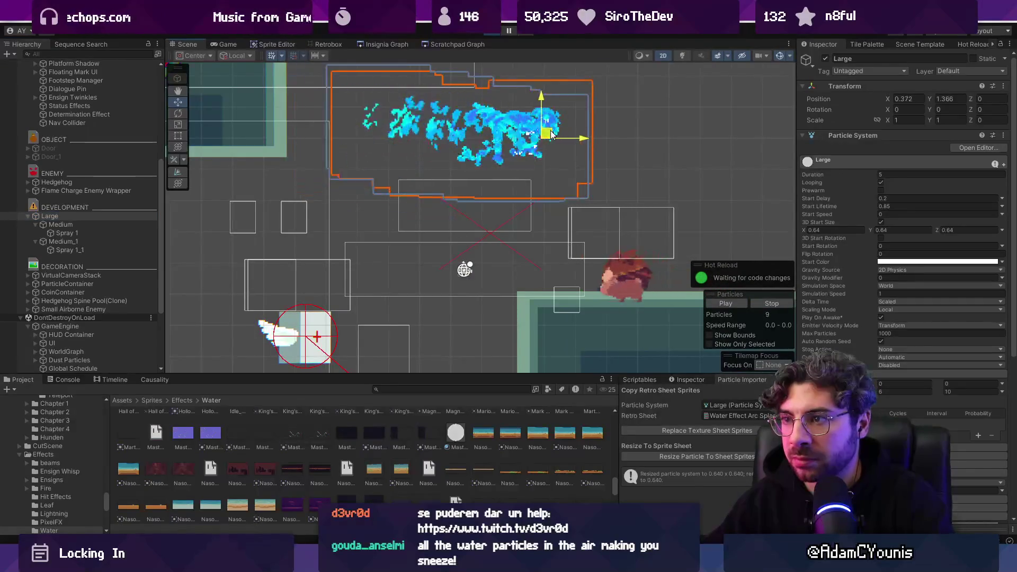
{"action": "left_click_drag", "start_coordinate": [313, 157], "coordinate": [550, 157]}
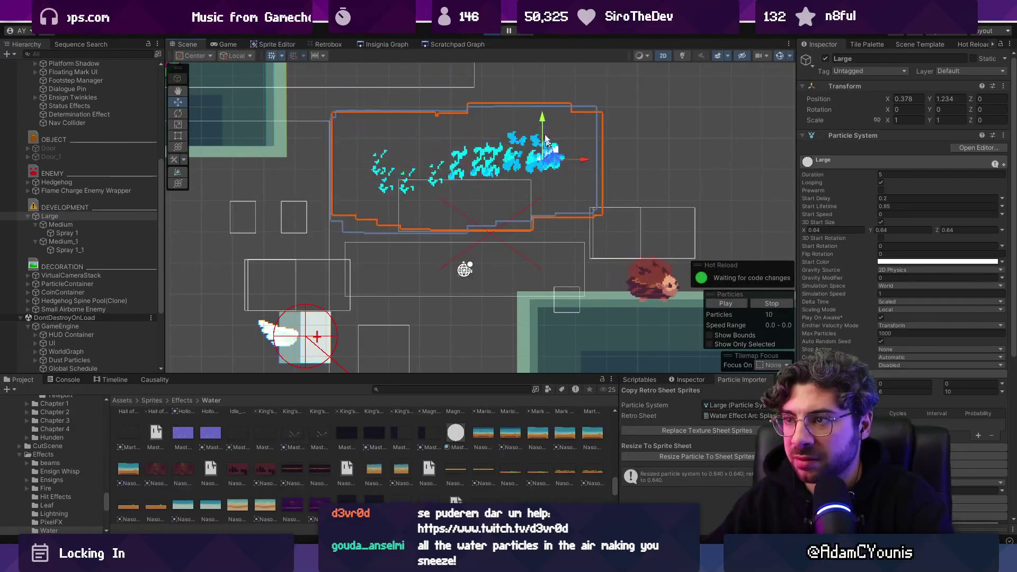
{"action": "left_click", "coordinate": [500, 33]}
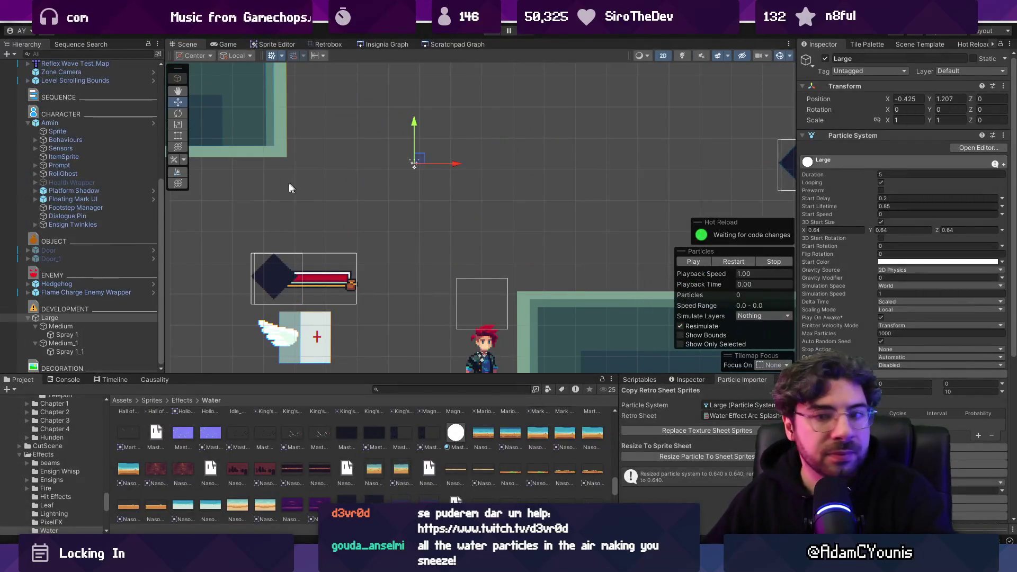
Confirm Medium's Spray 1 sub-emitter uses Death trigger, inherits Nothing, with emit probability 1.
{"action": "left_click", "coordinate": [97, 326]}
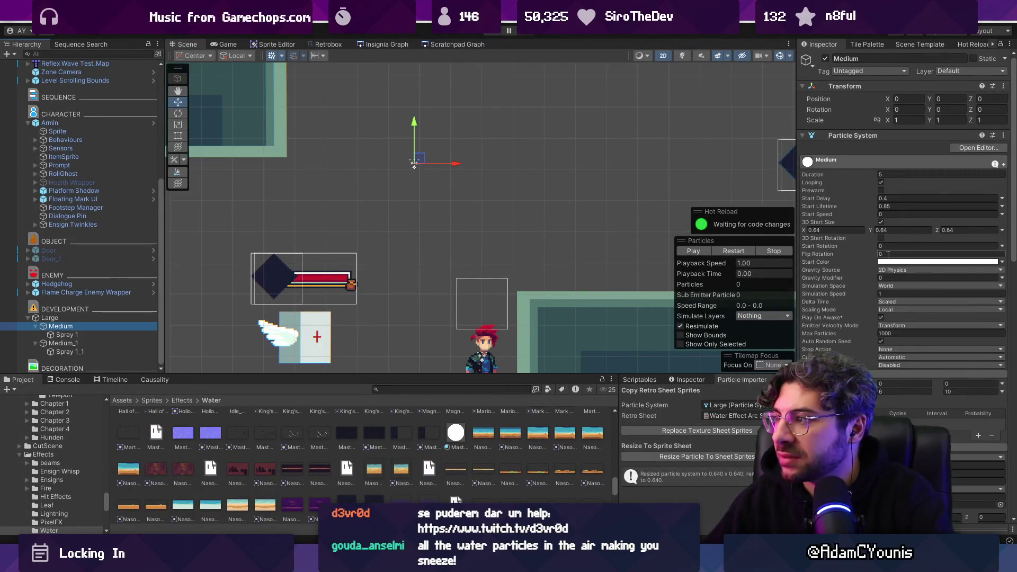
{"action": "scroll", "coordinate": [873, 270], "scroll_direction": "down", "scroll_amount": 10}
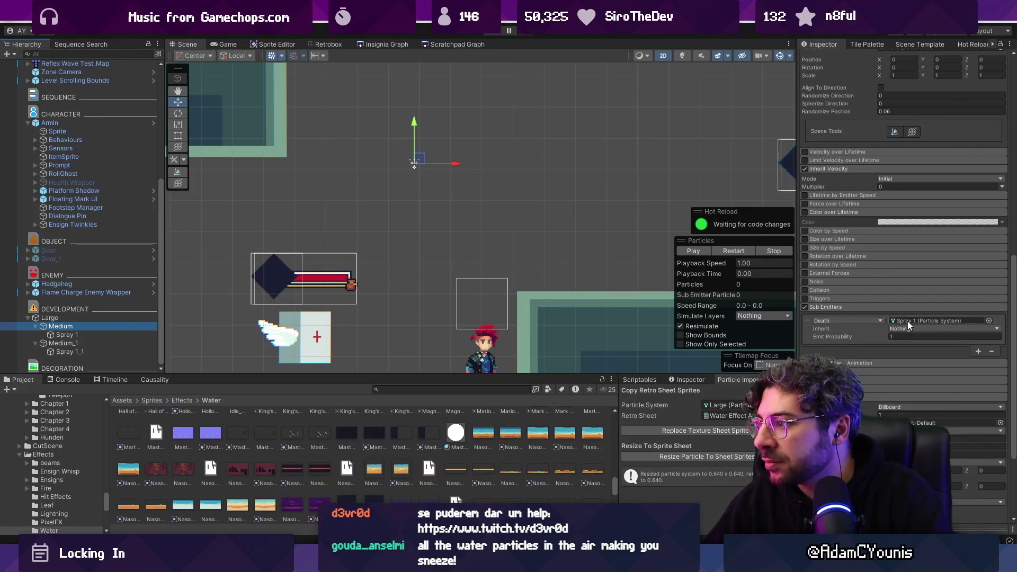
{"action": "left_click", "coordinate": [866, 321]}
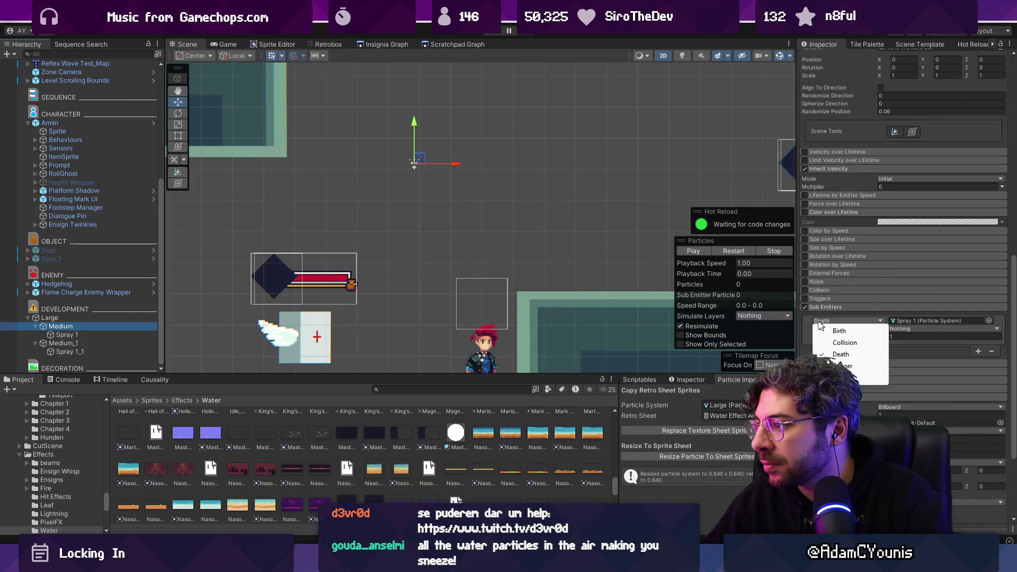
{"action": "left_click", "coordinate": [802, 328]}
{"action": "left_click", "coordinate": [910, 328]}
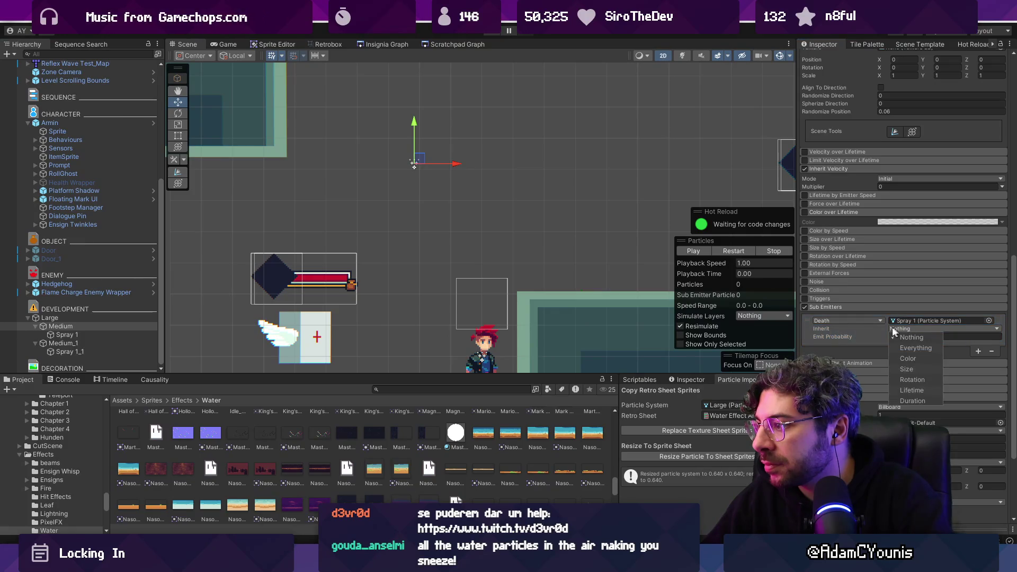
{"action": "left_click", "coordinate": [847, 330]}
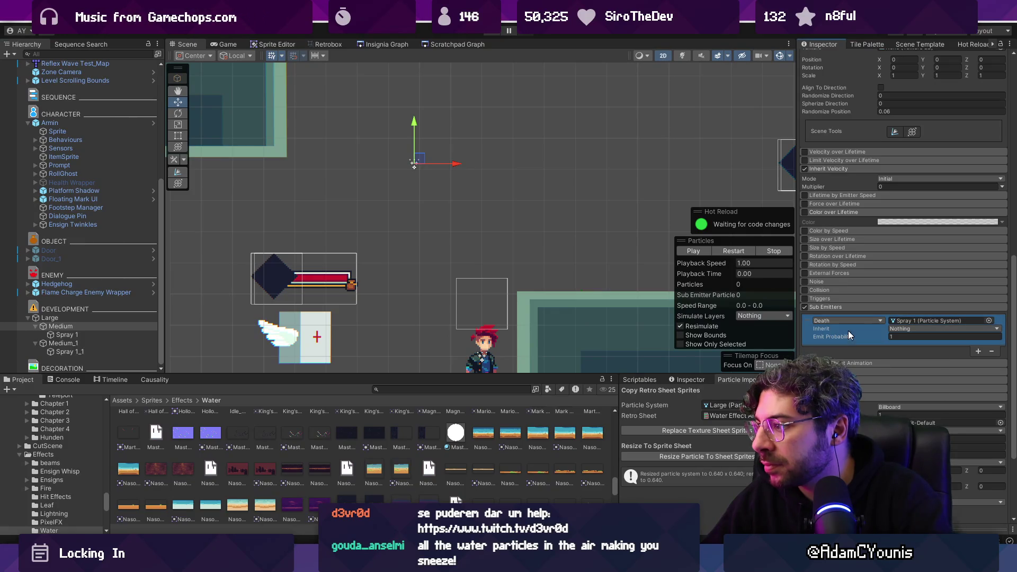
{"action": "left_click", "coordinate": [878, 336]}
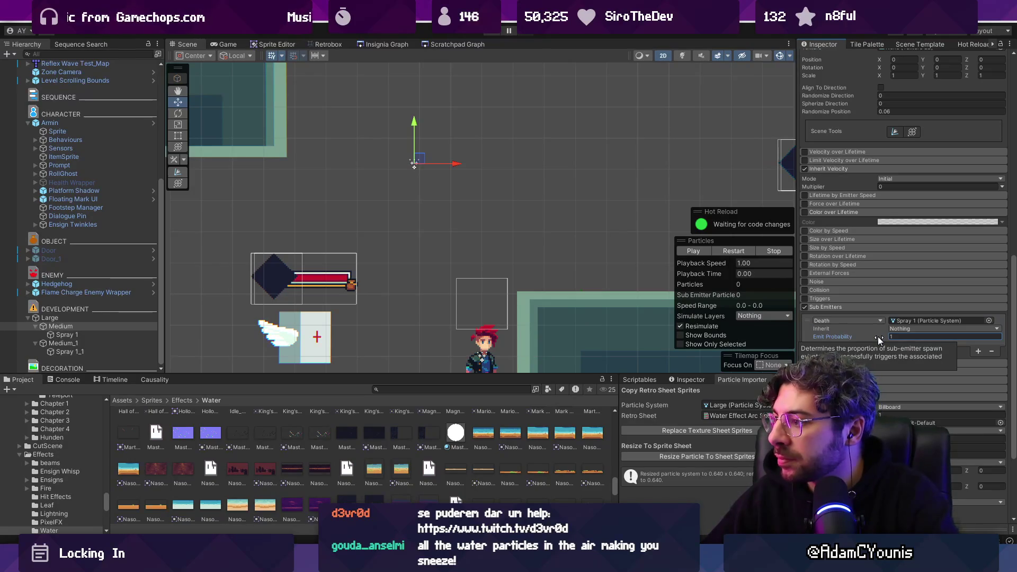
{"action": "left_click", "coordinate": [60, 336]}
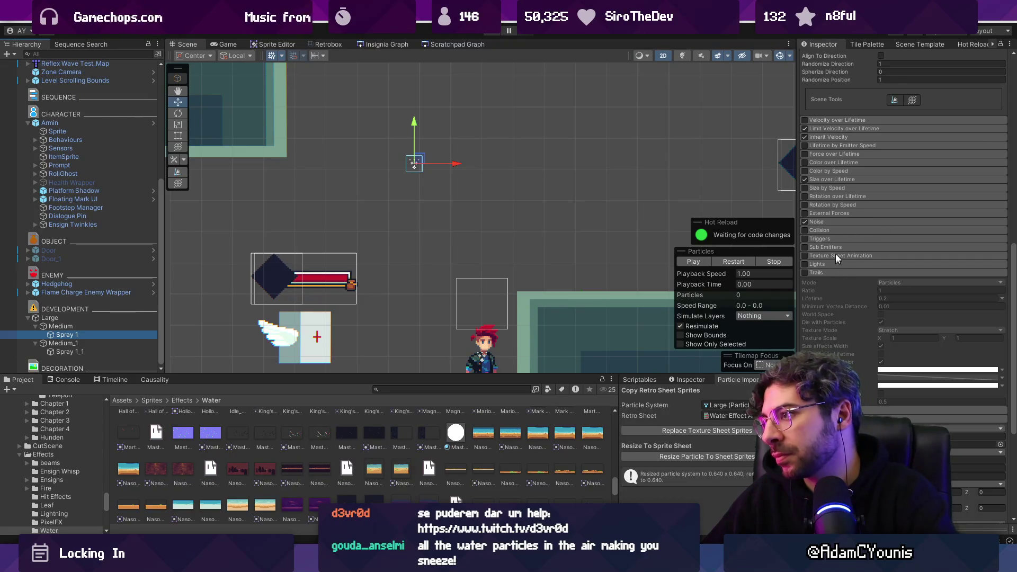
Add a burst at time 0.000 with interval 0.010 and probability 1.00 to Spray 1's emission.
{"action": "left_click", "coordinate": [118, 350], "text": "ctrl"}
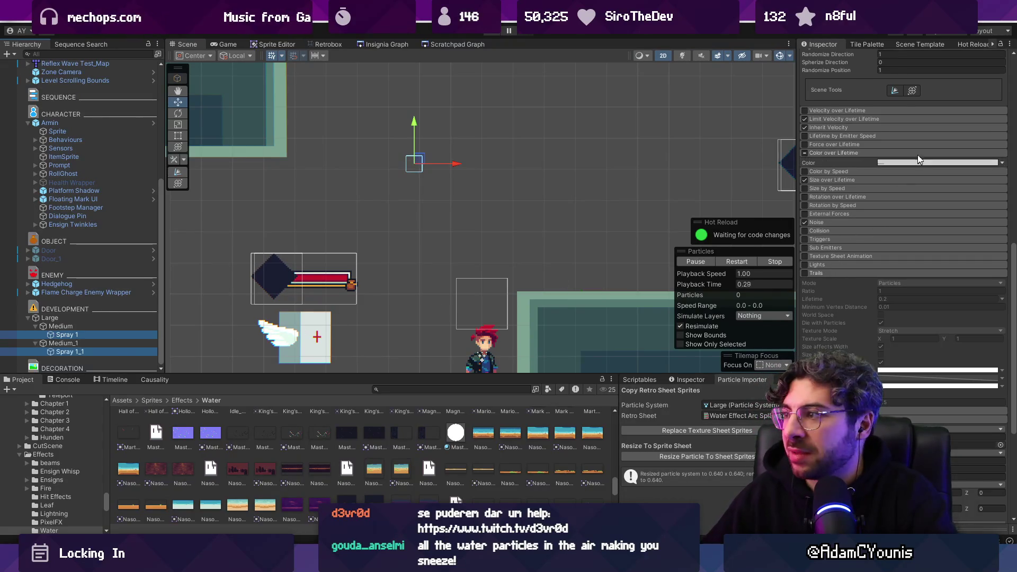
{"action": "scroll", "coordinate": [917, 154], "scroll_direction": "up", "scroll_amount": 10}
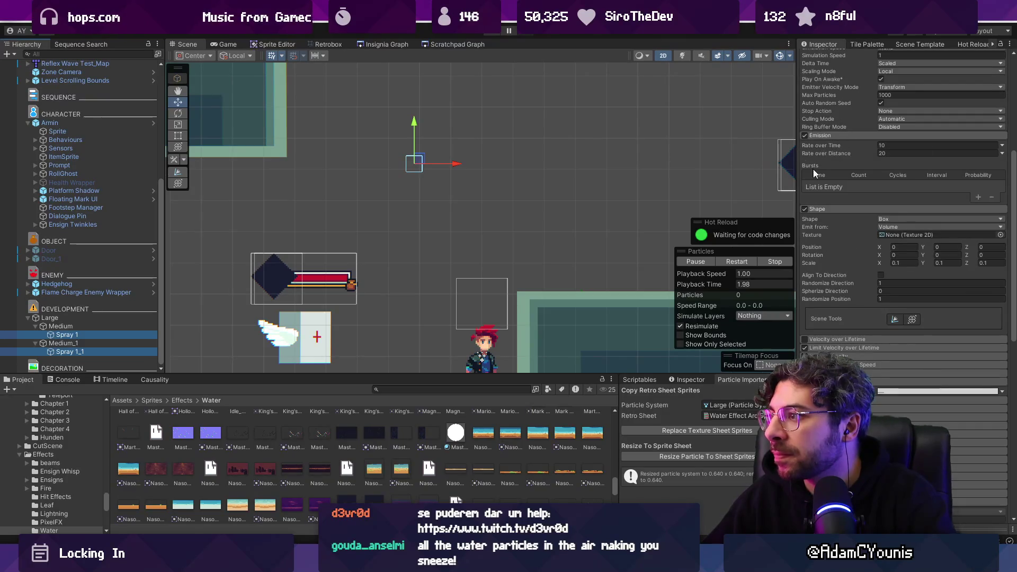
{"action": "left_click", "coordinate": [897, 191]}
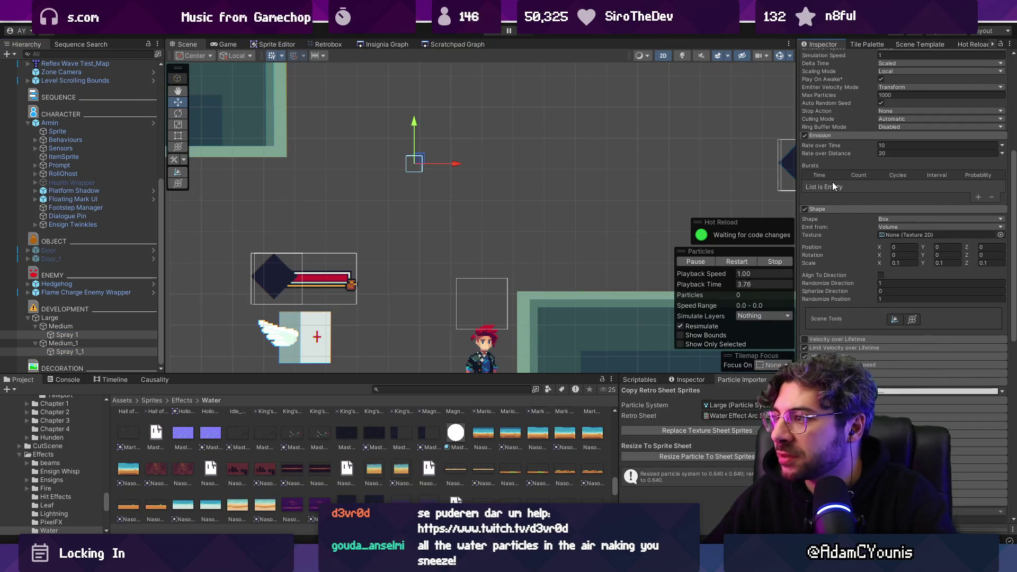
{"action": "left_click", "coordinate": [139, 334]}
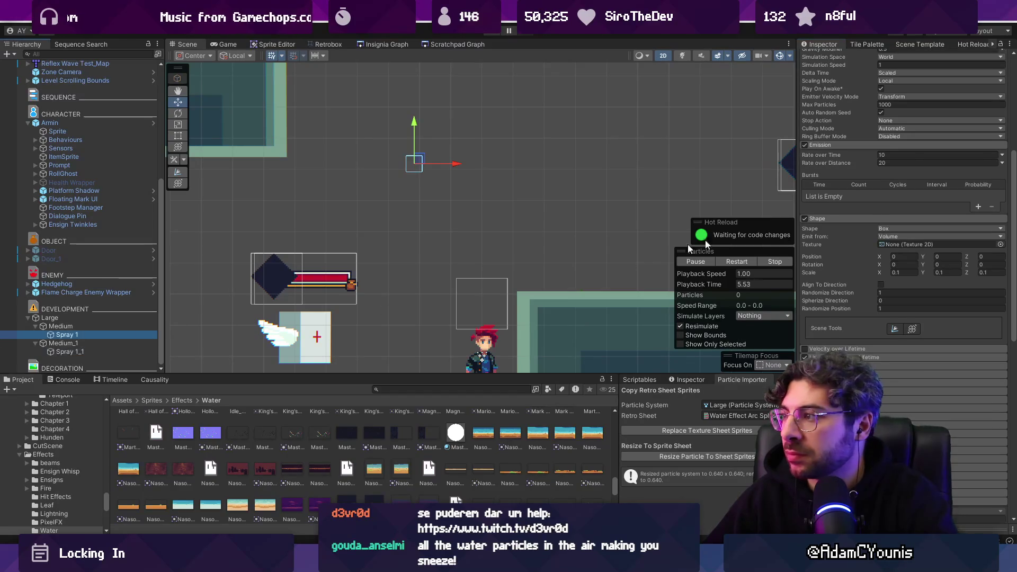
{"action": "left_click", "coordinate": [977, 206]}
{"action": "type", "text": "4"}
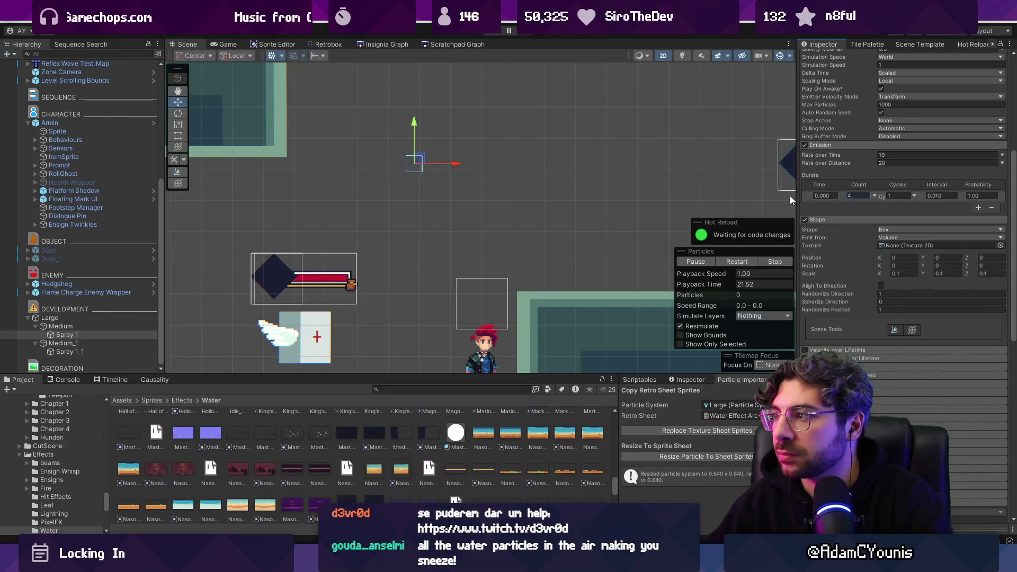
Add a burst to Spray 1_1 and move the Large emitter up and right in the scene.
{"action": "left_click", "coordinate": [102, 353]}
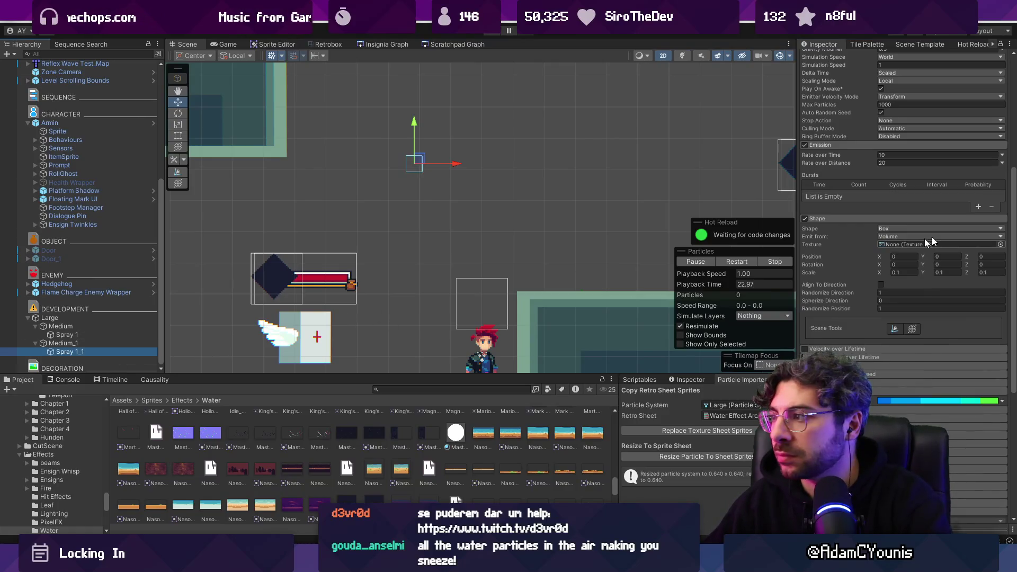
{"action": "left_click", "coordinate": [979, 208]}
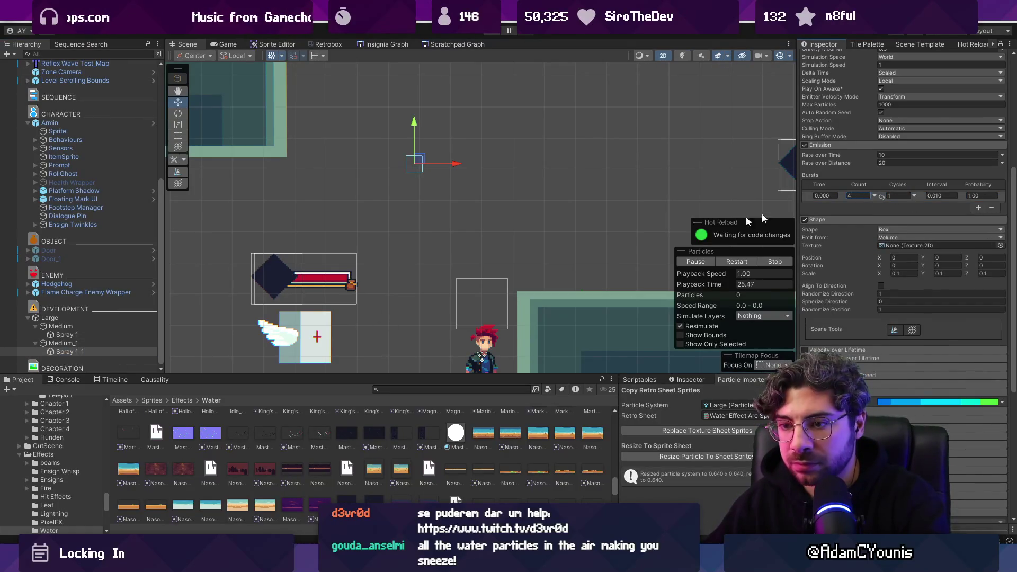
{"action": "left_click", "coordinate": [117, 316]}
{"action": "mouse_move", "coordinate": [420, 160]}
{"action": "left_mouse_down"}
{"action": "mouse_move", "coordinate": [430, 148]}
{"action": "mouse_move", "coordinate": [541, 139]}
{"action": "mouse_move", "coordinate": [339, 140]}
{"action": "mouse_move", "coordinate": [433, 146]}
{"action": "mouse_move", "coordinate": [646, 127]}
{"action": "mouse_move", "coordinate": [387, 106]}
{"action": "mouse_move", "coordinate": [499, 144]}
{"action": "mouse_move", "coordinate": [556, 136]}
{"action": "mouse_move", "coordinate": [457, 143]}
{"action": "mouse_move", "coordinate": [567, 138]}
{"action": "mouse_move", "coordinate": [543, 125]}
{"action": "mouse_move", "coordinate": [400, 135]}
{"action": "mouse_move", "coordinate": [409, 141]}
{"action": "mouse_move", "coordinate": [408, 130]}
{"action": "mouse_move", "coordinate": [407, 152]}
{"action": "mouse_move", "coordinate": [417, 153]}
{"action": "left_mouse_up"}
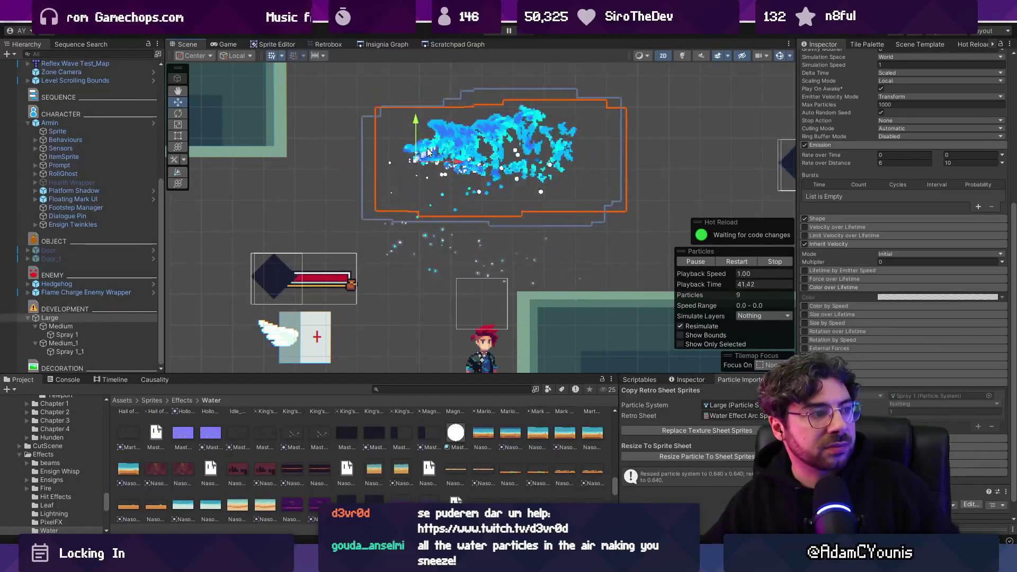
Shift the Large emitter far right then back left, and start Play mode.
{"action": "left_click_drag", "start_coordinate": [428, 147], "coordinate": [528, 138]}
{"action": "mouse_move", "coordinate": [609, 154]}
{"action": "left_mouse_down"}
{"action": "mouse_move", "coordinate": [445, 176]}
{"action": "mouse_move", "coordinate": [347, 165]}
{"action": "left_mouse_up"}
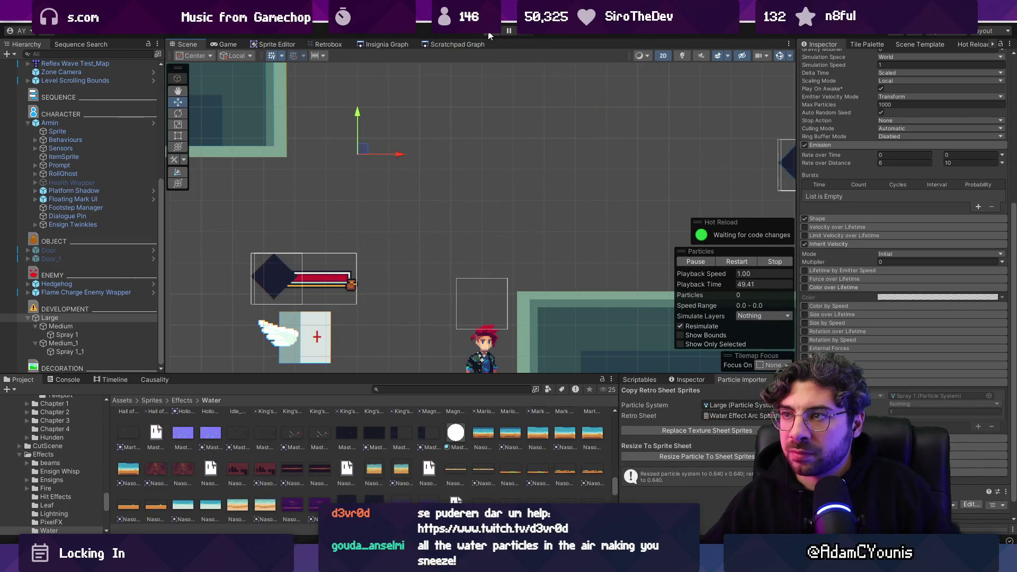
{"action": "key", "text": "ctrl+p"}
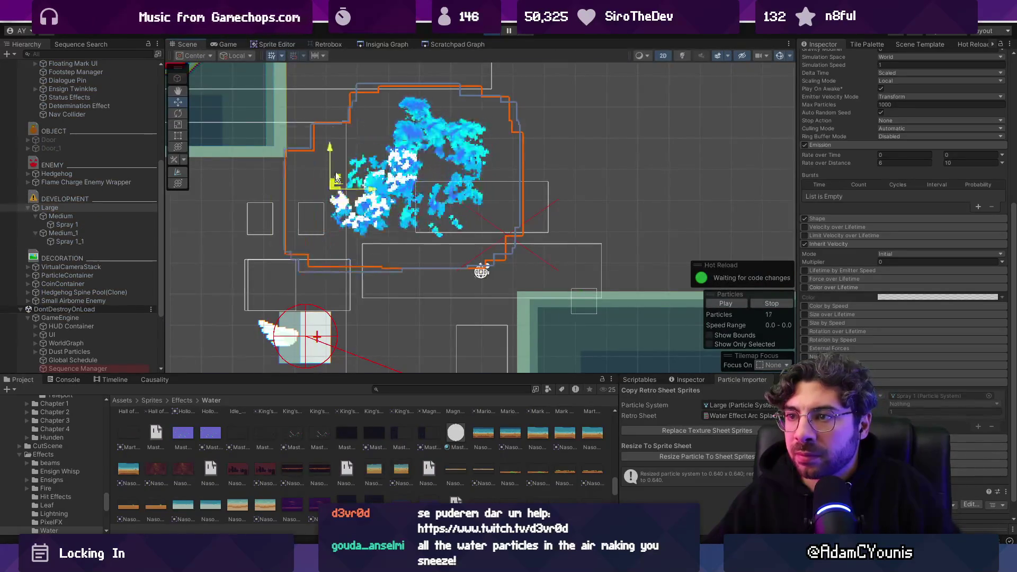
Dock the Game view beside the Scene view and widen it.
{"action": "left_click", "coordinate": [227, 44]}
{"action": "mouse_move", "coordinate": [208, 44]}
{"action": "left_mouse_down"}
{"action": "mouse_move", "coordinate": [545, 129]}
{"action": "mouse_move", "coordinate": [701, 203]}
{"action": "mouse_move", "coordinate": [582, 180]}
{"action": "mouse_move", "coordinate": [280, 180]}
{"action": "left_mouse_up"}
{"action": "mouse_move", "coordinate": [222, 195]}
{"action": "left_mouse_down"}
{"action": "mouse_move", "coordinate": [243, 217]}
{"action": "mouse_move", "coordinate": [291, 205]}
{"action": "mouse_move", "coordinate": [231, 228]}
{"action": "mouse_move", "coordinate": [291, 205]}
{"action": "mouse_move", "coordinate": [268, 203]}
{"action": "mouse_move", "coordinate": [273, 196]}
{"action": "mouse_move", "coordinate": [270, 205]}
{"action": "left_mouse_up"}
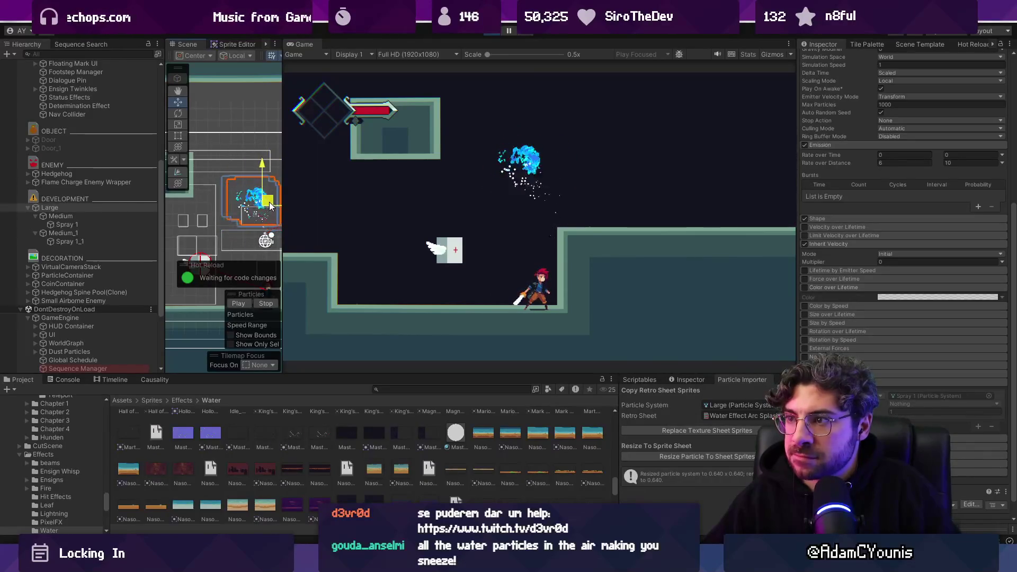
Give Spray 1's Color over Lifetime the blue-cyan-green gradient preset.
{"action": "left_click", "coordinate": [65, 239]}
{"action": "left_click", "coordinate": [74, 226]}
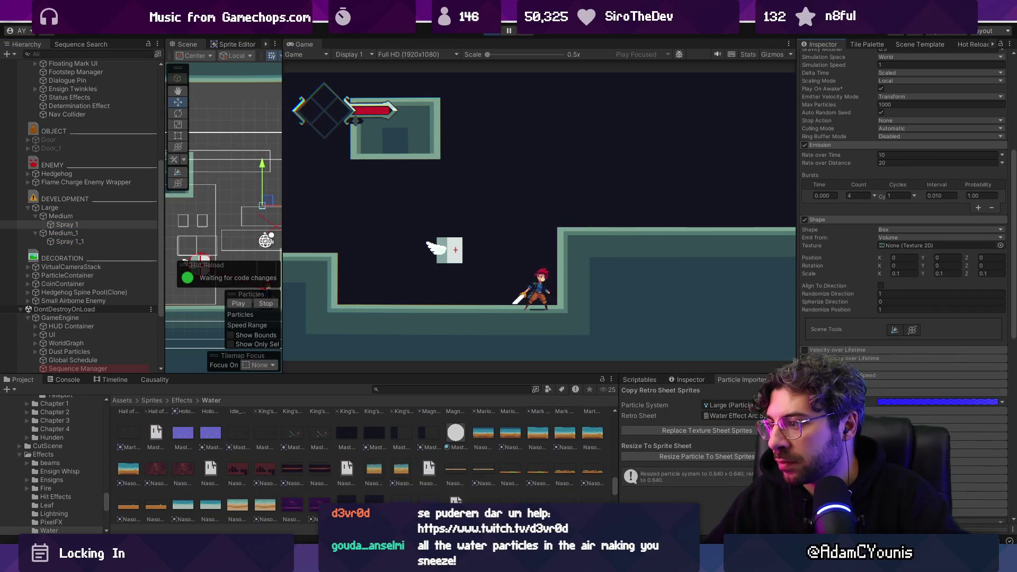
{"action": "left_click", "coordinate": [874, 403]}
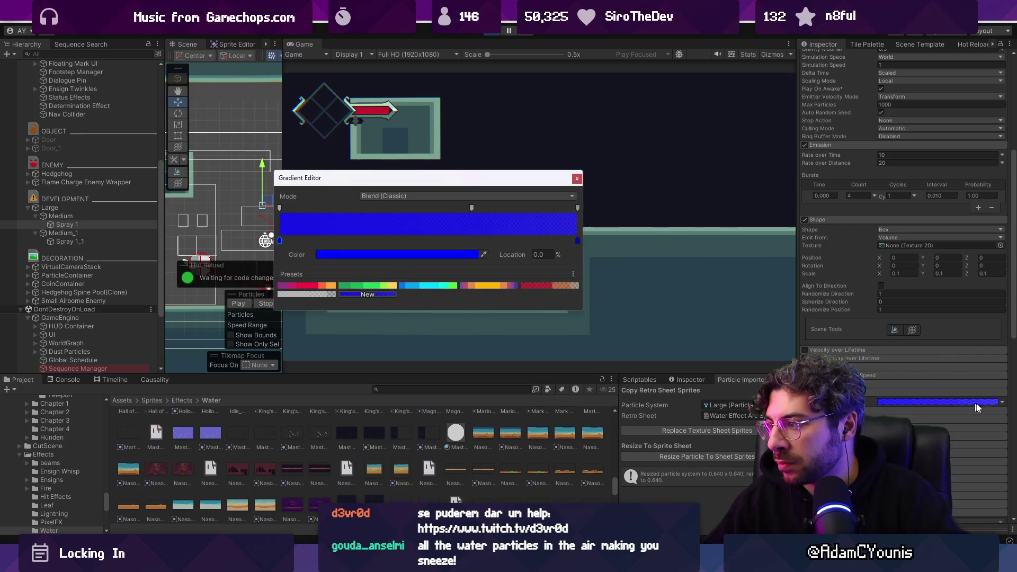
{"action": "left_click", "coordinate": [424, 289]}
{"action": "left_click", "coordinate": [576, 177]}
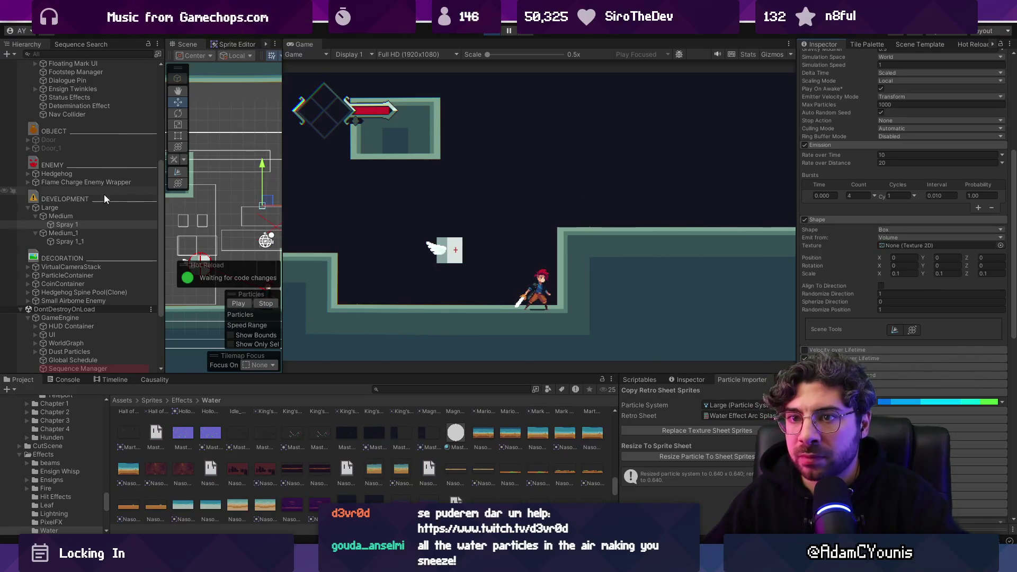
Move the Large emitter up-left and bring up both sprays' Start Color picker.
{"action": "left_click", "coordinate": [106, 207]}
{"action": "left_click_drag", "start_coordinate": [269, 204], "coordinate": [241, 193]}
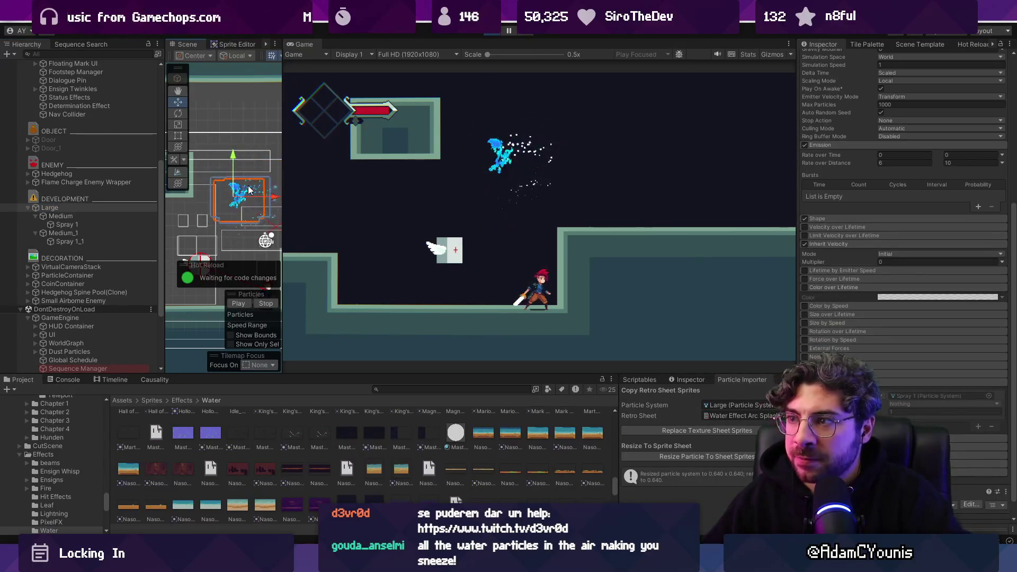
{"action": "left_click", "coordinate": [116, 227]}
{"action": "left_click", "coordinate": [115, 242], "text": "ctrl"}
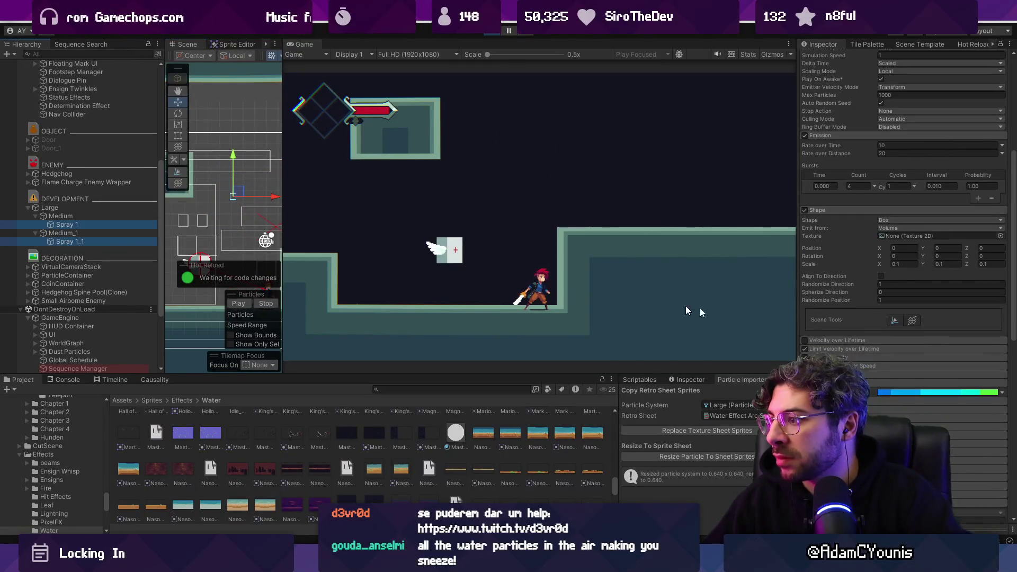
{"action": "left_click", "coordinate": [901, 253]}
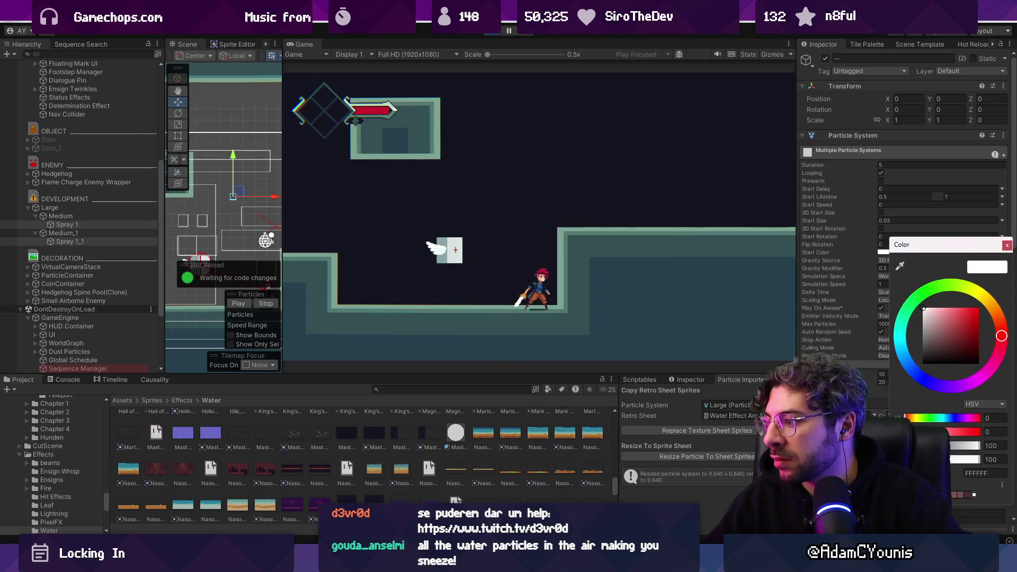
Dismiss the colour picker and nudge the sprays and Large emitter to test the spray.
{"action": "left_click", "coordinate": [1006, 245]}
{"action": "scroll", "coordinate": [841, 347], "scroll_direction": "down", "scroll_amount": 10}
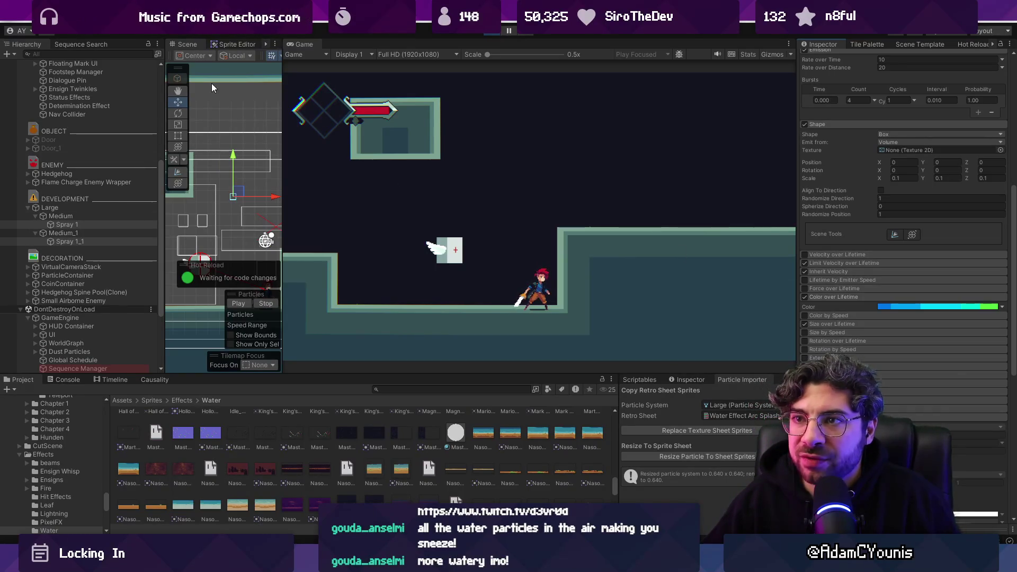
{"action": "left_click_drag", "start_coordinate": [239, 194], "coordinate": [234, 189]}
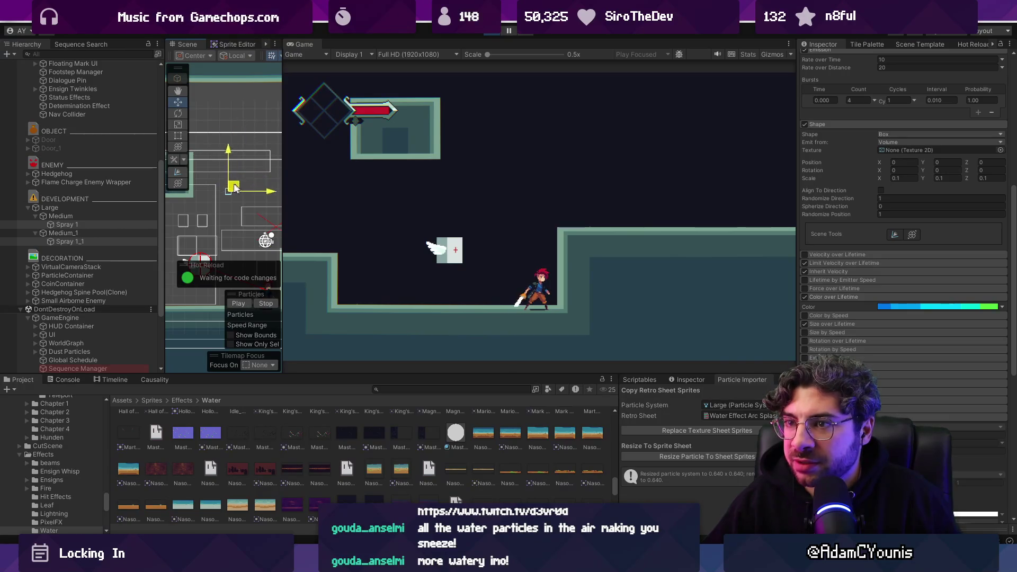
{"action": "left_click", "coordinate": [100, 206]}
{"action": "mouse_move", "coordinate": [234, 193]}
{"action": "left_mouse_down"}
{"action": "mouse_move", "coordinate": [236, 183]}
{"action": "mouse_move", "coordinate": [243, 190]}
{"action": "left_mouse_up"}
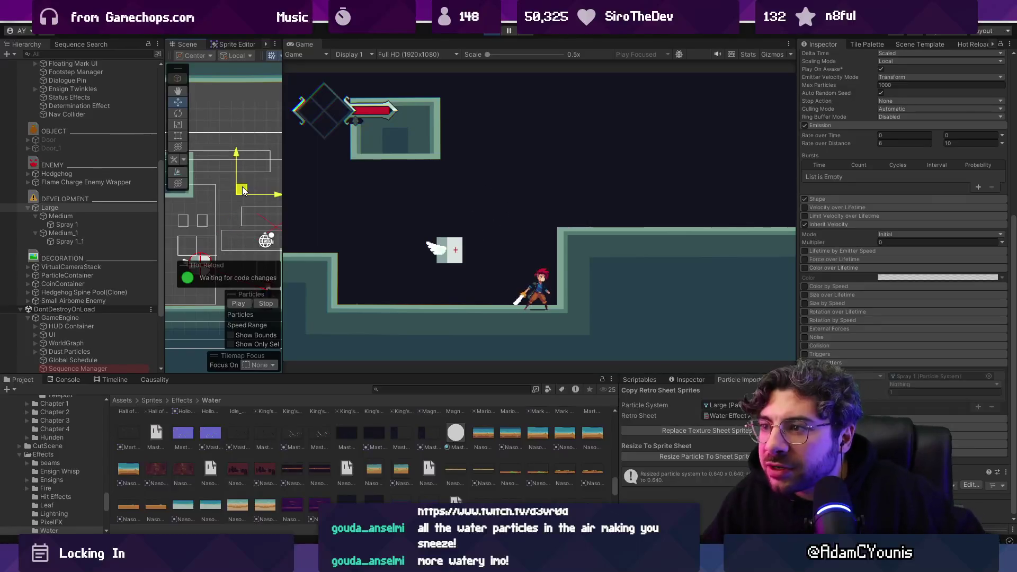
Apply the stepped blue, cyan and green Color over Lifetime gradient to Spray 1_1 and Spray 1.
{"action": "left_click", "coordinate": [102, 241]}
{"action": "left_click", "coordinate": [91, 227], "text": "ctrl"}
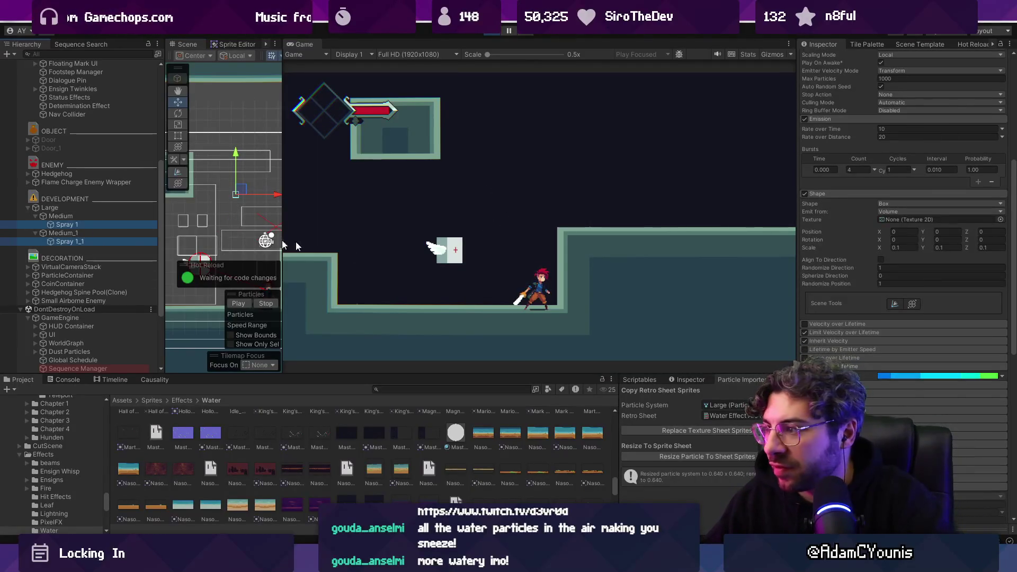
{"action": "left_click", "coordinate": [879, 374]}
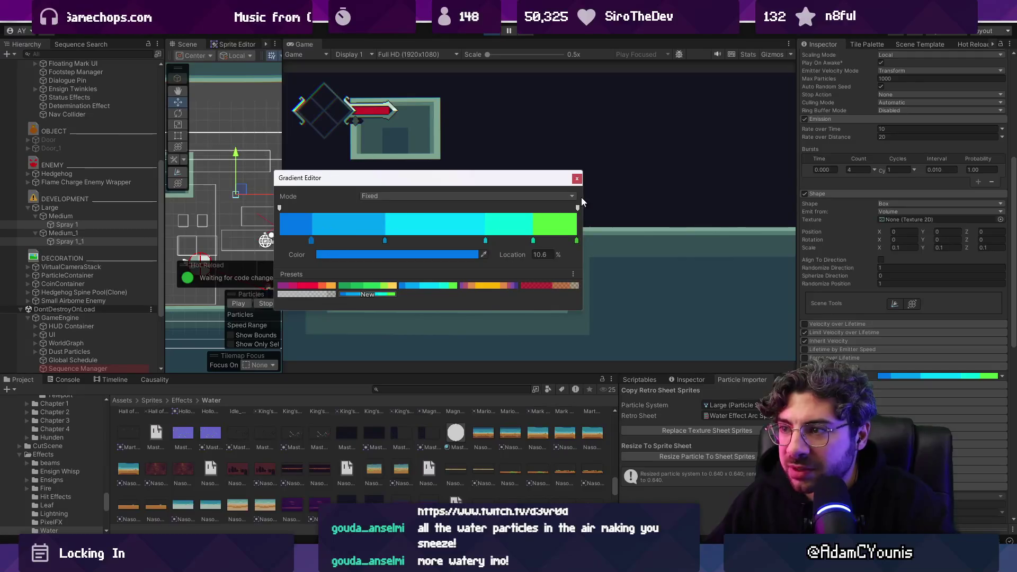
{"action": "left_click", "coordinate": [577, 178]}
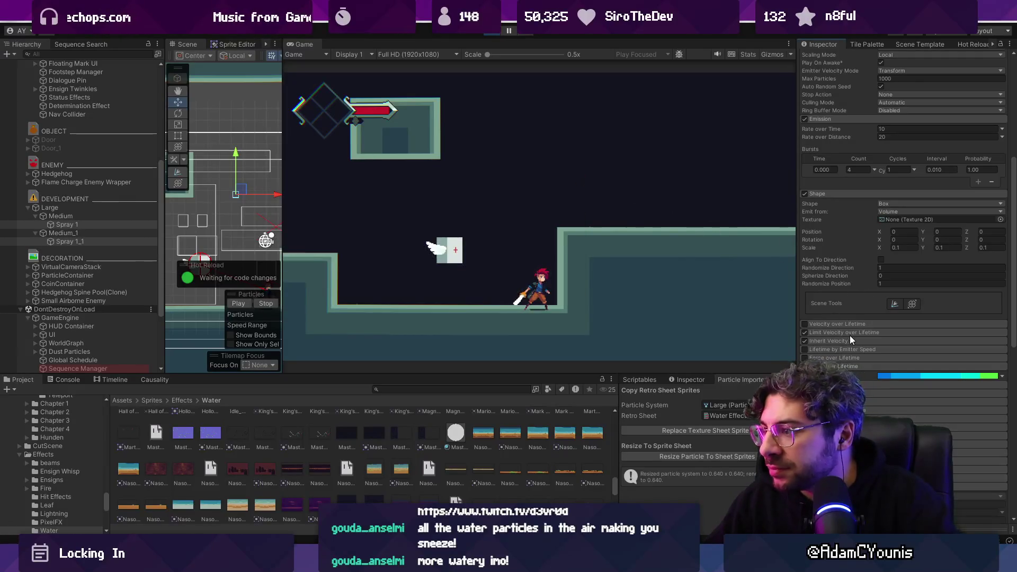
Turn off the Noise module on the sprays and move the Large emitter left.
{"action": "scroll", "coordinate": [852, 353], "scroll_direction": "down", "scroll_amount": 3}
{"action": "left_click", "coordinate": [804, 349]}
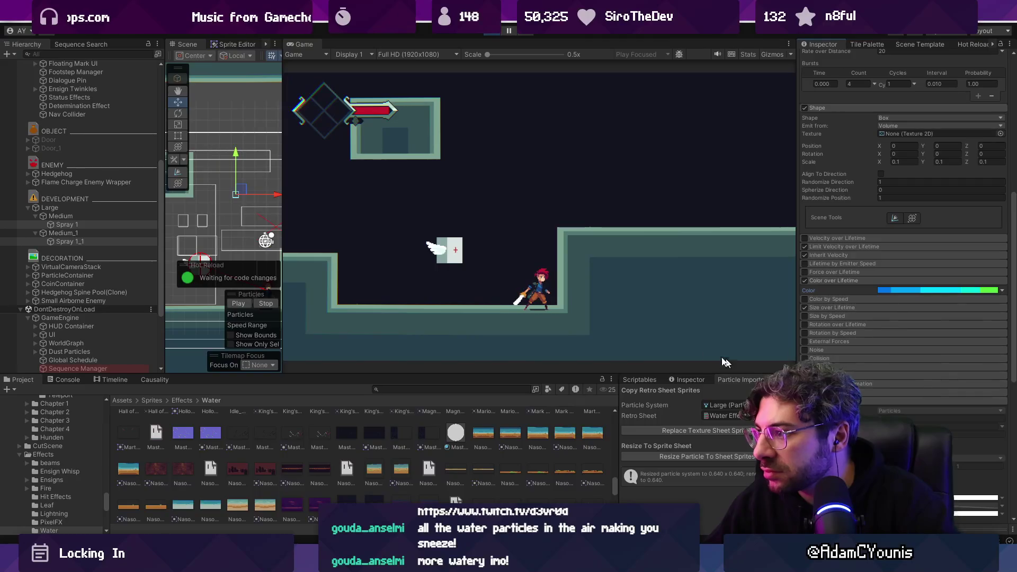
{"action": "left_click", "coordinate": [82, 208]}
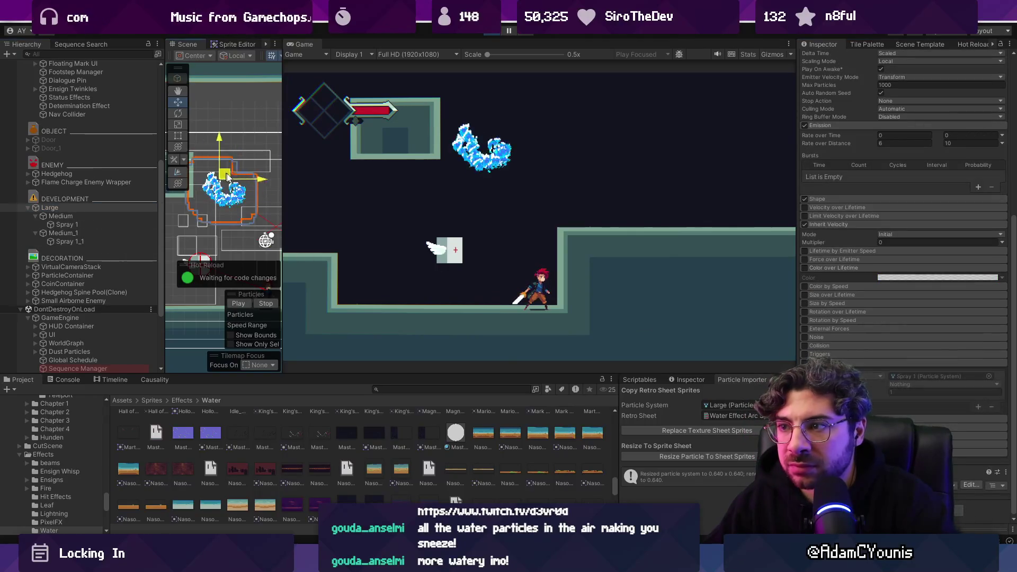
{"action": "mouse_move", "coordinate": [245, 194]}
{"action": "left_mouse_down"}
{"action": "mouse_move", "coordinate": [184, 181]}
{"action": "mouse_move", "coordinate": [212, 217]}
{"action": "mouse_move", "coordinate": [237, 124]}
{"action": "left_mouse_up"}
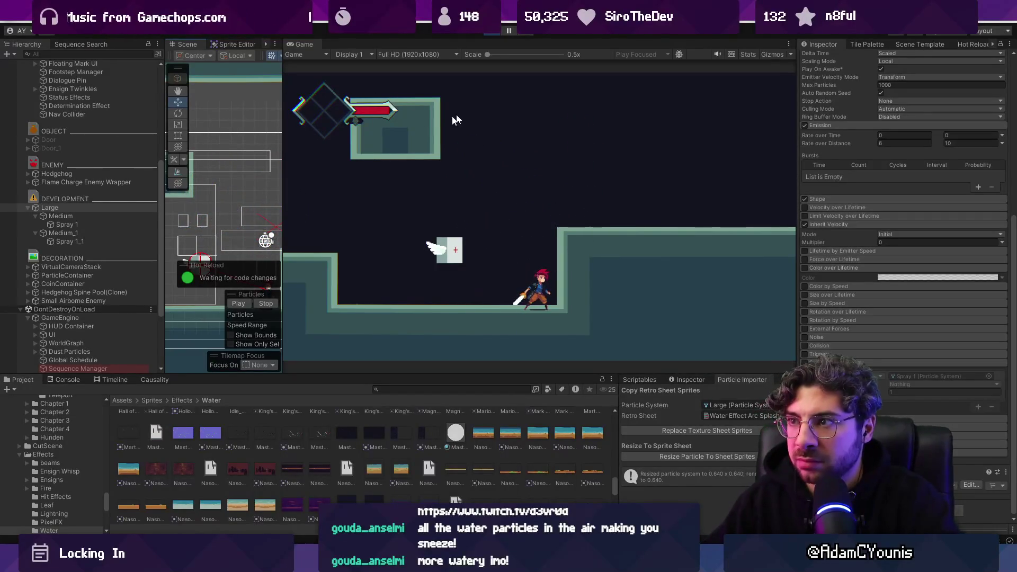
Drag the Large emitter down-left and zoom the Game view to inspect the water trail.
{"action": "scroll", "coordinate": [211, 220], "scroll_direction": "down", "scroll_amount": 1}
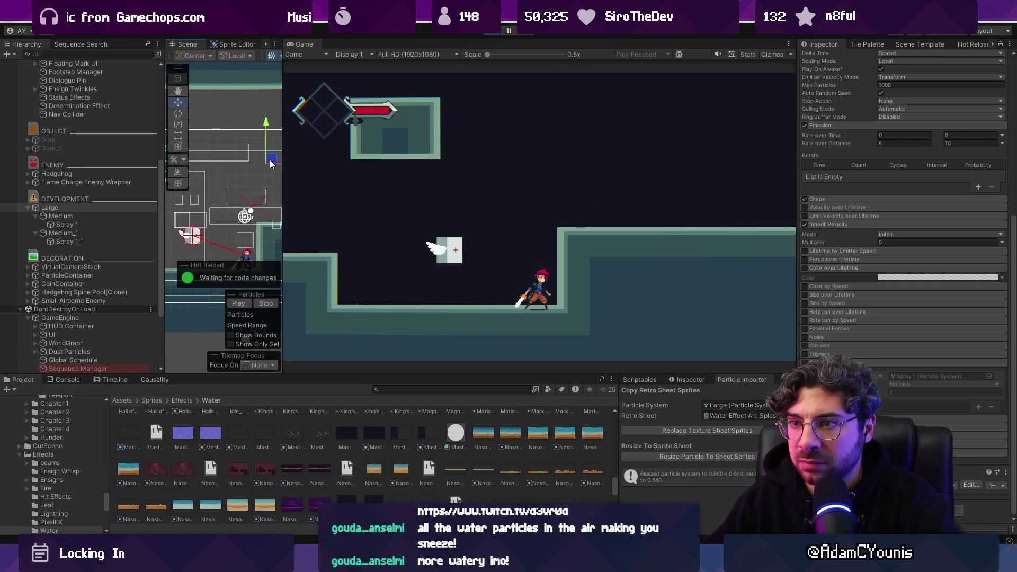
{"action": "left_click_drag", "start_coordinate": [271, 163], "coordinate": [205, 193]}
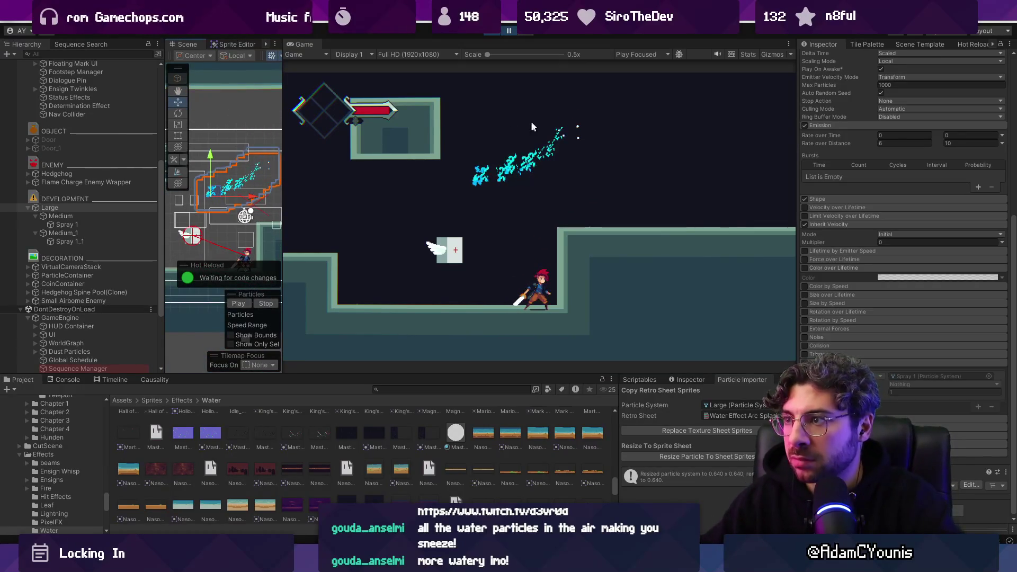
{"action": "scroll", "coordinate": [603, 88], "scroll_direction": "up", "scroll_amount": 6}
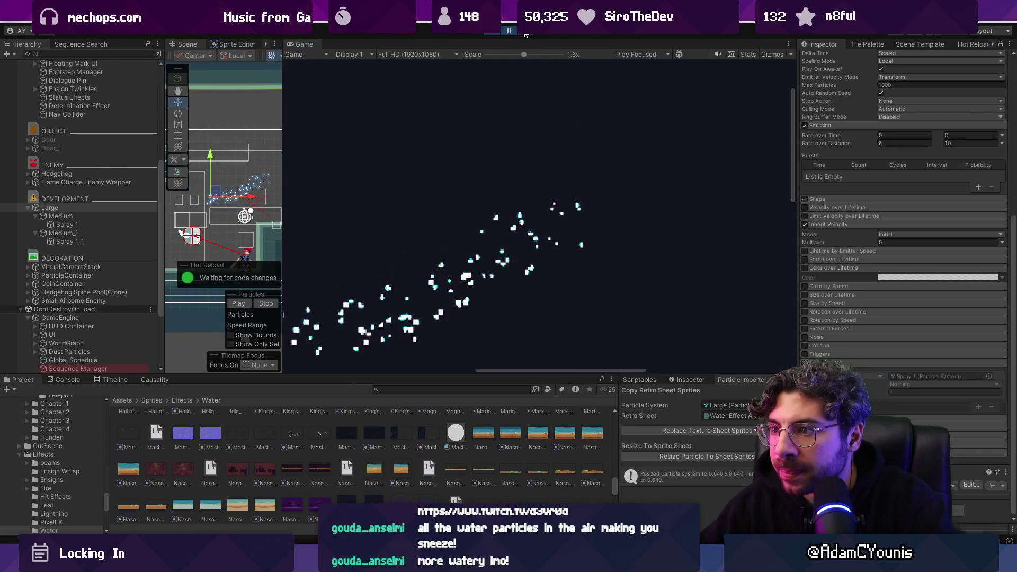
{"action": "scroll", "coordinate": [399, 229], "scroll_direction": "up", "scroll_amount": 2}
{"action": "scroll", "coordinate": [398, 228], "scroll_direction": "up", "scroll_amount": 3}
{"action": "scroll", "coordinate": [452, 253], "scroll_direction": "down", "scroll_amount": 5}
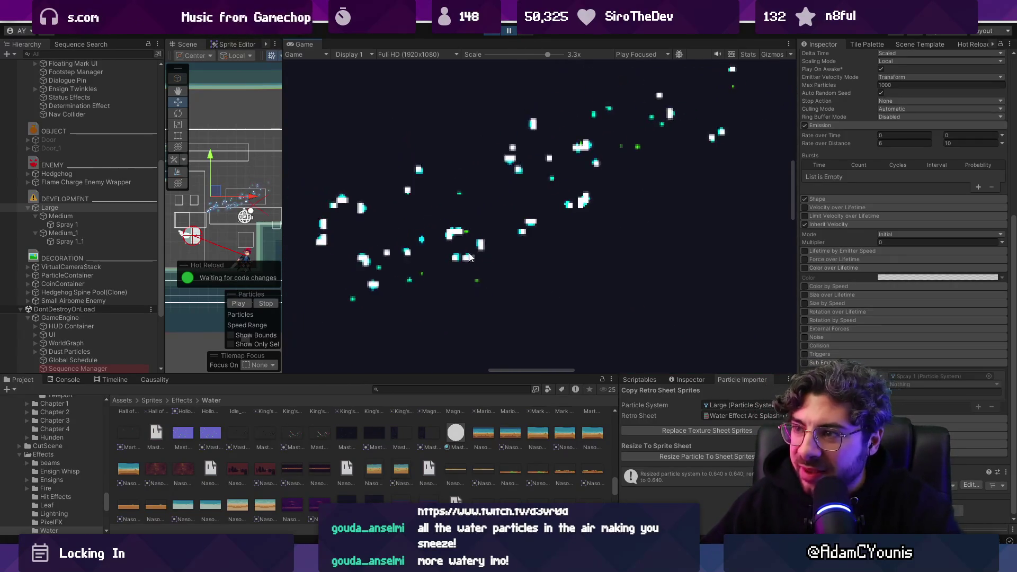
{"action": "left_click", "coordinate": [69, 241], "text": "ctrl"}
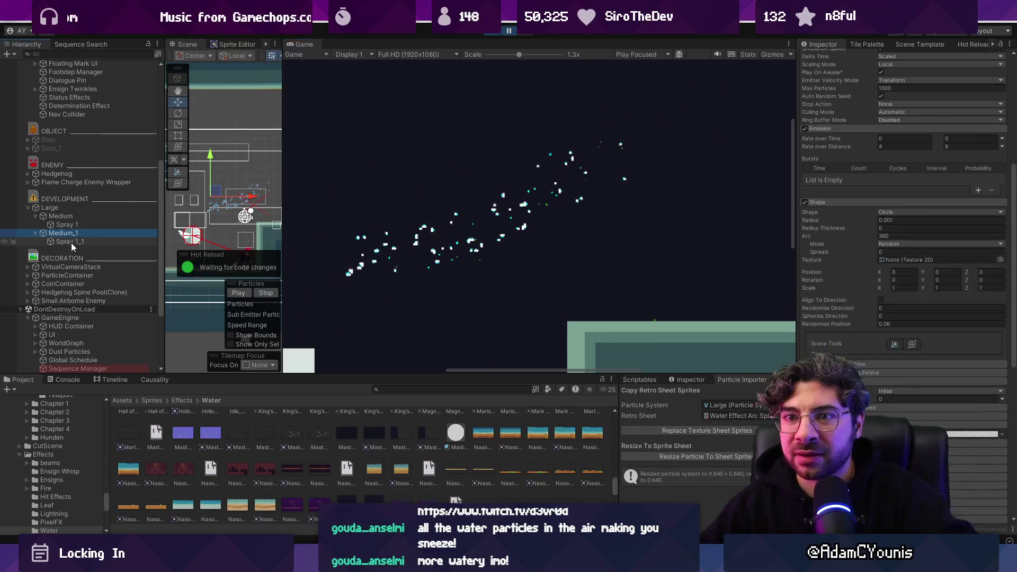
{"action": "scroll", "coordinate": [849, 348], "scroll_direction": "down", "scroll_amount": 5}
{"action": "scroll", "coordinate": [847, 350], "scroll_direction": "down", "scroll_amount": 4}
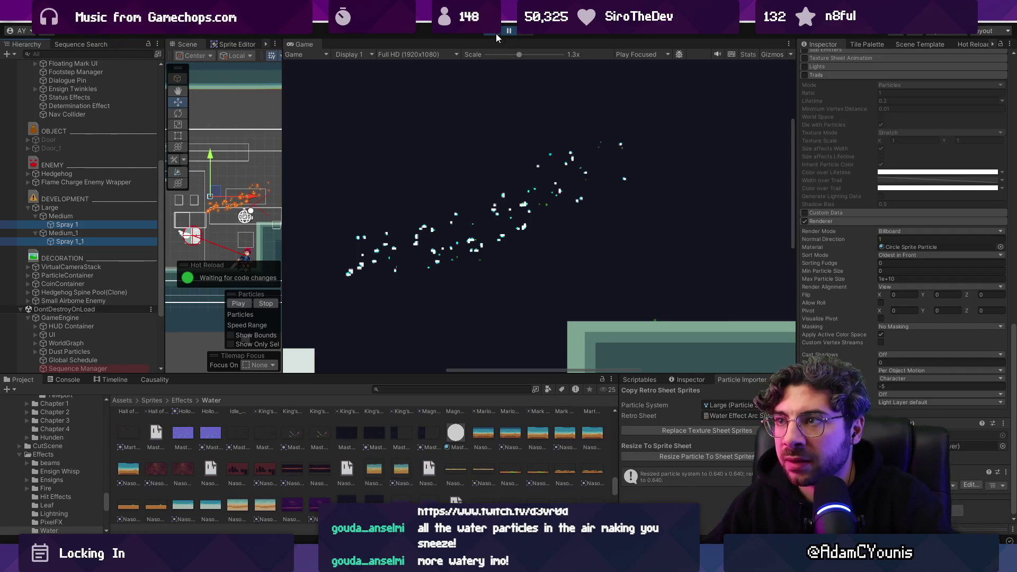
{"action": "right_click", "coordinate": [948, 424]}
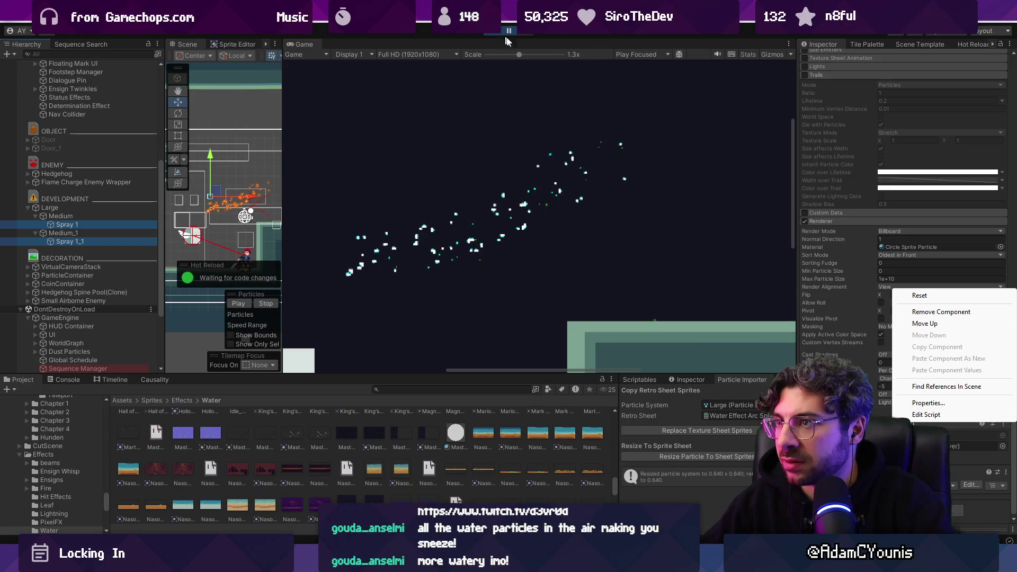
{"action": "left_click", "coordinate": [932, 313]}
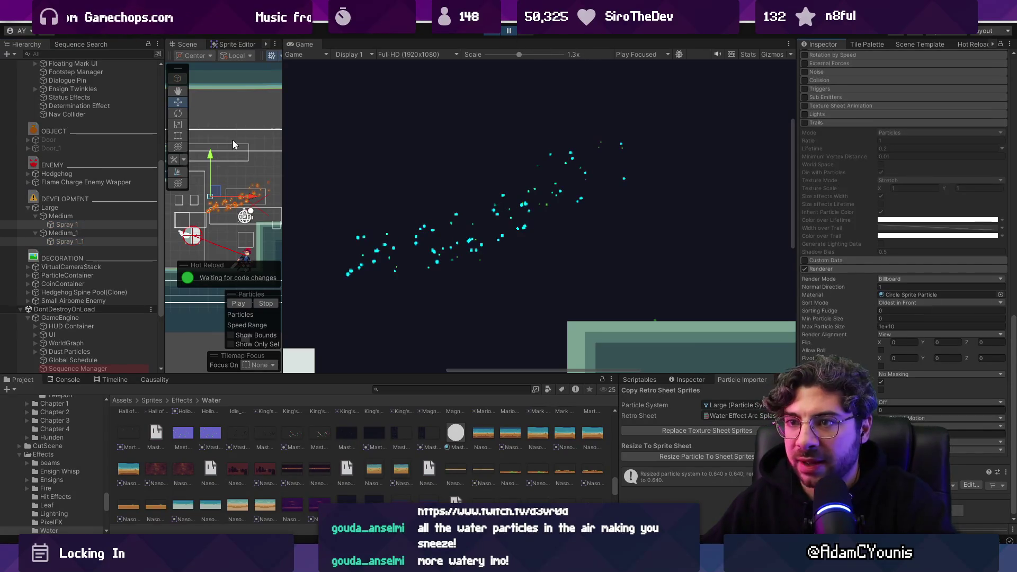
{"action": "double_click", "coordinate": [290, 44]}
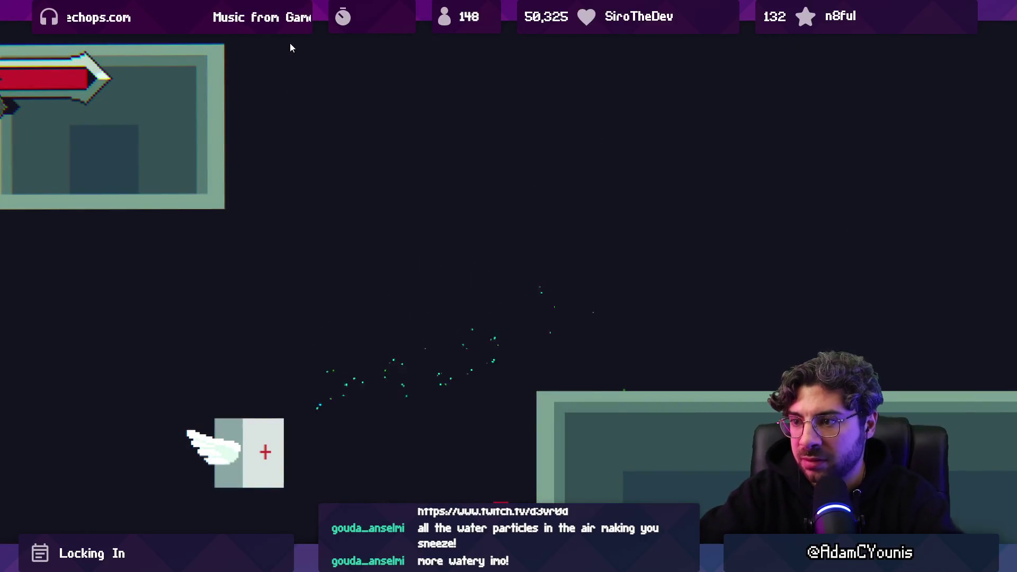
{"action": "double_click", "coordinate": [291, 48]}
{"action": "left_click", "coordinate": [129, 207]}
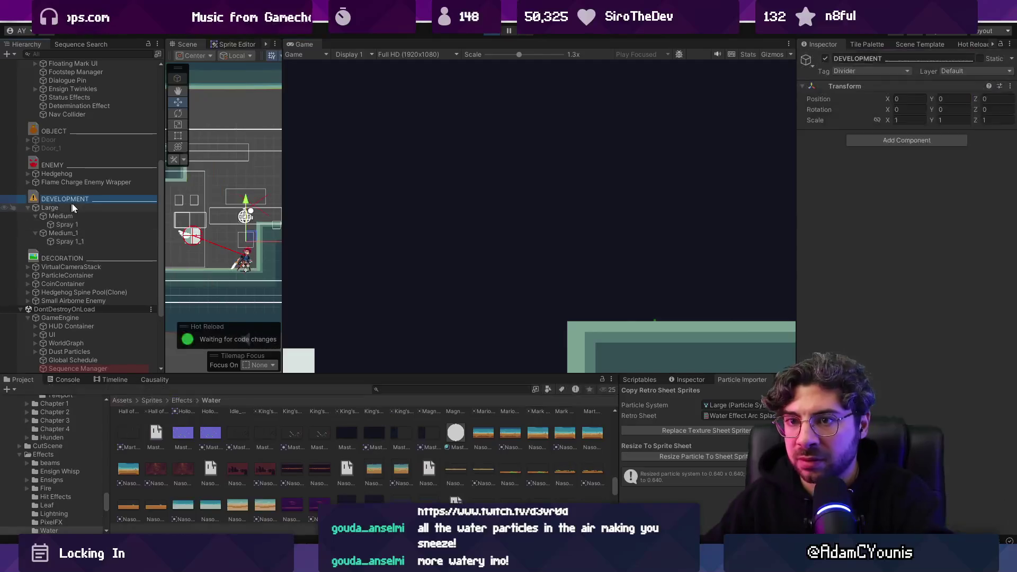
Preview the Large splash at 0.5x Game scale, then duplicate Spray 1 under Medium.
{"action": "mouse_move", "coordinate": [214, 196]}
{"action": "left_mouse_down"}
{"action": "mouse_move", "coordinate": [233, 178]}
{"action": "mouse_move", "coordinate": [228, 186]}
{"action": "left_mouse_up"}
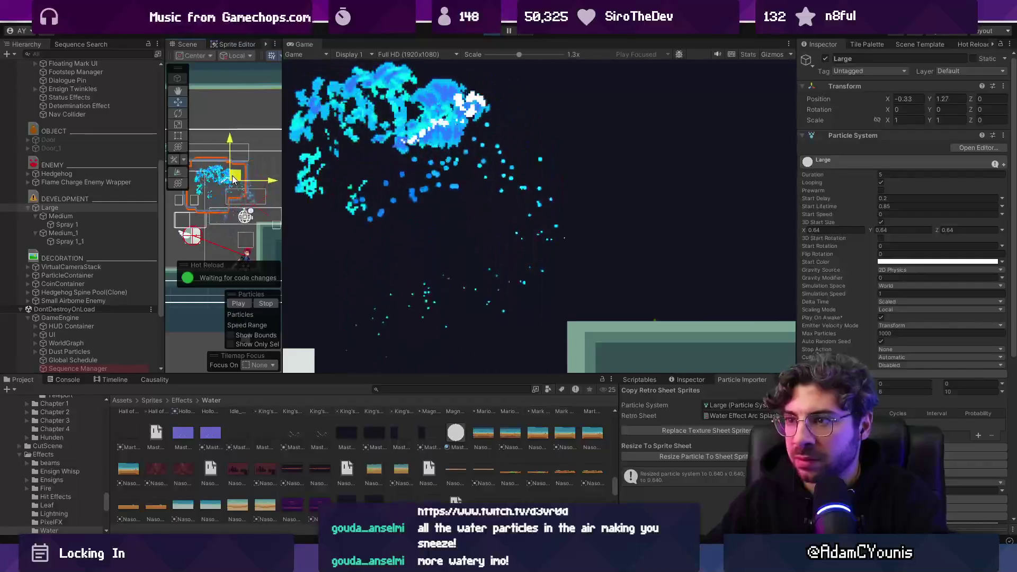
{"action": "left_click_drag", "start_coordinate": [518, 55], "coordinate": [485, 57]}
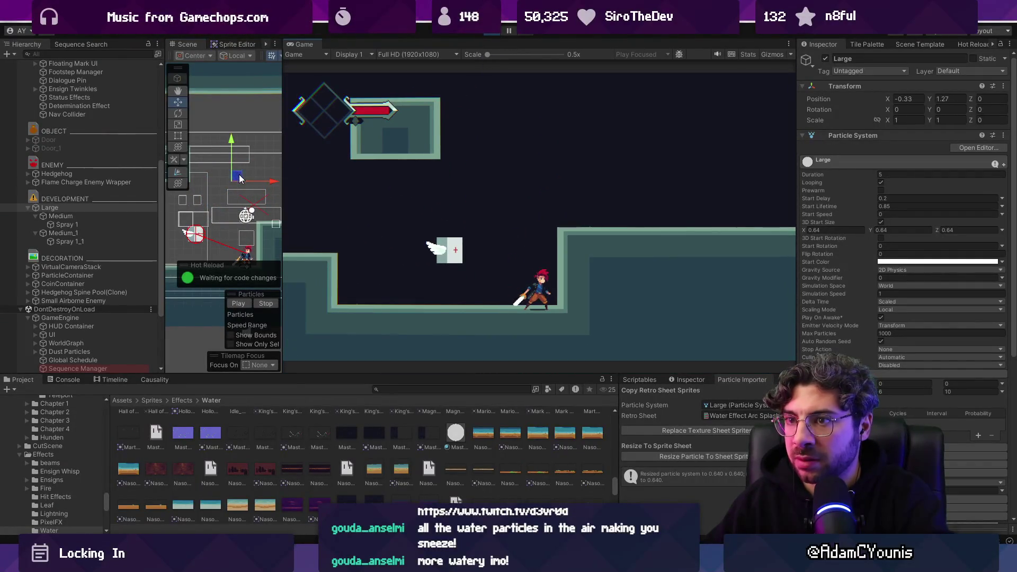
{"action": "mouse_move", "coordinate": [244, 180]}
{"action": "left_mouse_down"}
{"action": "mouse_move", "coordinate": [260, 175]}
{"action": "mouse_move", "coordinate": [265, 186]}
{"action": "mouse_move", "coordinate": [178, 182]}
{"action": "mouse_move", "coordinate": [328, 199]}
{"action": "mouse_move", "coordinate": [352, 175]}
{"action": "mouse_move", "coordinate": [357, 205]}
{"action": "mouse_move", "coordinate": [343, 202]}
{"action": "left_mouse_up"}
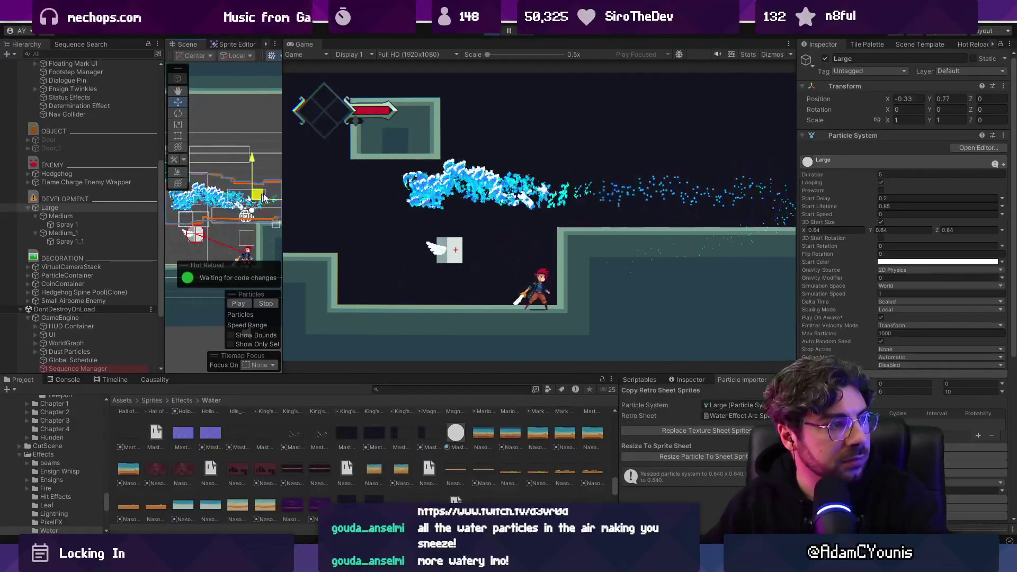
{"action": "left_click", "coordinate": [87, 225]}
{"action": "key", "text": "ctrl+d"}
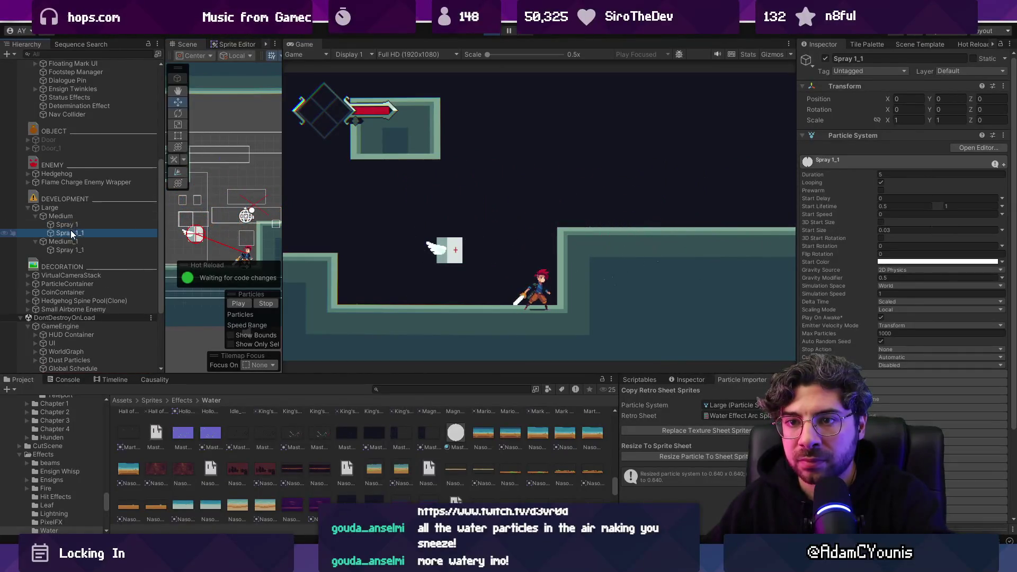
Nest the Spray 1_1 copy under Large, expand its Emission, and preview a Large sweep.
{"action": "left_click_drag", "start_coordinate": [71, 229], "coordinate": [74, 210]}
{"action": "scroll", "coordinate": [869, 307], "scroll_direction": "down", "scroll_amount": 5}
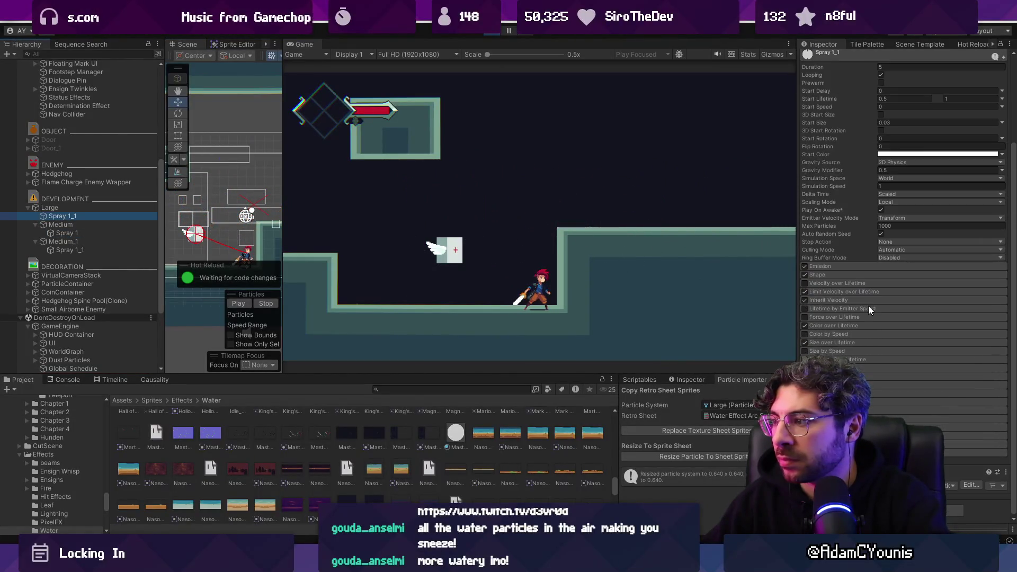
{"action": "left_click", "coordinate": [852, 267]}
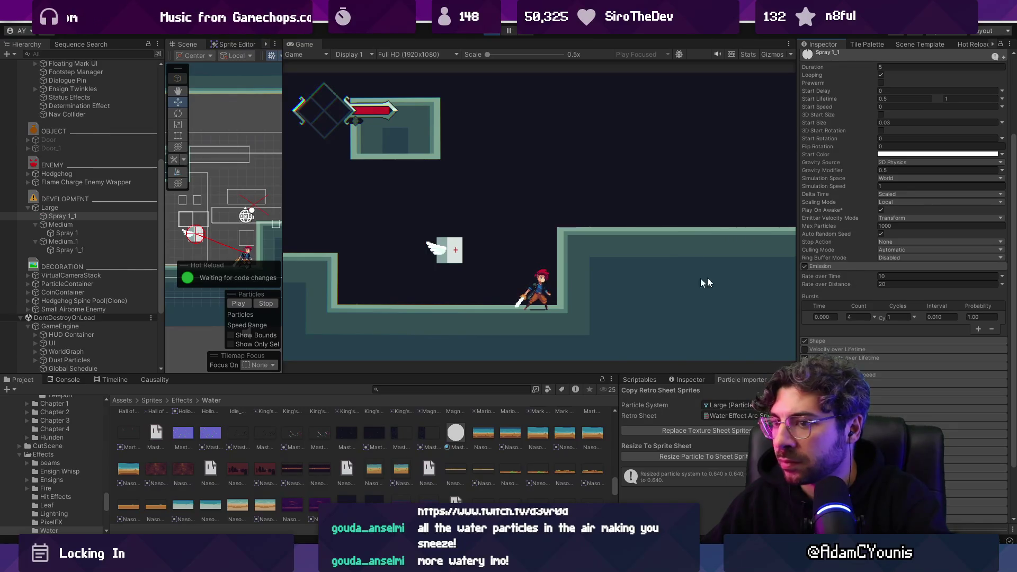
{"action": "double_click", "coordinate": [112, 216]}
{"action": "scroll", "coordinate": [909, 212], "scroll_direction": "up", "scroll_amount": 5}
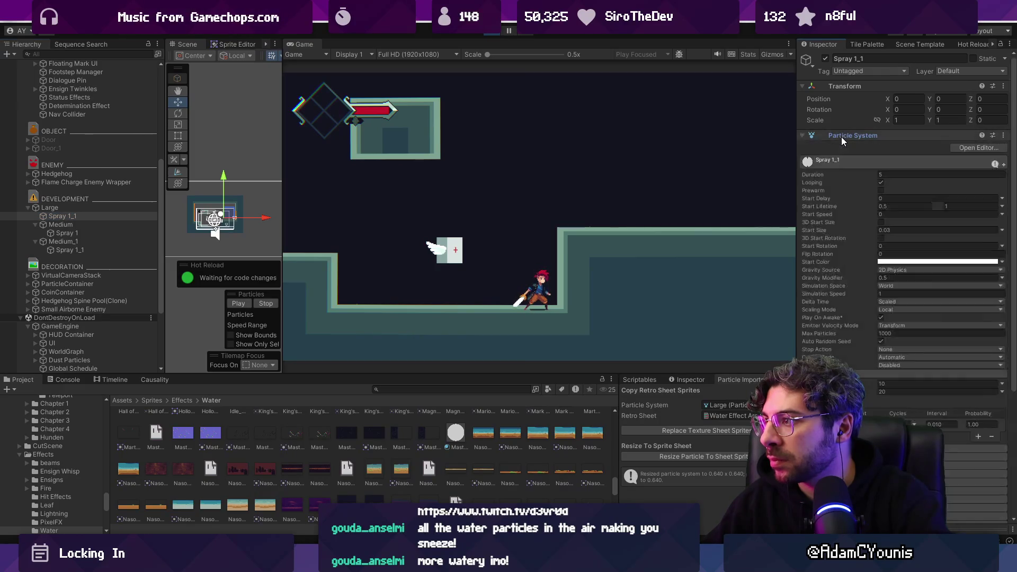
{"action": "left_click", "coordinate": [238, 303]}
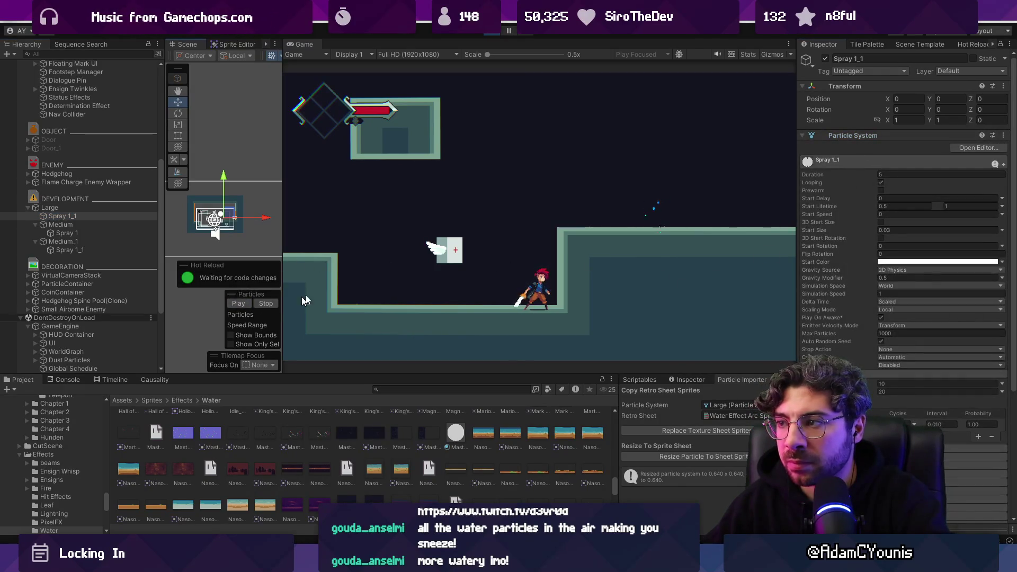
{"action": "left_click", "coordinate": [76, 207]}
{"action": "mouse_move", "coordinate": [228, 209]}
{"action": "left_mouse_down"}
{"action": "mouse_move", "coordinate": [218, 217]}
{"action": "mouse_move", "coordinate": [210, 209]}
{"action": "mouse_move", "coordinate": [222, 212]}
{"action": "mouse_move", "coordinate": [214, 217]}
{"action": "mouse_move", "coordinate": [218, 210]}
{"action": "left_mouse_up"}
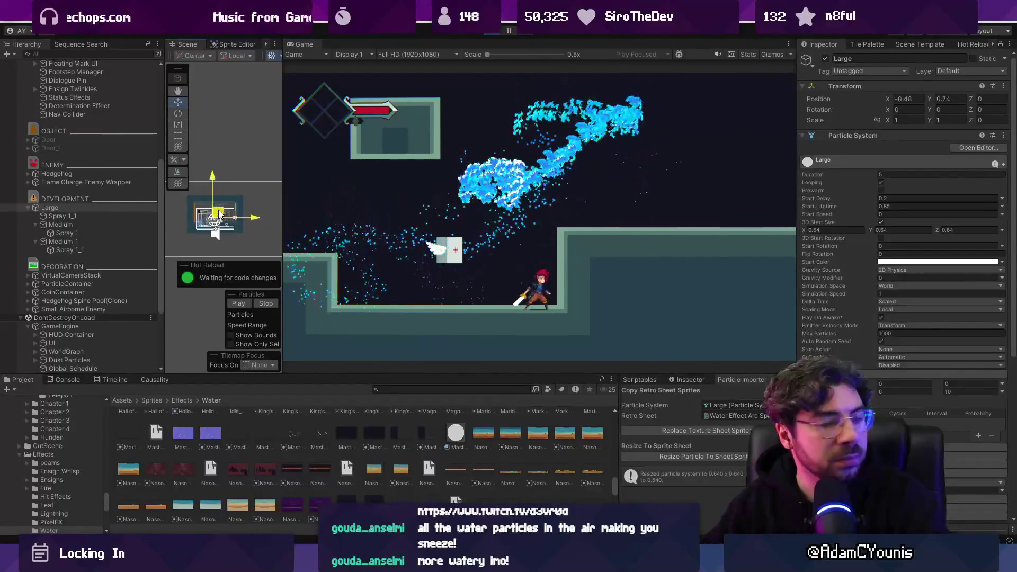
Remove the burst from Large's Spray 1_1 and sweep Large to trace a new water trail.
{"action": "left_click", "coordinate": [101, 216]}
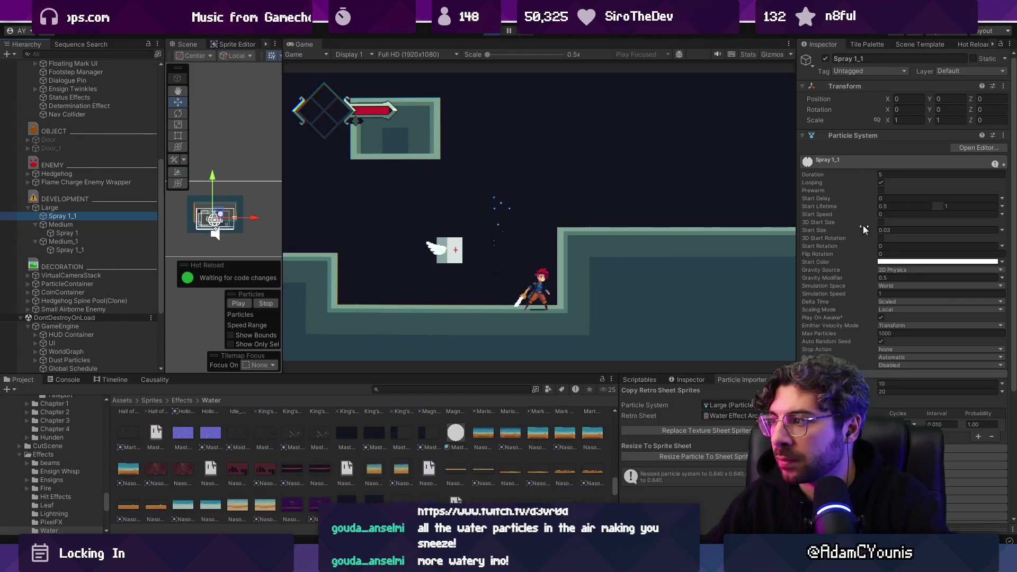
{"action": "scroll", "coordinate": [891, 265], "scroll_direction": "down", "scroll_amount": 3}
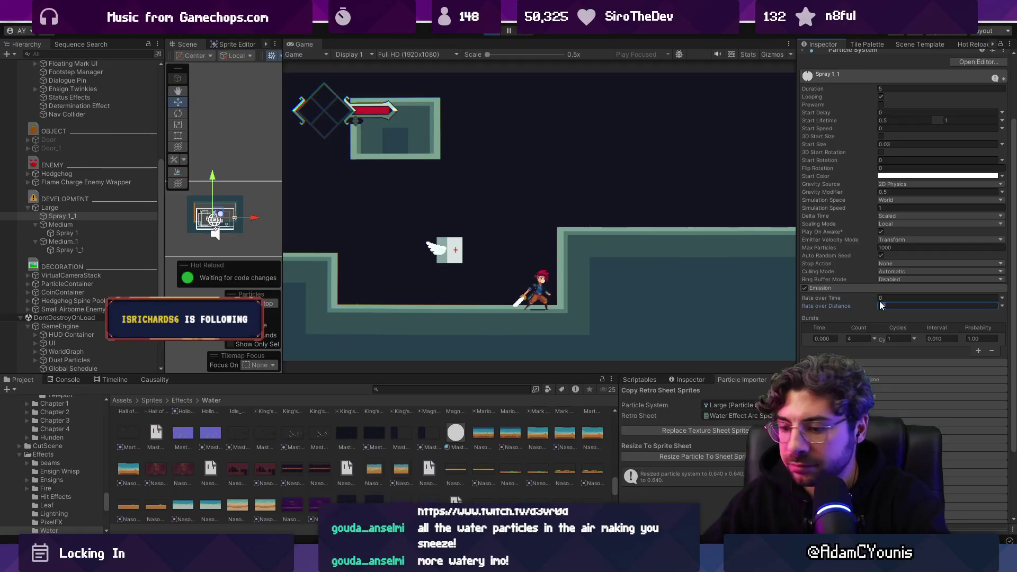
{"action": "left_click", "coordinate": [991, 350]}
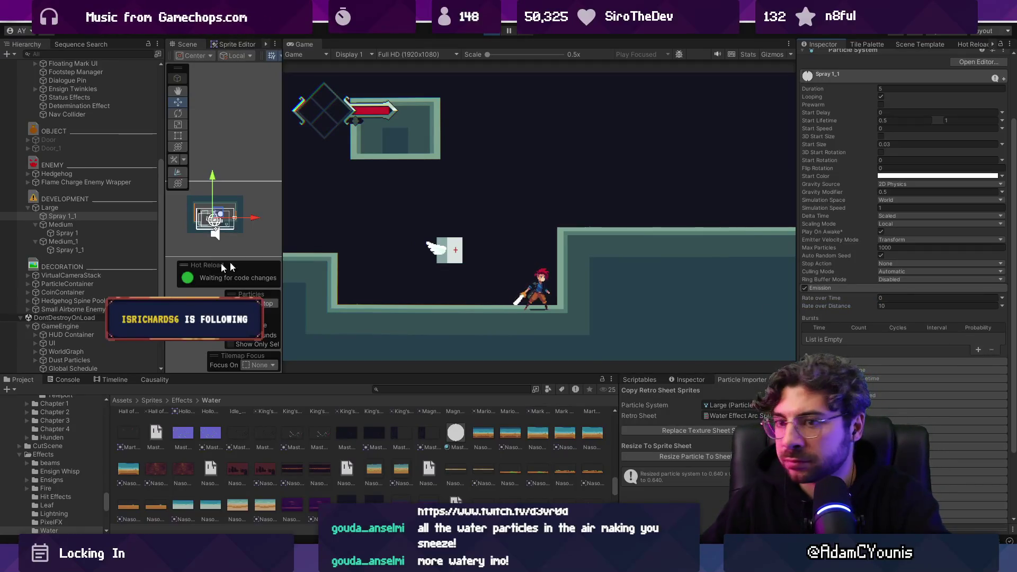
{"action": "left_click", "coordinate": [50, 208]}
{"action": "mouse_move", "coordinate": [215, 212]}
{"action": "left_mouse_down"}
{"action": "mouse_move", "coordinate": [225, 214]}
{"action": "mouse_move", "coordinate": [201, 221]}
{"action": "mouse_move", "coordinate": [245, 209]}
{"action": "mouse_move", "coordinate": [238, 225]}
{"action": "mouse_move", "coordinate": [217, 222]}
{"action": "mouse_move", "coordinate": [230, 218]}
{"action": "left_mouse_up"}
{"action": "scroll", "coordinate": [209, 224], "scroll_direction": "up", "scroll_amount": 3}
{"action": "left_click", "coordinate": [94, 249]}
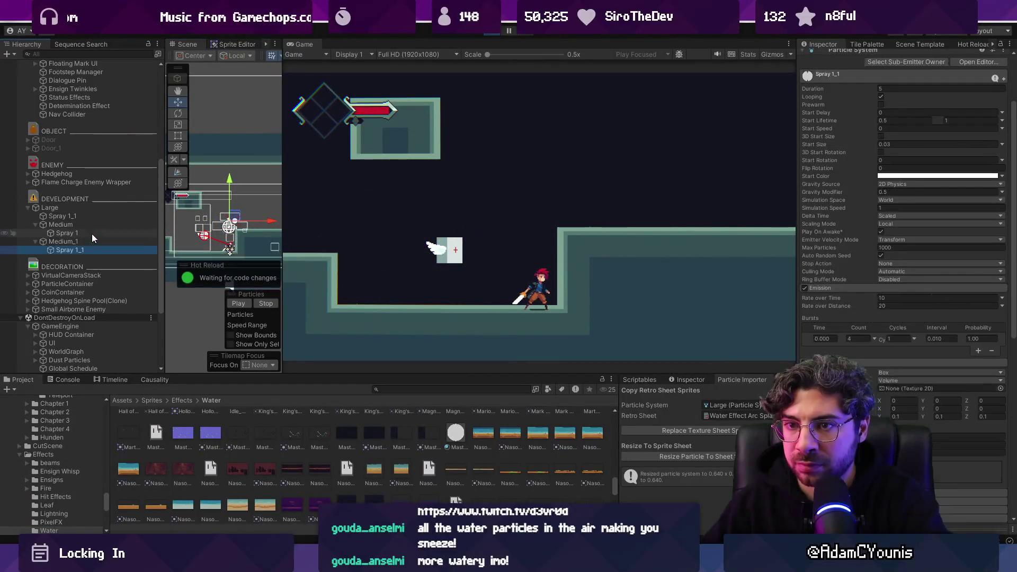
Edit both Medium sprays' Rate over Time and burst count of 2, then test-sweep Large.
{"action": "left_click", "coordinate": [91, 233], "text": "ctrl"}
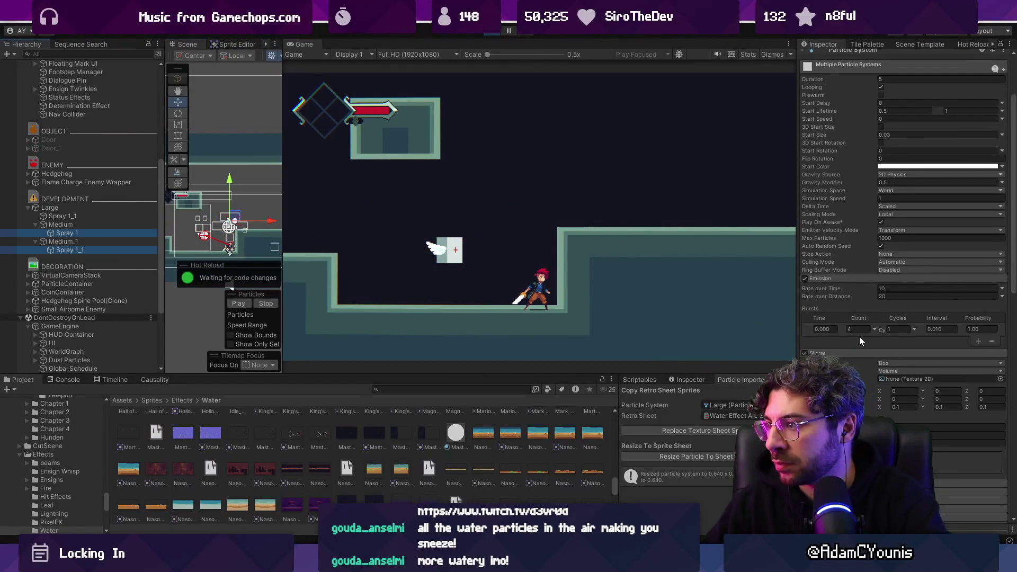
{"action": "scroll", "coordinate": [892, 304], "scroll_direction": "up", "scroll_amount": 2}
{"action": "left_click", "coordinate": [890, 317]}
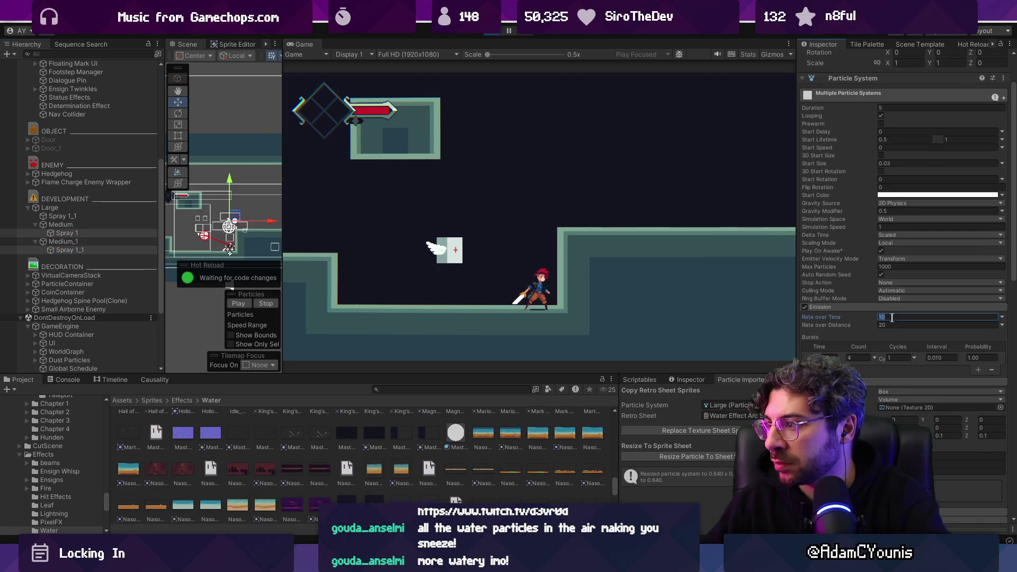
{"action": "left_click", "coordinate": [864, 357]}
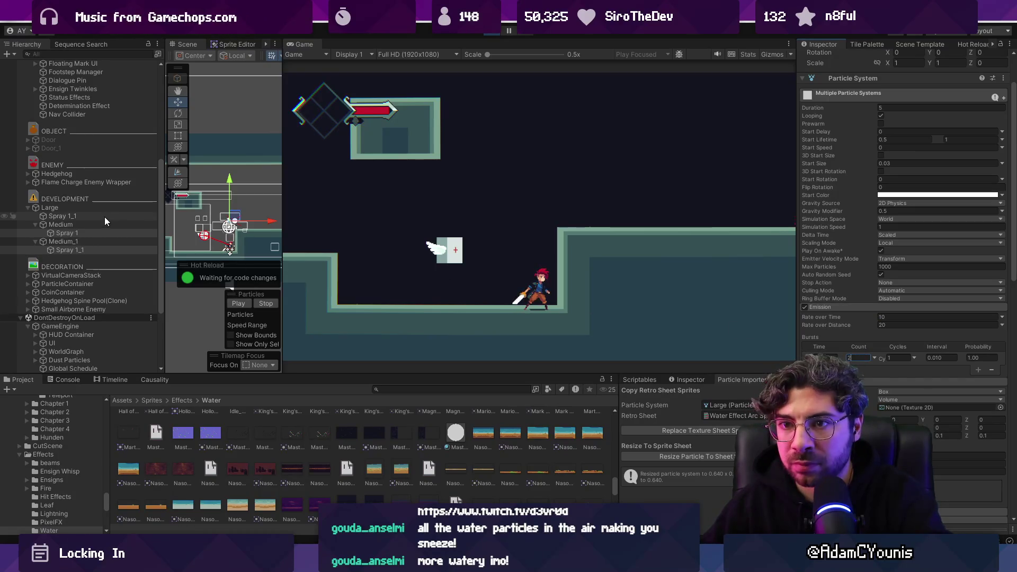
{"action": "left_click", "coordinate": [127, 208]}
{"action": "mouse_move", "coordinate": [234, 219]}
{"action": "left_mouse_down"}
{"action": "mouse_move", "coordinate": [251, 205]}
{"action": "mouse_move", "coordinate": [225, 205]}
{"action": "mouse_move", "coordinate": [253, 201]}
{"action": "mouse_move", "coordinate": [203, 215]}
{"action": "left_mouse_up"}
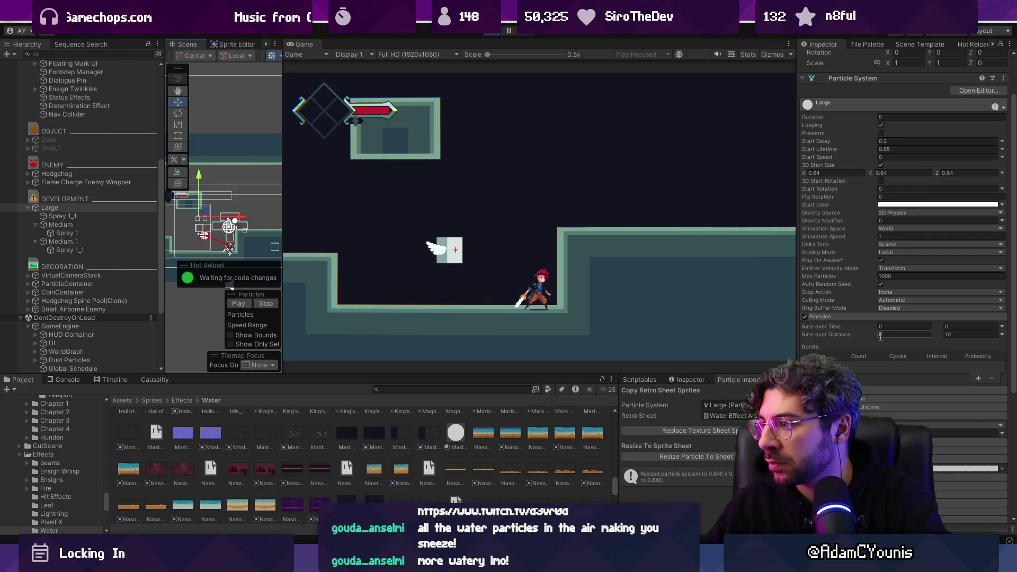
{"action": "mouse_move", "coordinate": [207, 212]}
{"action": "left_mouse_down"}
{"action": "mouse_move", "coordinate": [248, 211]}
{"action": "mouse_move", "coordinate": [234, 208]}
{"action": "left_mouse_up"}
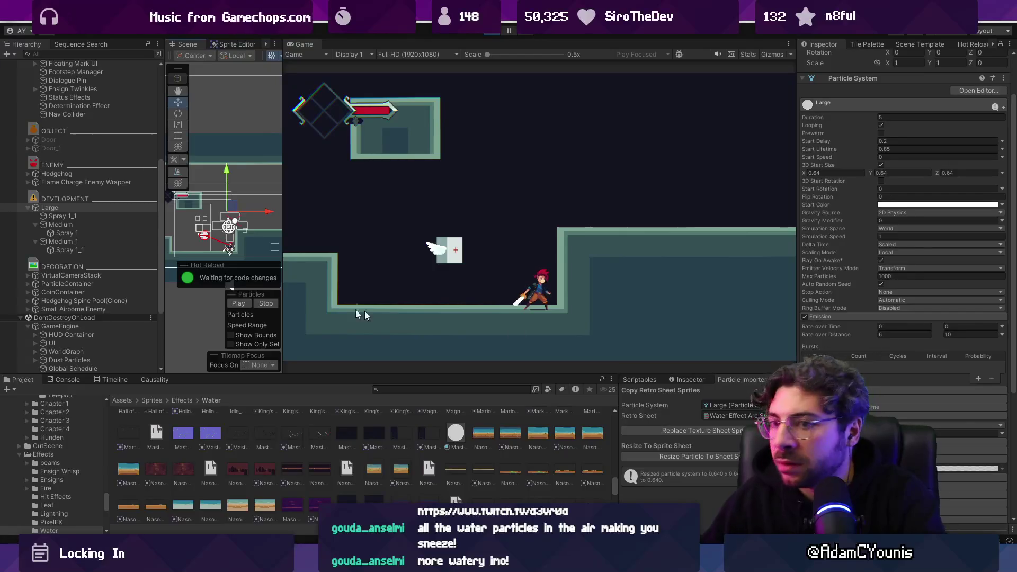
Set the shared Rate over Time of Spray 1 and Spray 1_1 to 5.
{"action": "left_click", "coordinate": [126, 248]}
{"action": "left_click", "coordinate": [126, 233], "text": "ctrl"}
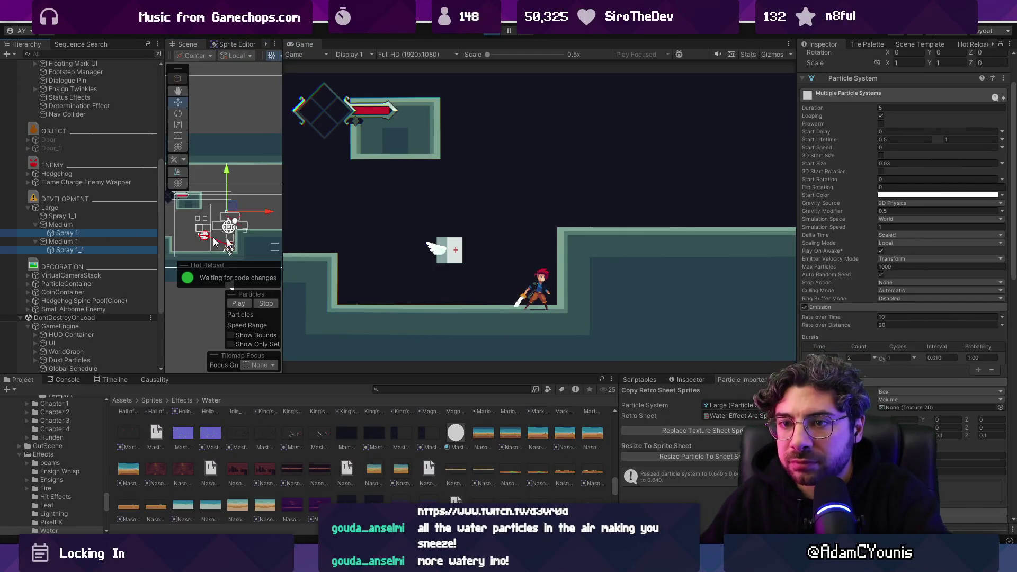
{"action": "left_click", "coordinate": [889, 318]}
{"action": "type", "text": "5"}
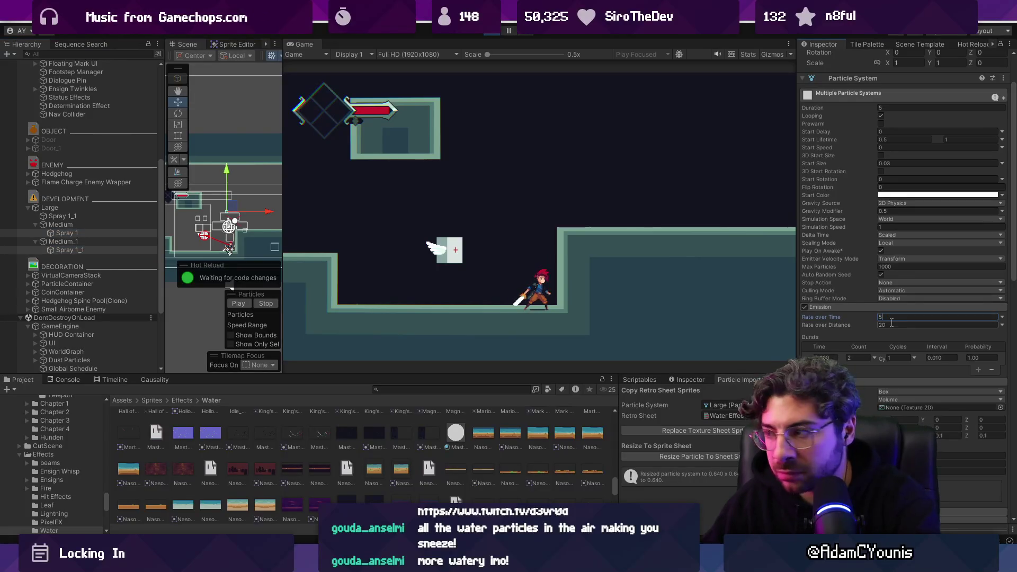
{"action": "type", "text": "1"}
{"action": "scroll", "coordinate": [883, 280], "scroll_direction": "up", "scroll_amount": 3}
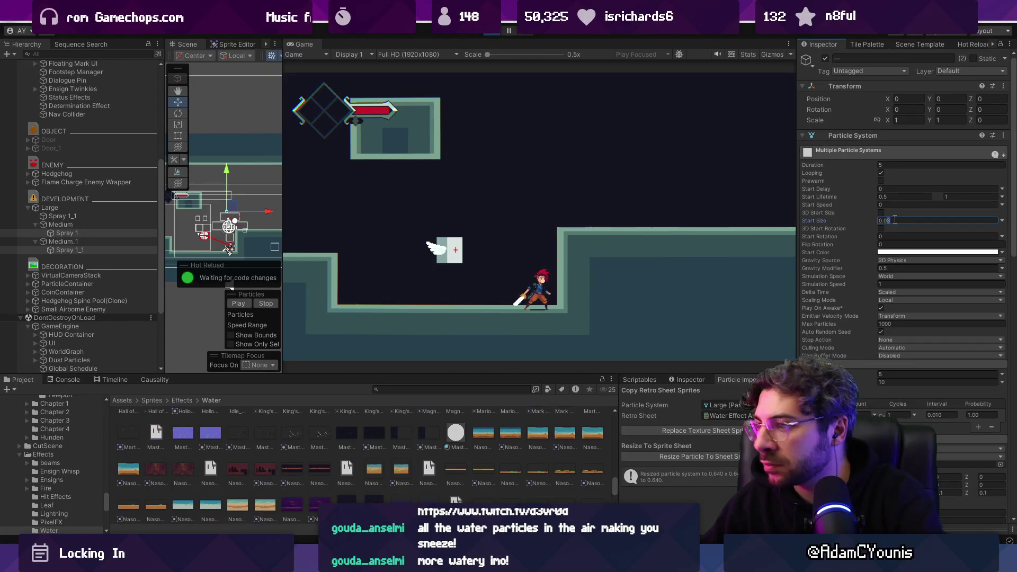
{"action": "left_click", "coordinate": [88, 208]}
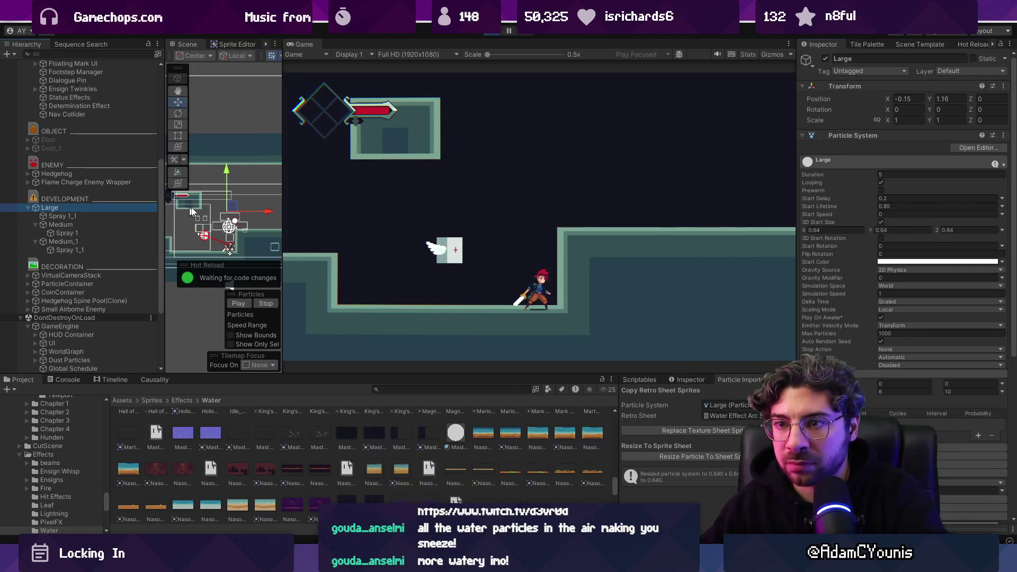
Sweep the Large emitter across the level and review both Medium sprays' settings.
{"action": "mouse_move", "coordinate": [234, 213]}
{"action": "left_mouse_down"}
{"action": "mouse_move", "coordinate": [214, 219]}
{"action": "mouse_move", "coordinate": [234, 223]}
{"action": "mouse_move", "coordinate": [184, 222]}
{"action": "mouse_move", "coordinate": [227, 213]}
{"action": "left_mouse_up"}
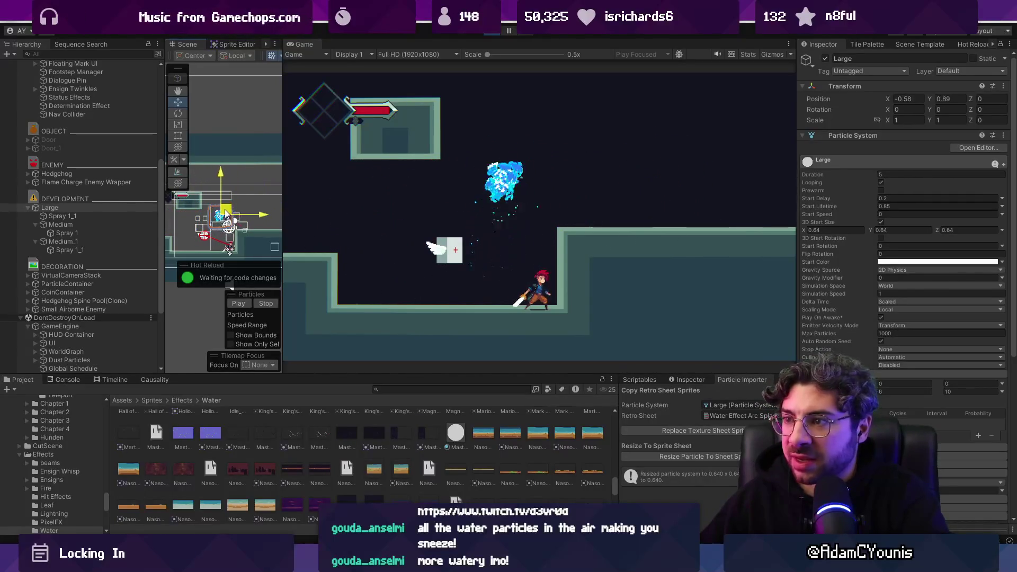
{"action": "mouse_move", "coordinate": [241, 209]}
{"action": "left_mouse_down"}
{"action": "mouse_move", "coordinate": [296, 204]}
{"action": "mouse_move", "coordinate": [189, 235]}
{"action": "mouse_move", "coordinate": [214, 227]}
{"action": "mouse_move", "coordinate": [202, 219]}
{"action": "left_mouse_up"}
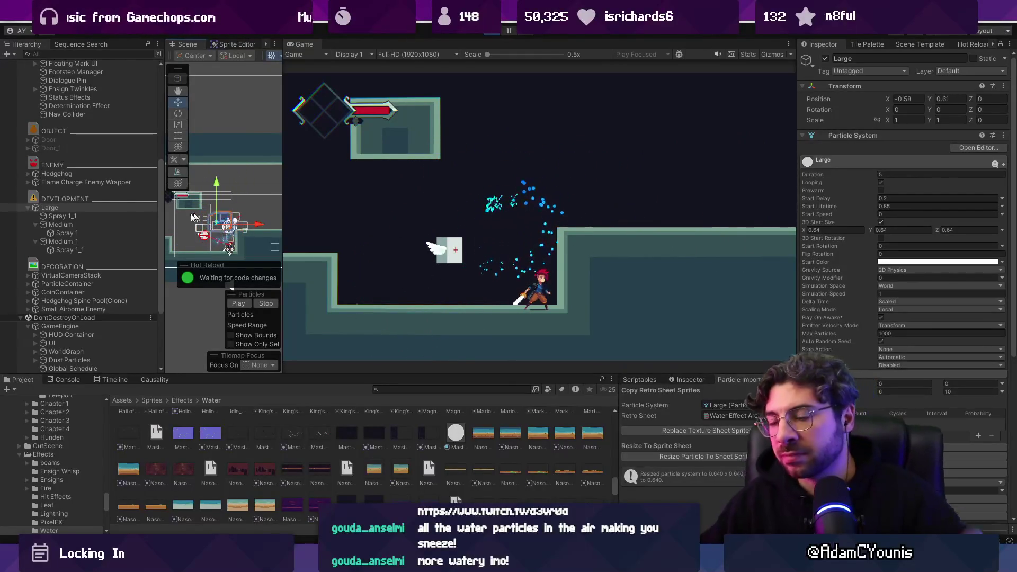
{"action": "left_click", "coordinate": [101, 231]}
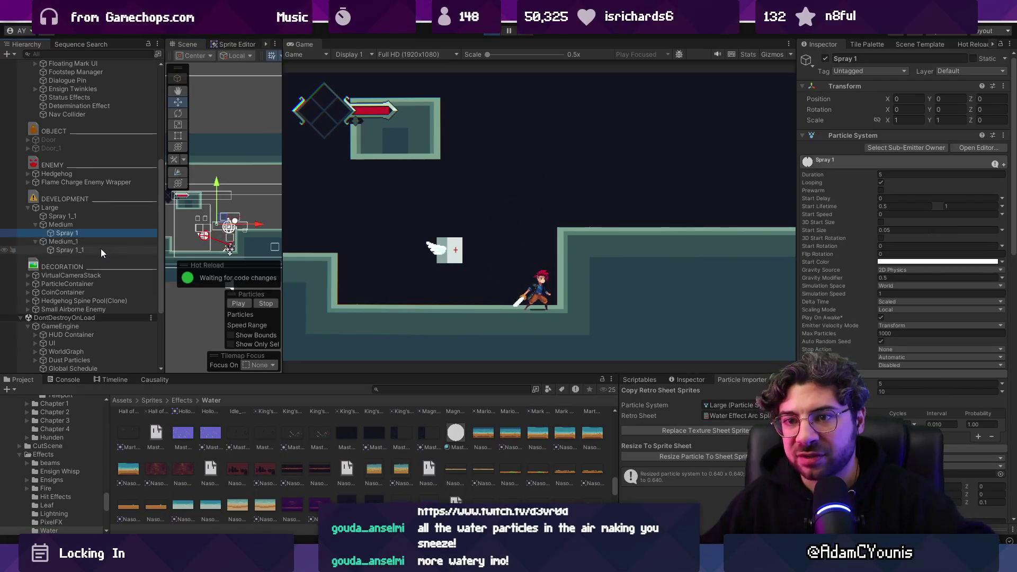
{"action": "left_click", "coordinate": [99, 248], "text": "ctrl"}
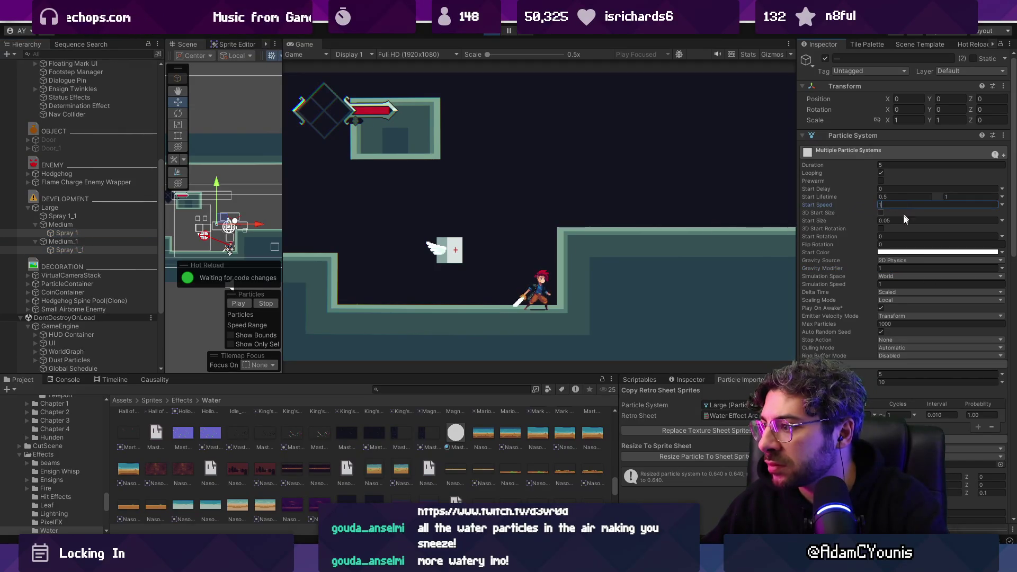
{"action": "scroll", "coordinate": [892, 292], "scroll_direction": "down", "scroll_amount": 2}
{"action": "scroll", "coordinate": [892, 293], "scroll_direction": "down", "scroll_amount": 2}
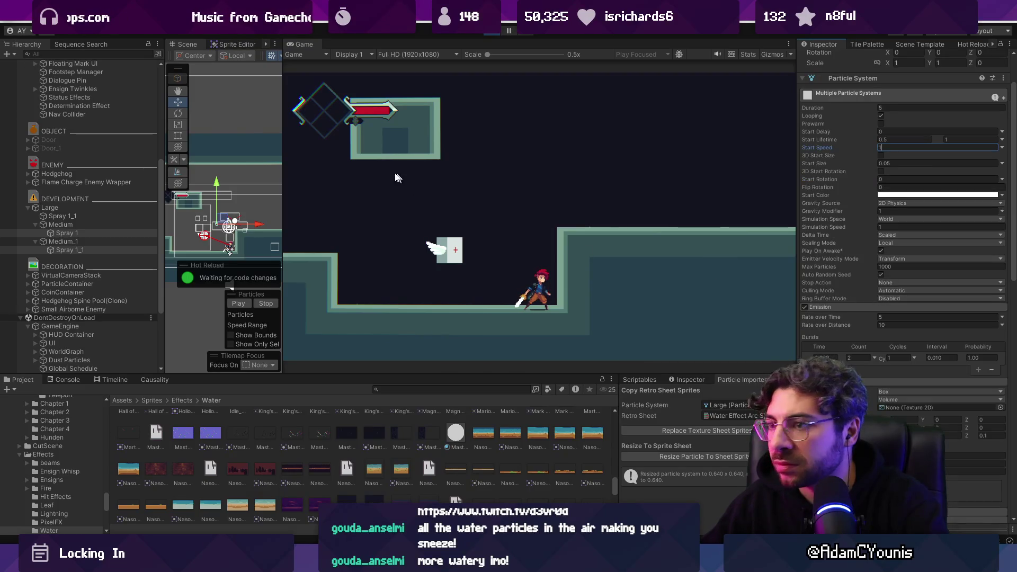
Select Large together with Medium and Medium_1 to edit their particle settings jointly.
{"action": "left_click", "coordinate": [122, 209]}
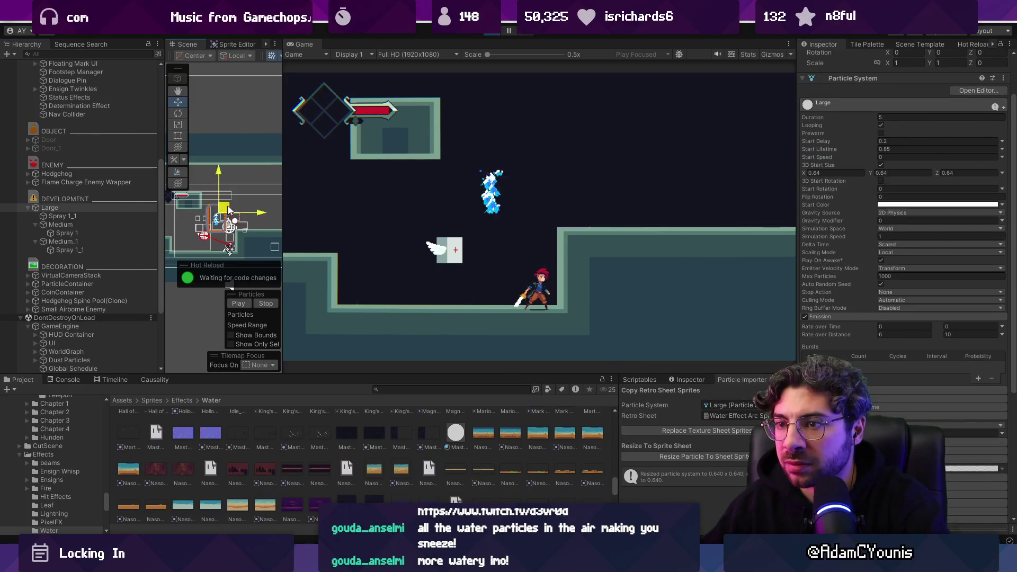
{"action": "mouse_move", "coordinate": [226, 214]}
{"action": "left_mouse_down"}
{"action": "mouse_move", "coordinate": [198, 217]}
{"action": "mouse_move", "coordinate": [235, 203]}
{"action": "mouse_move", "coordinate": [225, 212]}
{"action": "mouse_move", "coordinate": [239, 222]}
{"action": "mouse_move", "coordinate": [227, 233]}
{"action": "mouse_move", "coordinate": [229, 221]}
{"action": "left_mouse_up"}
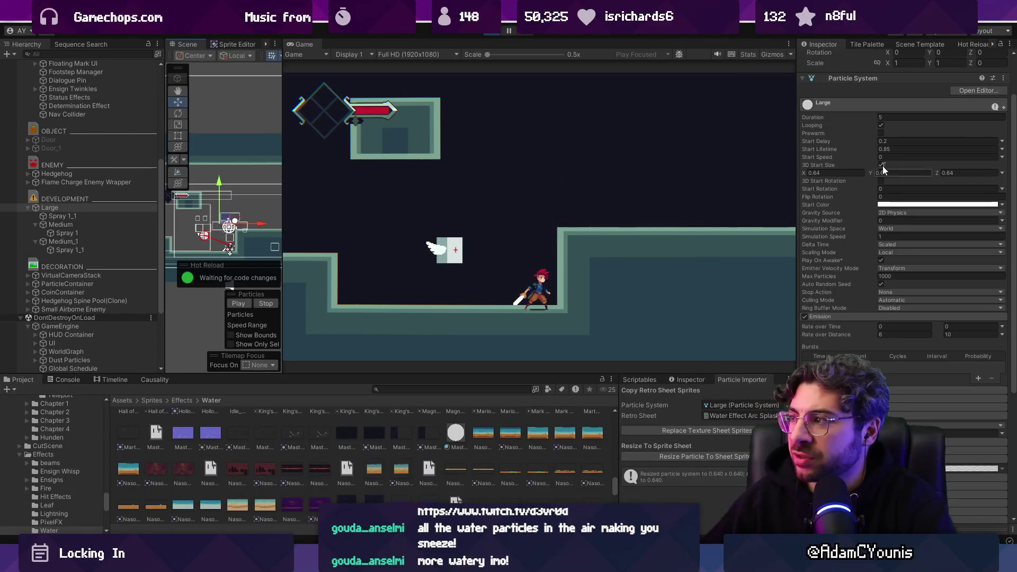
{"action": "left_click", "coordinate": [122, 225], "text": "ctrl"}
{"action": "left_click", "coordinate": [125, 241], "text": "ctrl"}
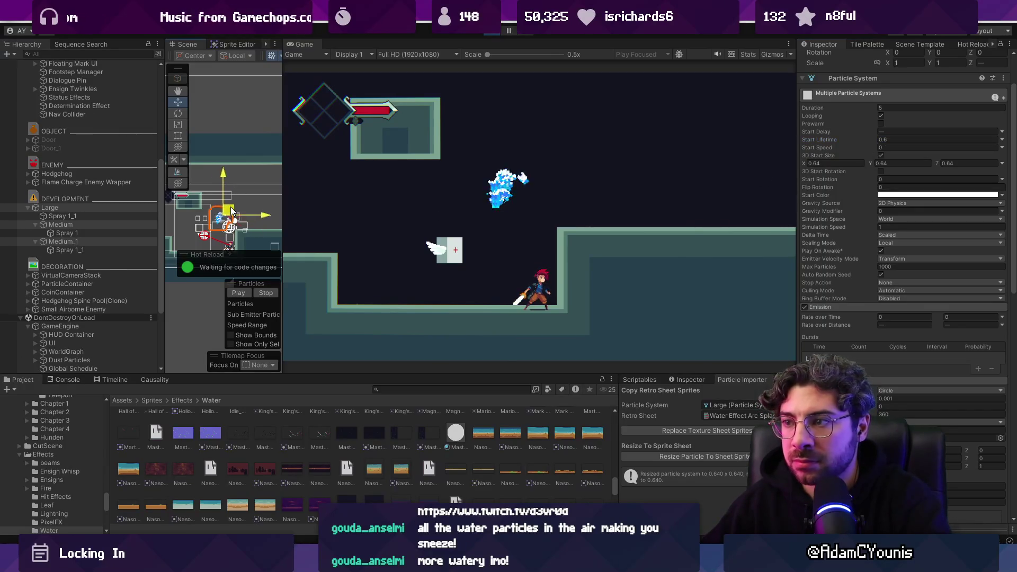
Move the three water sprays lower toward the character and set their Start Lifetime to 0.5.
{"action": "mouse_move", "coordinate": [237, 210]}
{"action": "left_mouse_down"}
{"action": "mouse_move", "coordinate": [226, 216]}
{"action": "mouse_move", "coordinate": [241, 229]}
{"action": "left_mouse_up"}
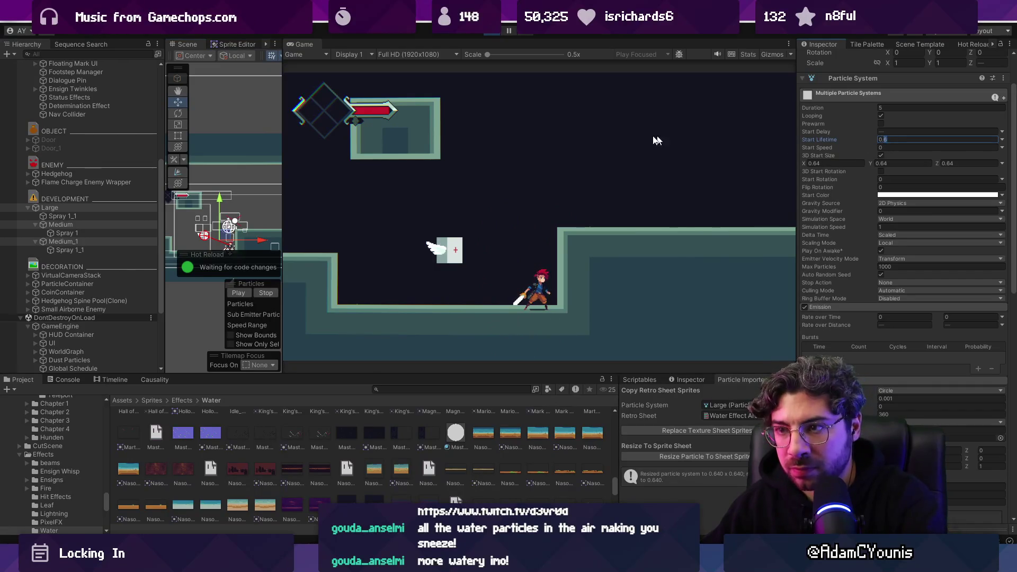
{"action": "key", "text": "BackSpace"}
{"action": "key", "text": "BackSpace"}
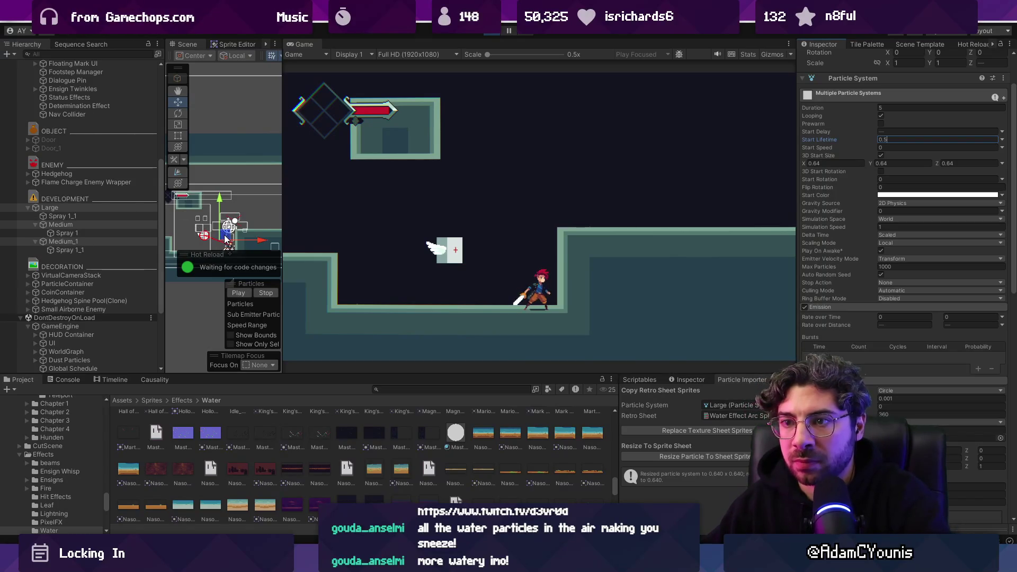
{"action": "mouse_move", "coordinate": [217, 218]}
{"action": "left_mouse_down"}
{"action": "mouse_move", "coordinate": [227, 221]}
{"action": "mouse_move", "coordinate": [223, 240]}
{"action": "left_mouse_up"}
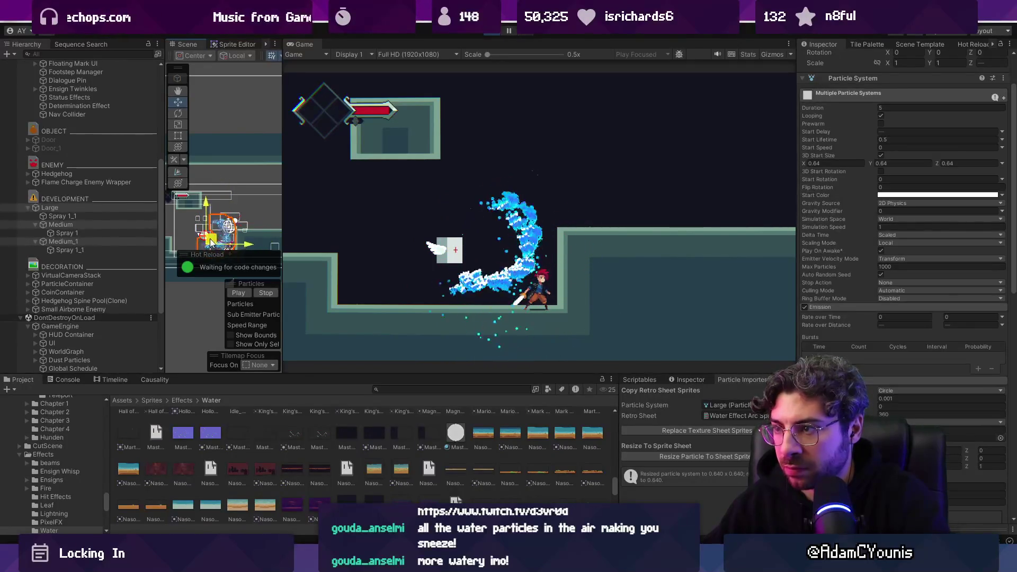
{"action": "mouse_move", "coordinate": [224, 221]}
{"action": "left_mouse_down"}
{"action": "mouse_move", "coordinate": [229, 241]}
{"action": "mouse_move", "coordinate": [215, 244]}
{"action": "left_mouse_up"}
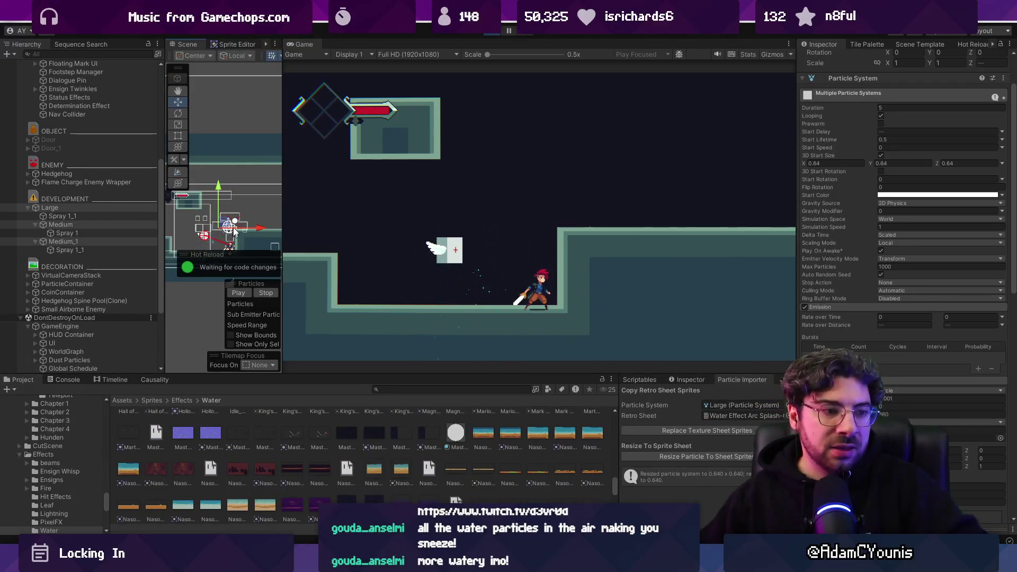
Select only the Large spray and dock the Game view beside the Scene view.
{"action": "left_click", "coordinate": [65, 208]}
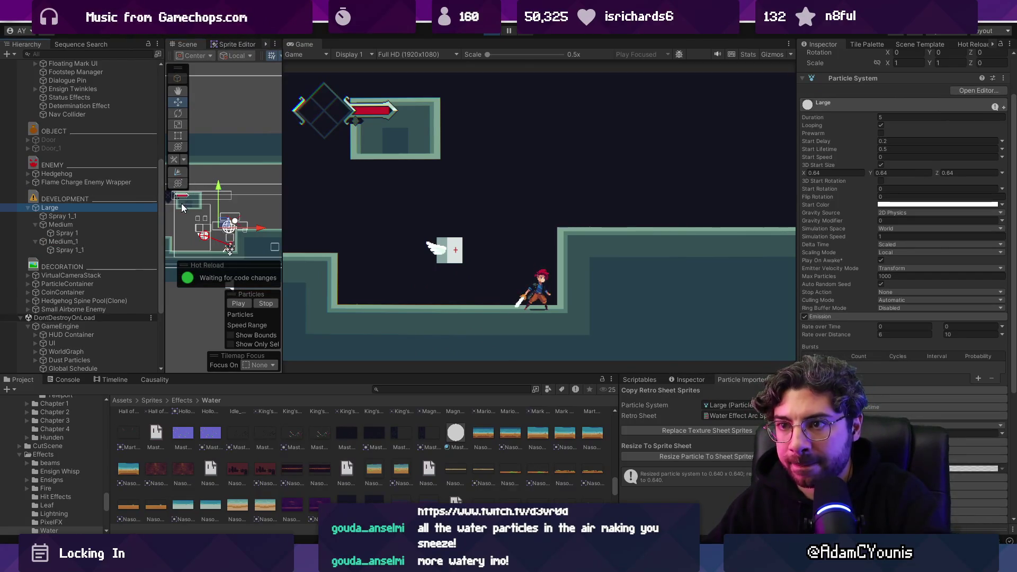
{"action": "left_click_drag", "start_coordinate": [281, 193], "coordinate": [281, 193]}
{"action": "left_click_drag", "start_coordinate": [428, 44], "coordinate": [231, 44]}
Duplicate the Large spray as Large_1 in the Scene view and deactivate the copy.
{"action": "left_click", "coordinate": [77, 214]}
{"action": "left_click", "coordinate": [78, 207]}
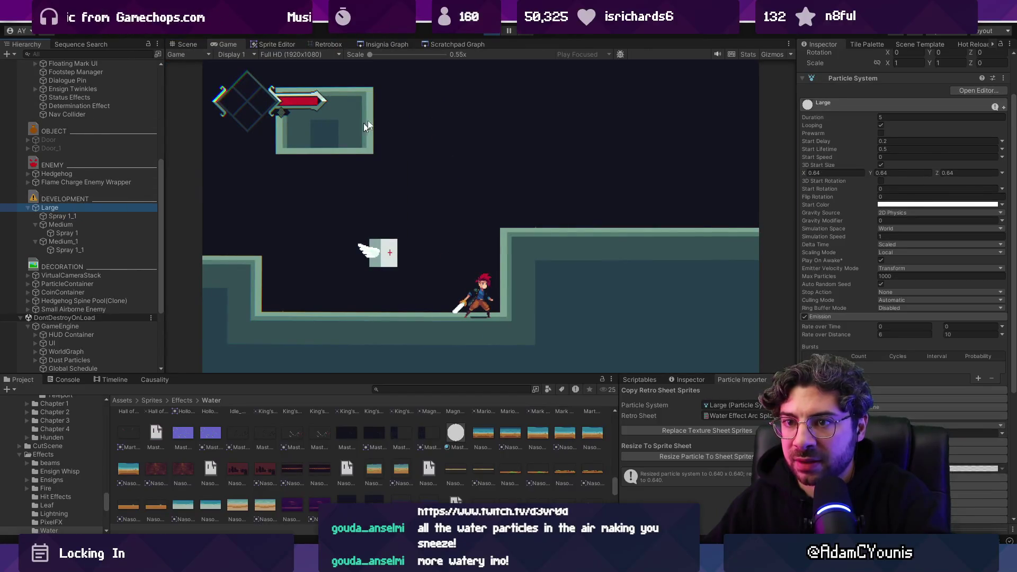
{"action": "key", "text": "ctrl+1"}
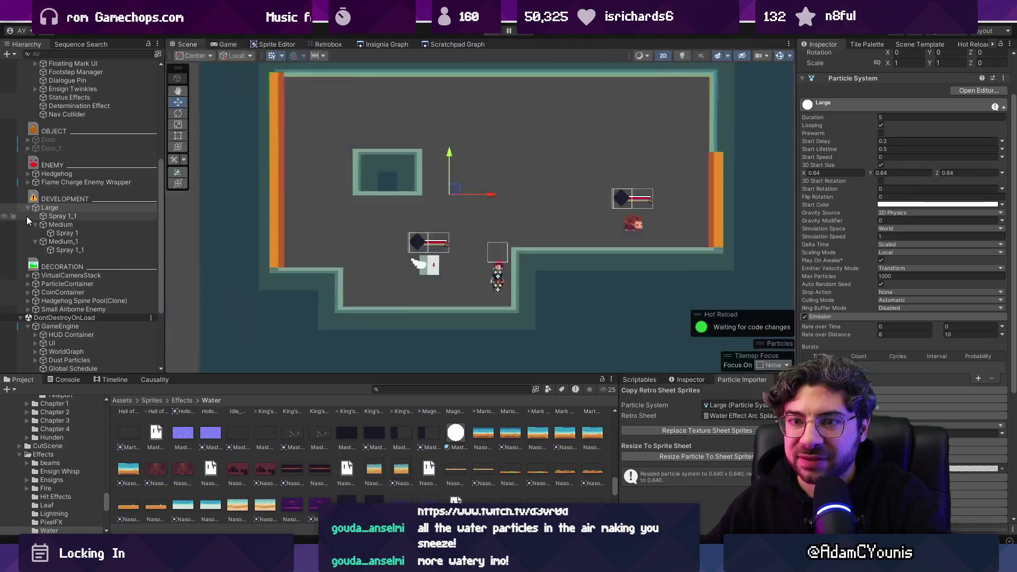
{"action": "scroll", "coordinate": [49, 327], "scroll_direction": "up", "scroll_amount": 2}
{"action": "key", "text": "ctrl+d"}
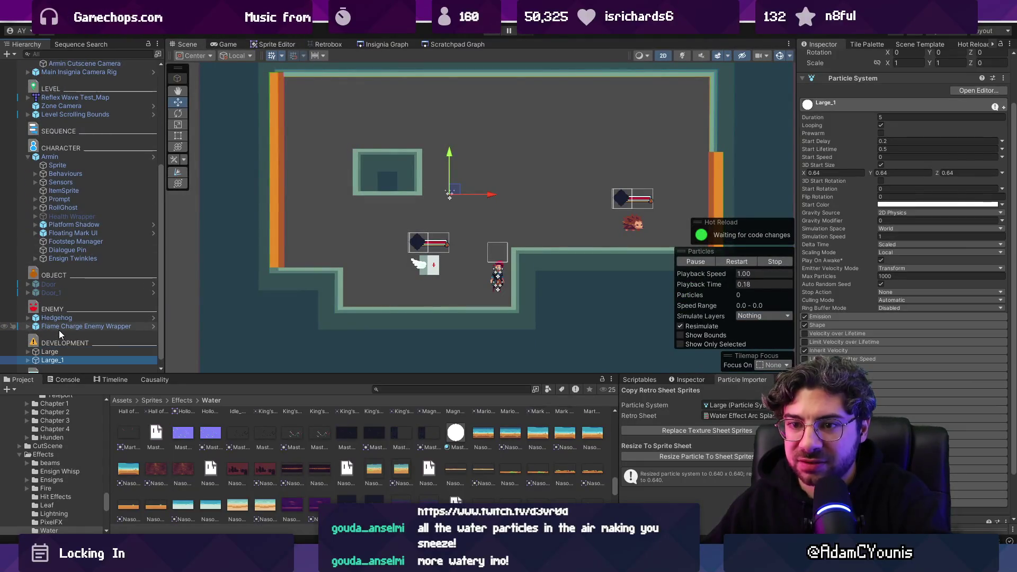
{"action": "scroll", "coordinate": [842, 77], "scroll_direction": "up", "scroll_amount": 2}
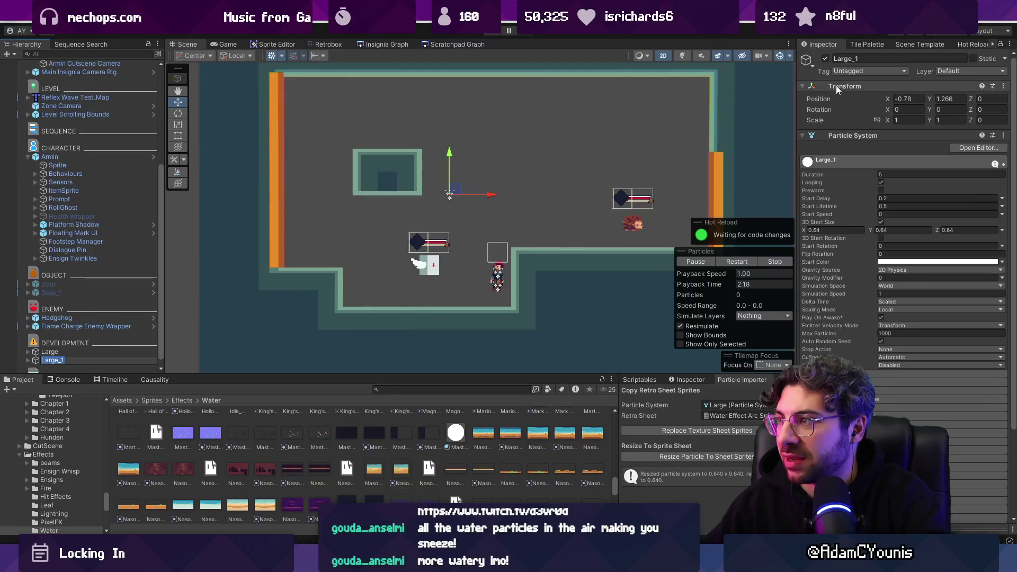
{"action": "left_click", "coordinate": [826, 58]}
Reselect the original Large spray, then play the water splash animation in Aseprite.
{"action": "left_click", "coordinate": [92, 350]}
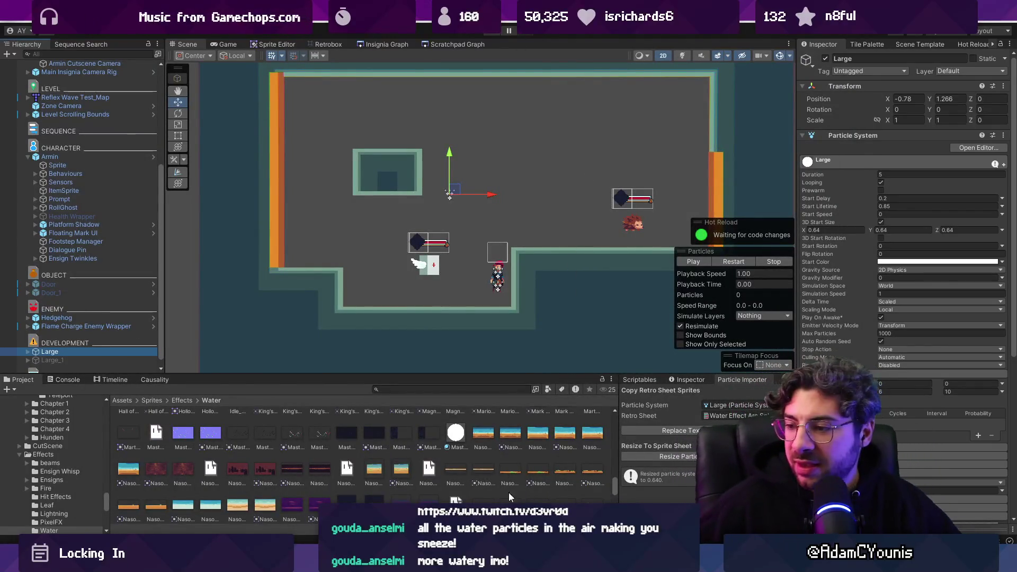
{"action": "key", "text": "alt+Tab"}
{"action": "key", "text": "Return"}
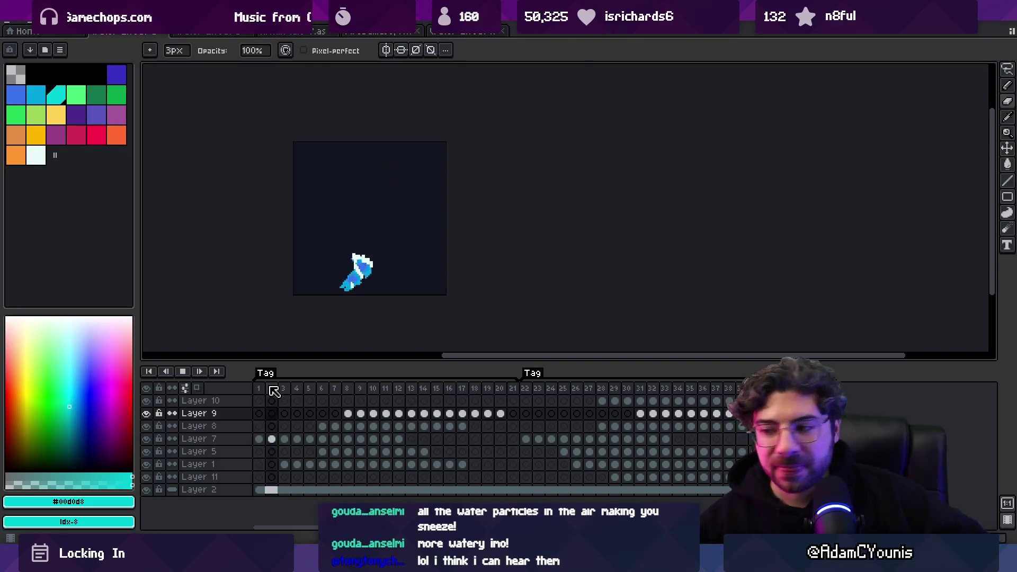
Resume the stream music in the media player and return to Aseprite.
{"action": "key", "text": "alt+Tab"}
{"action": "left_click", "coordinate": [476, 486]}
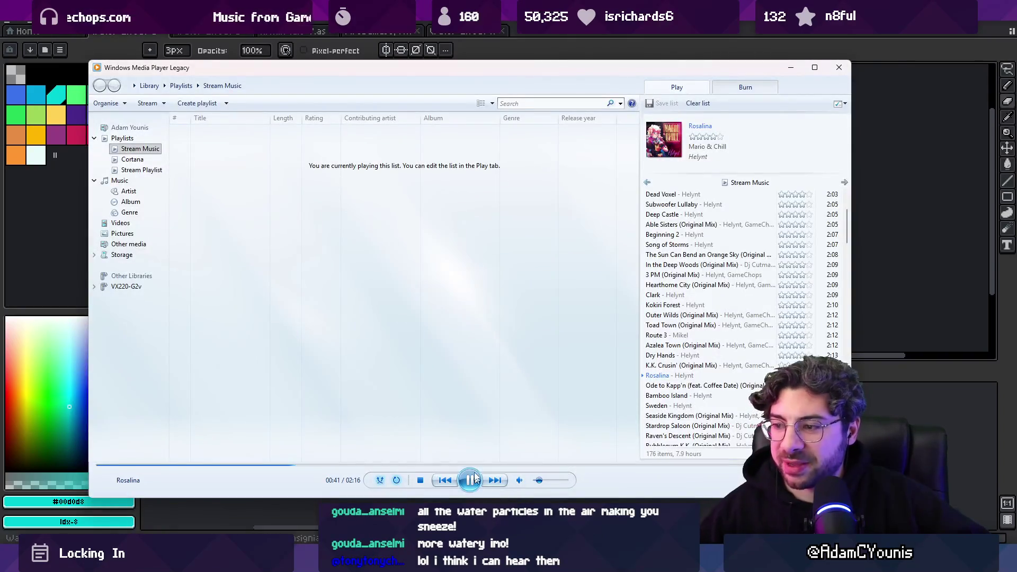
{"action": "left_click", "coordinate": [507, 29]}
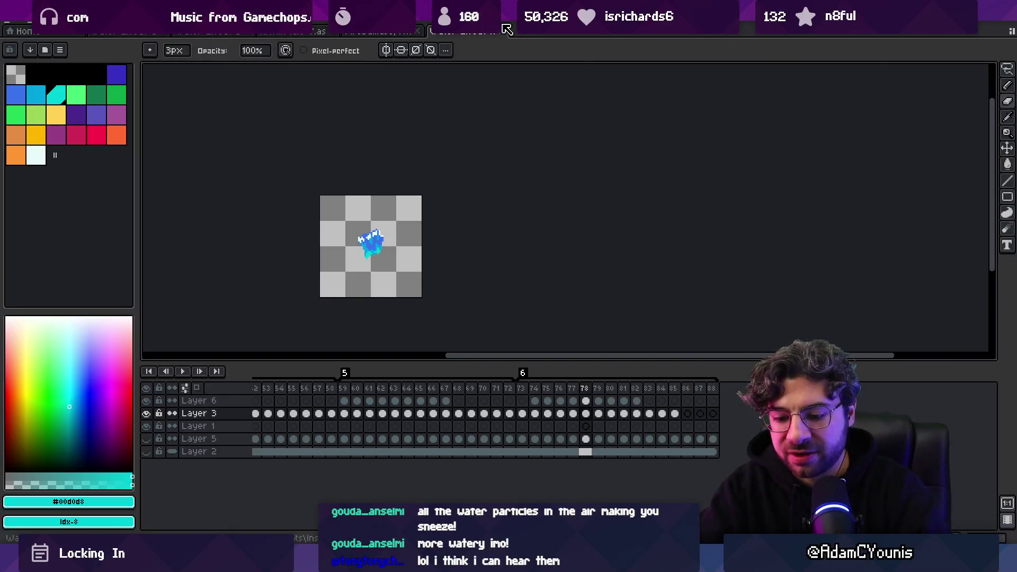
Bring up Sketchable, frame the sketch canvas, and set the brush colour to white.
{"action": "left_click_drag", "start_coordinate": [463, 281], "coordinate": [433, 283]}
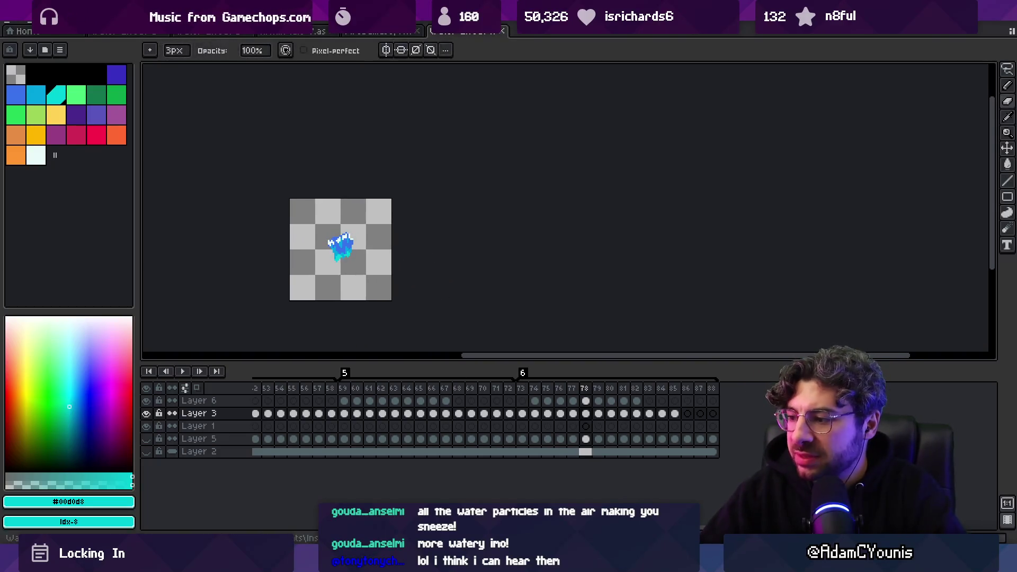
{"action": "left_click", "coordinate": [644, 490]}
{"action": "mouse_move", "coordinate": [481, 335]}
{"action": "left_mouse_down"}
{"action": "mouse_move", "coordinate": [465, 253]}
{"action": "mouse_move", "coordinate": [404, 284]}
{"action": "left_mouse_up"}
{"action": "key", "text": "bracketleft"}
{"action": "key", "text": "bracketleft"}
{"action": "key", "text": "bracketleft"}
{"action": "left_click", "coordinate": [180, 56]}
{"action": "mouse_move", "coordinate": [204, 116]}
{"action": "left_mouse_down"}
{"action": "mouse_move", "coordinate": [272, 121]}
{"action": "mouse_move", "coordinate": [291, 173]}
{"action": "left_mouse_up"}
Confirm the white brush and sketch rough box outlines, undoing the extra boxes and loop.
{"action": "left_click", "coordinate": [244, 233]}
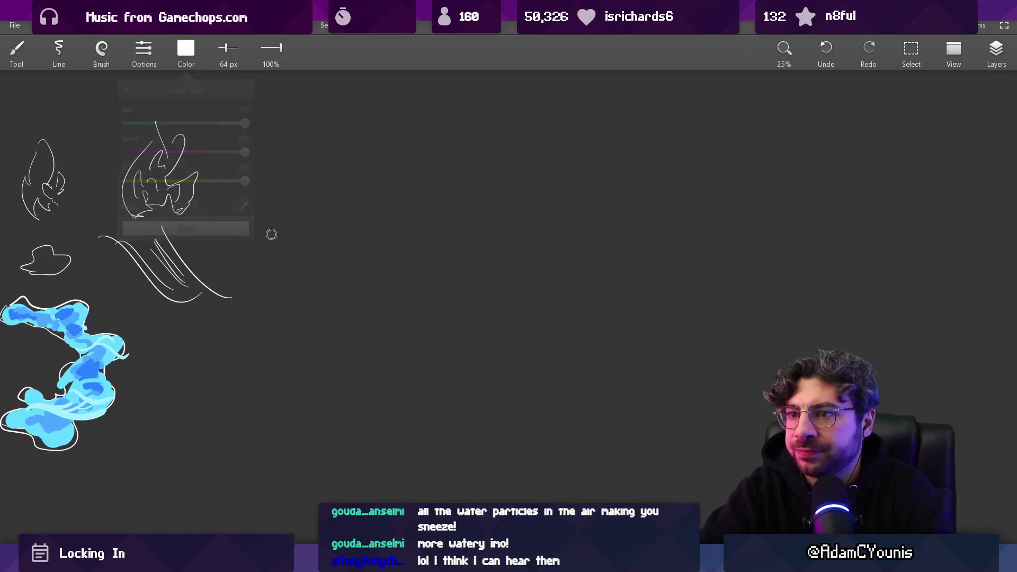
{"action": "left_click_drag", "start_coordinate": [427, 239], "coordinate": [317, 231]}
{"action": "left_click_drag", "start_coordinate": [297, 193], "coordinate": [317, 249]}
{"action": "left_click_drag", "start_coordinate": [377, 202], "coordinate": [404, 263]}
{"action": "left_click_drag", "start_coordinate": [419, 164], "coordinate": [441, 225]}
{"action": "mouse_move", "coordinate": [424, 166]}
{"action": "left_mouse_down"}
{"action": "mouse_move", "coordinate": [482, 178]}
{"action": "mouse_move", "coordinate": [451, 227]}
{"action": "left_mouse_up"}
{"action": "left_click_drag", "start_coordinate": [461, 124], "coordinate": [474, 135]}
{"action": "key", "text": "ctrl+z"}
{"action": "key", "text": "ctrl+z"}
{"action": "key", "text": "ctrl+z"}
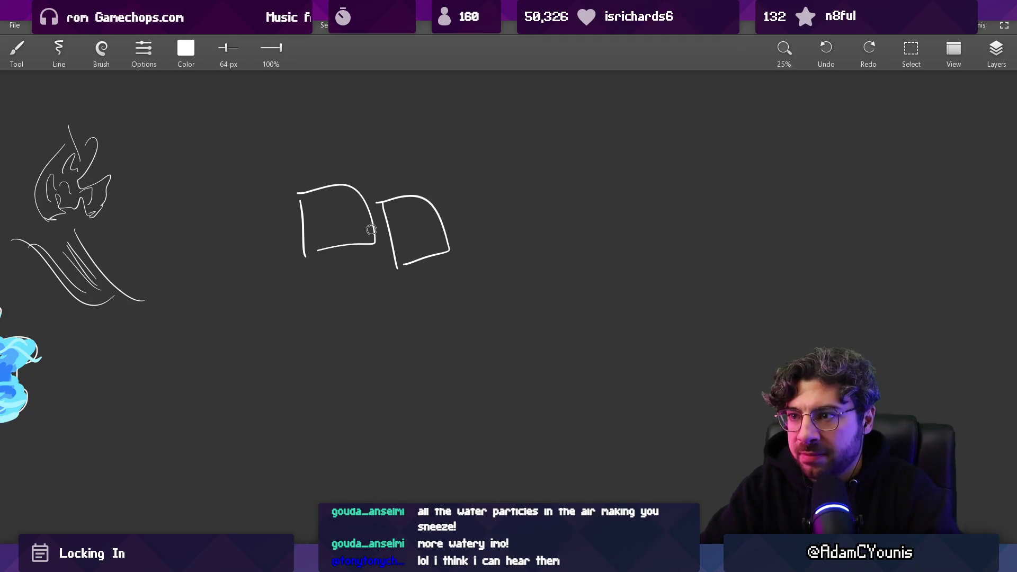
Sketch a cluster of overlapping rough boxes, then pan the canvas up and left.
{"action": "left_click_drag", "start_coordinate": [353, 243], "coordinate": [357, 289]}
{"action": "mouse_move", "coordinate": [345, 222]}
{"action": "left_mouse_down"}
{"action": "mouse_move", "coordinate": [411, 229]}
{"action": "mouse_move", "coordinate": [417, 276]}
{"action": "left_mouse_up"}
{"action": "left_click_drag", "start_coordinate": [362, 286], "coordinate": [401, 282]}
{"action": "left_click_drag", "start_coordinate": [377, 185], "coordinate": [392, 237]}
{"action": "mouse_move", "coordinate": [380, 182]}
{"action": "left_mouse_down"}
{"action": "mouse_move", "coordinate": [400, 173]}
{"action": "mouse_move", "coordinate": [421, 238]}
{"action": "left_mouse_up"}
{"action": "left_click_drag", "start_coordinate": [404, 153], "coordinate": [411, 201]}
{"action": "left_click_drag", "start_coordinate": [451, 149], "coordinate": [452, 187]}
{"action": "left_click_drag", "start_coordinate": [410, 146], "coordinate": [451, 148]}
{"action": "left_click_drag", "start_coordinate": [414, 240], "coordinate": [395, 234]}
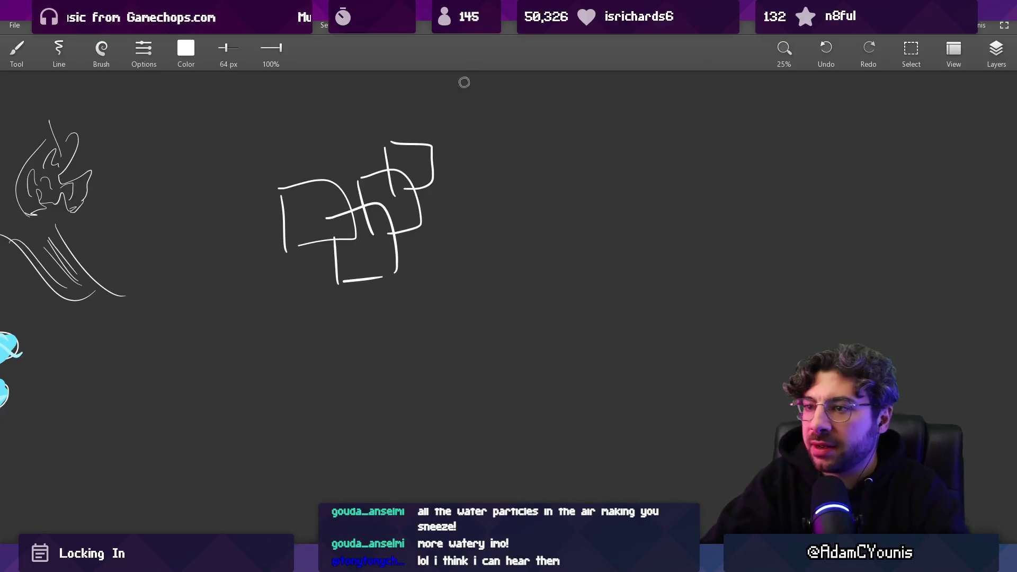
{"action": "scroll", "coordinate": [316, 209], "scroll_direction": "up", "scroll_amount": 3}
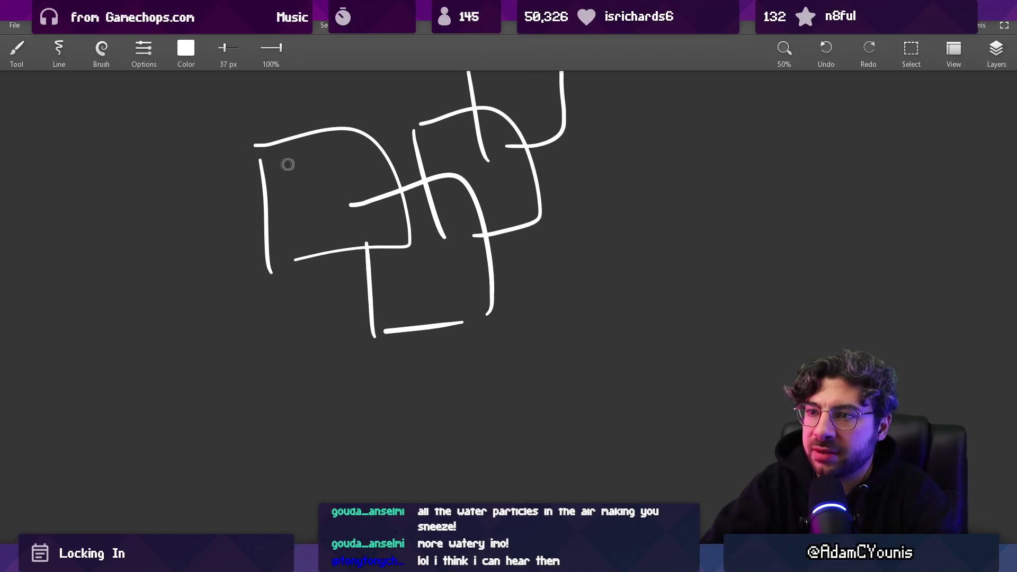
With a 70 px brush, draw a circle, spirals and curls inside the cluster's squares.
{"action": "left_click_drag", "start_coordinate": [315, 153], "coordinate": [370, 181]}
{"action": "key", "text": "ctrl+z"}
{"action": "key", "text": "bracketright"}
{"action": "key", "text": "bracketright"}
{"action": "key", "text": "bracketright"}
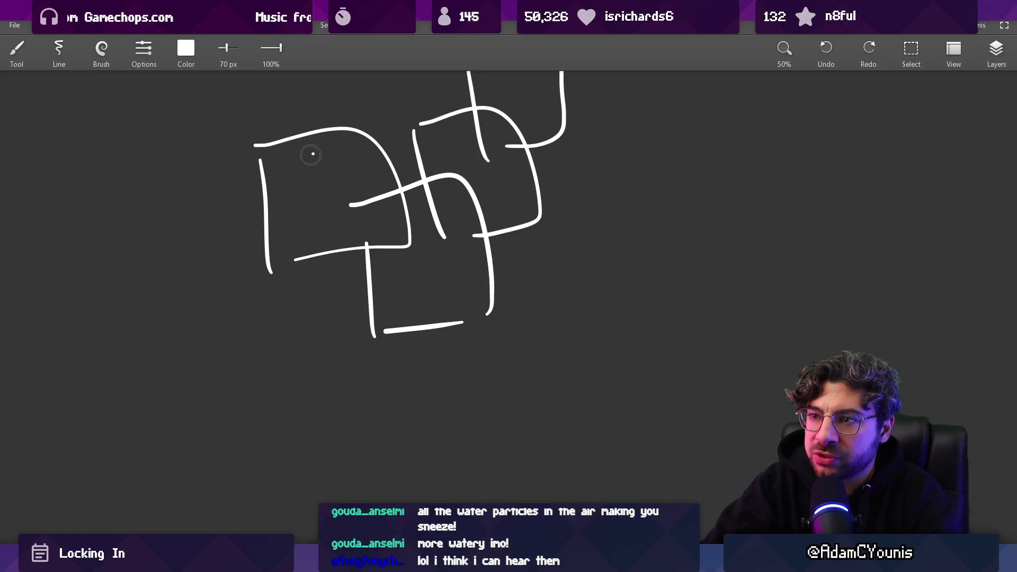
{"action": "left_click_drag", "start_coordinate": [313, 153], "coordinate": [362, 173]}
{"action": "mouse_move", "coordinate": [411, 297]}
{"action": "left_mouse_down"}
{"action": "mouse_move", "coordinate": [448, 249]}
{"action": "mouse_move", "coordinate": [437, 264]}
{"action": "left_mouse_up"}
{"action": "scroll", "coordinate": [466, 254], "scroll_direction": "up", "scroll_amount": 3}
{"action": "mouse_move", "coordinate": [447, 314]}
{"action": "left_mouse_down"}
{"action": "mouse_move", "coordinate": [438, 290]}
{"action": "mouse_move", "coordinate": [505, 286]}
{"action": "mouse_move", "coordinate": [490, 304]}
{"action": "left_mouse_up"}
{"action": "mouse_move", "coordinate": [542, 213]}
{"action": "left_mouse_down"}
{"action": "mouse_move", "coordinate": [506, 180]}
{"action": "mouse_move", "coordinate": [508, 197]}
{"action": "left_mouse_up"}
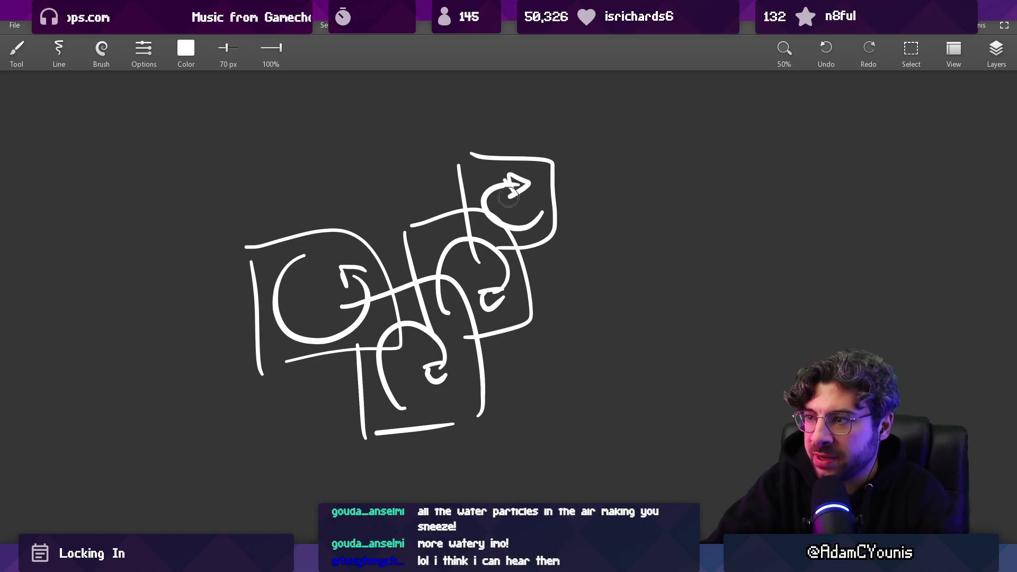
{"action": "scroll", "coordinate": [508, 197], "scroll_direction": "down", "scroll_amount": 2}
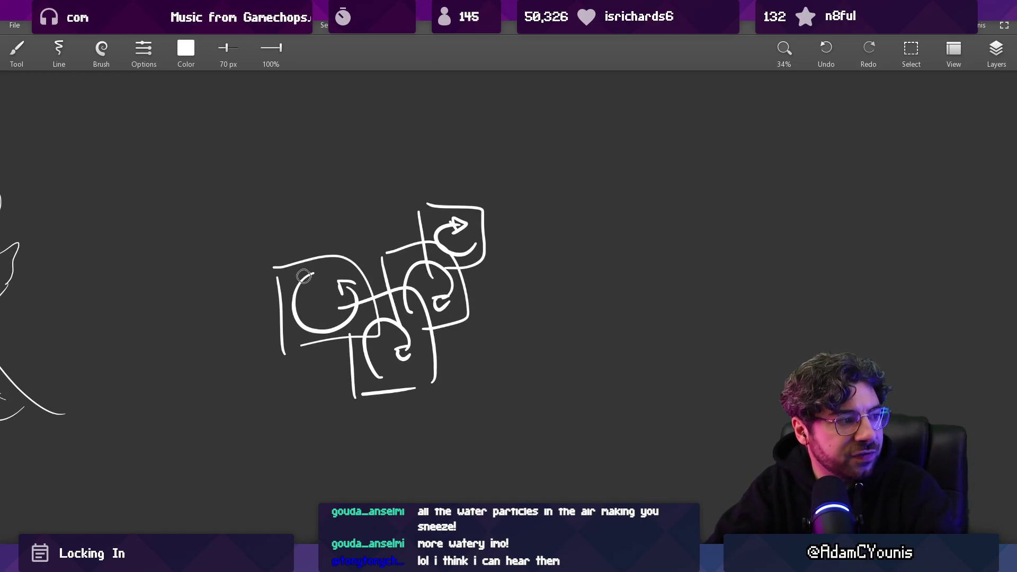
{"action": "left_click", "coordinate": [457, 329]}
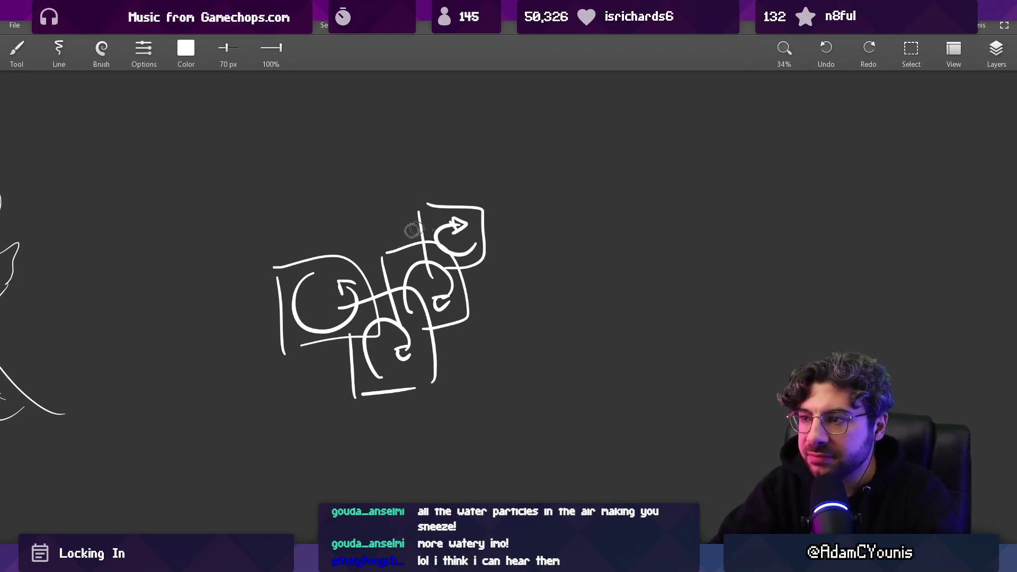
{"action": "scroll", "coordinate": [424, 254], "scroll_direction": "right", "scroll_amount": 2}
At 43 px, add box loops with curls at the lower left plus a diagonal curve.
{"action": "left_click_drag", "start_coordinate": [432, 268], "coordinate": [439, 318]}
{"action": "key", "text": "bracketleft"}
{"action": "mouse_move", "coordinate": [432, 268]}
{"action": "left_mouse_down"}
{"action": "mouse_move", "coordinate": [481, 312]}
{"action": "mouse_move", "coordinate": [463, 319]}
{"action": "mouse_move", "coordinate": [501, 308]}
{"action": "left_mouse_up"}
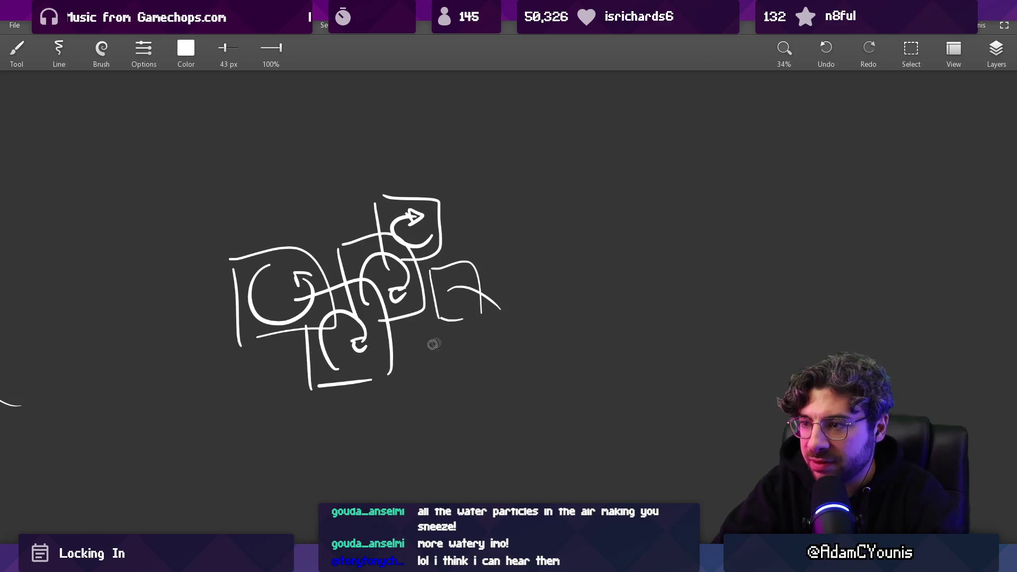
{"action": "left_click_drag", "start_coordinate": [247, 354], "coordinate": [259, 401]}
{"action": "left_click_drag", "start_coordinate": [246, 354], "coordinate": [300, 403]}
{"action": "left_click_drag", "start_coordinate": [267, 367], "coordinate": [227, 418]}
{"action": "key", "text": "ctrl+z"}
{"action": "left_click_drag", "start_coordinate": [267, 367], "coordinate": [223, 423]}
Draw an arc rising above the cluster and a large arc for a second splash sketch.
{"action": "left_click_drag", "start_coordinate": [361, 205], "coordinate": [415, 149]}
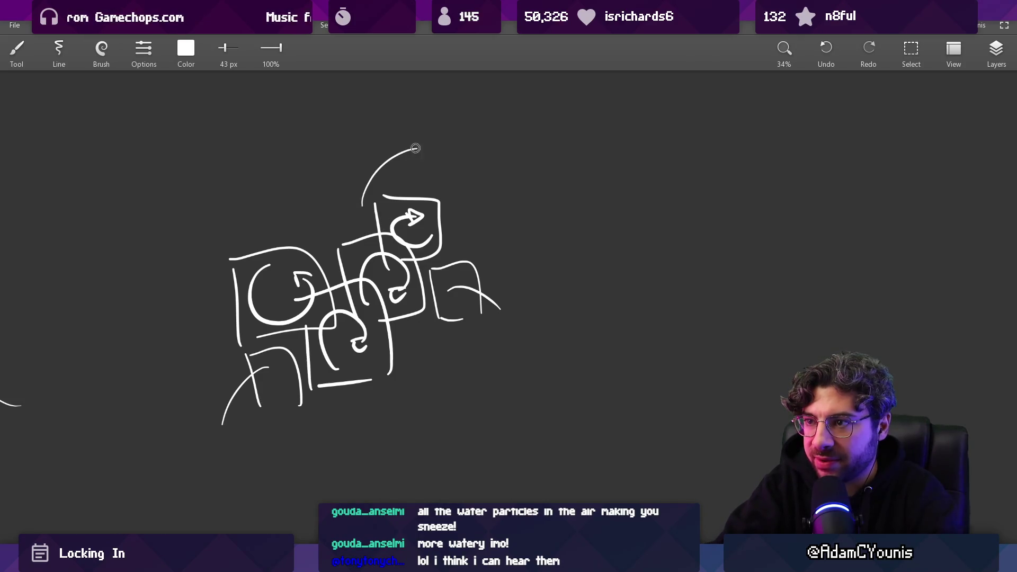
{"action": "scroll", "coordinate": [430, 192], "scroll_direction": "up", "scroll_amount": 1}
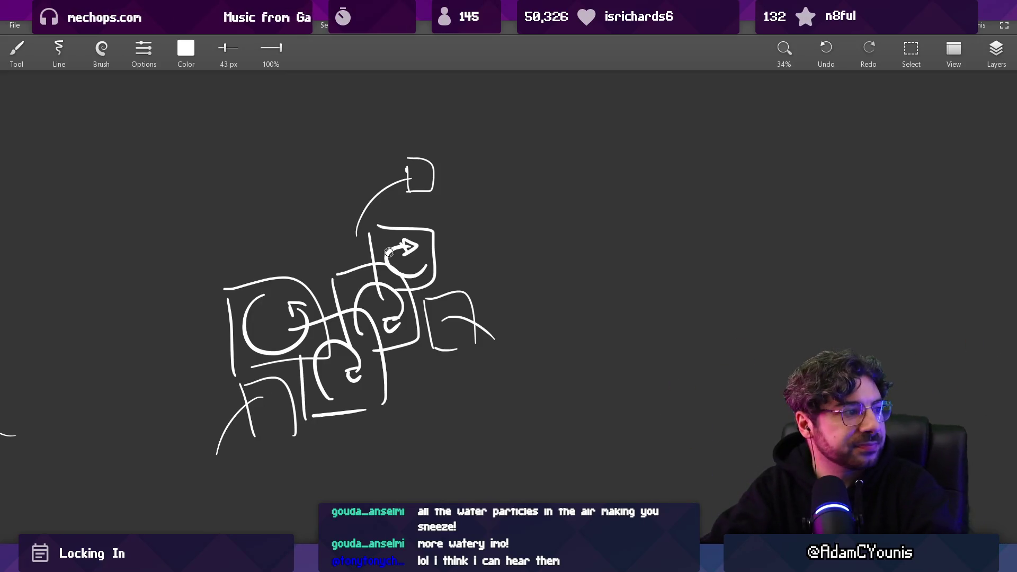
{"action": "scroll", "coordinate": [415, 259], "scroll_direction": "right", "scroll_amount": 2}
{"action": "scroll", "coordinate": [418, 252], "scroll_direction": "right", "scroll_amount": 3}
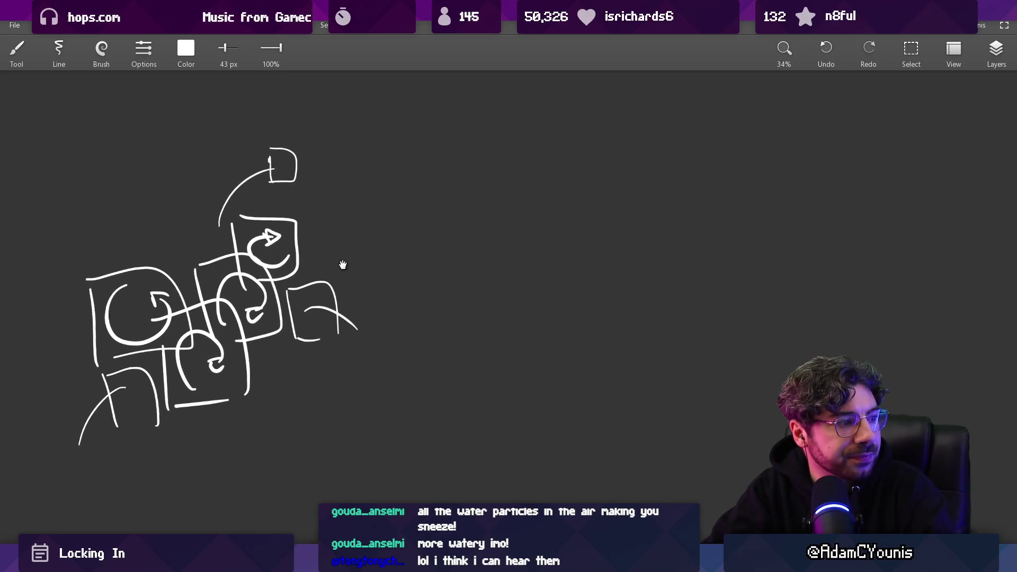
{"action": "mouse_move", "coordinate": [527, 164]}
{"action": "left_mouse_down"}
{"action": "mouse_move", "coordinate": [540, 153]}
{"action": "mouse_move", "coordinate": [492, 329]}
{"action": "left_mouse_up"}
Surround the large arc with P-shaped and box-shaped loops along its top, right side and bottom.
{"action": "scroll", "coordinate": [542, 245], "scroll_direction": "right", "scroll_amount": 1}
{"action": "left_click_drag", "start_coordinate": [517, 147], "coordinate": [521, 208]}
{"action": "left_click_drag", "start_coordinate": [514, 145], "coordinate": [553, 195]}
{"action": "mouse_move", "coordinate": [562, 142]}
{"action": "left_mouse_down"}
{"action": "mouse_move", "coordinate": [576, 203]}
{"action": "mouse_move", "coordinate": [608, 231]}
{"action": "left_mouse_up"}
{"action": "mouse_move", "coordinate": [604, 181]}
{"action": "left_mouse_down"}
{"action": "mouse_move", "coordinate": [638, 168]}
{"action": "mouse_move", "coordinate": [622, 241]}
{"action": "mouse_move", "coordinate": [636, 297]}
{"action": "left_mouse_up"}
{"action": "mouse_move", "coordinate": [687, 231]}
{"action": "left_mouse_down"}
{"action": "mouse_move", "coordinate": [614, 298]}
{"action": "mouse_move", "coordinate": [662, 365]}
{"action": "left_mouse_up"}
{"action": "left_click_drag", "start_coordinate": [604, 307], "coordinate": [665, 366]}
{"action": "mouse_move", "coordinate": [561, 323]}
{"action": "left_mouse_down"}
{"action": "mouse_move", "coordinate": [560, 400]}
{"action": "mouse_move", "coordinate": [611, 395]}
{"action": "left_mouse_up"}
{"action": "left_click_drag", "start_coordinate": [474, 324], "coordinate": [478, 401]}
{"action": "left_click_drag", "start_coordinate": [500, 395], "coordinate": [546, 377]}
{"action": "left_click_drag", "start_coordinate": [490, 332], "coordinate": [553, 353]}
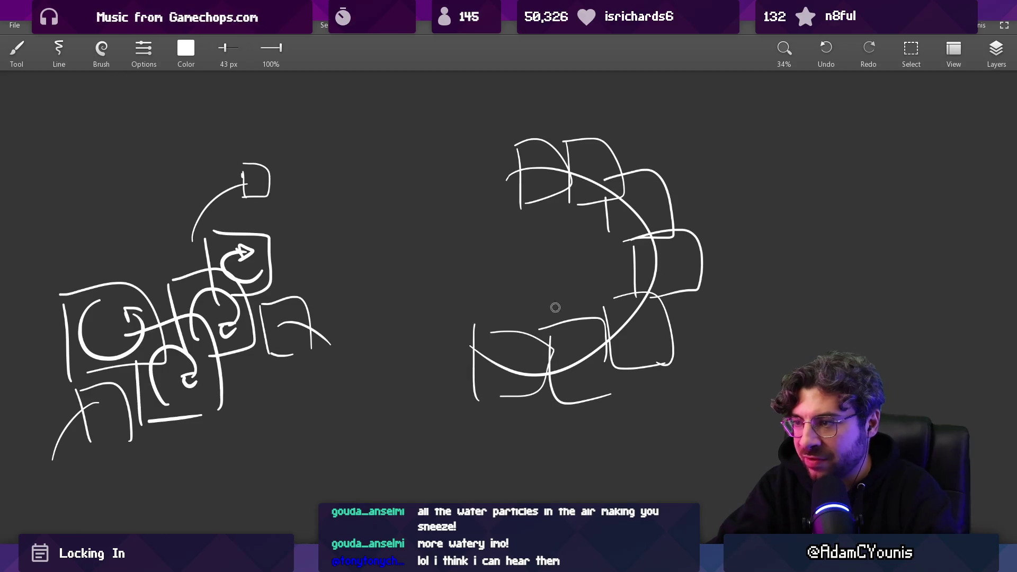
Add small curl strokes inside the boxes around the arc, including the lower ones.
{"action": "left_click_drag", "start_coordinate": [538, 152], "coordinate": [568, 179]}
{"action": "mouse_move", "coordinate": [596, 158]}
{"action": "left_mouse_down"}
{"action": "mouse_move", "coordinate": [585, 167]}
{"action": "mouse_move", "coordinate": [612, 190]}
{"action": "left_mouse_up"}
{"action": "mouse_move", "coordinate": [630, 186]}
{"action": "left_mouse_down"}
{"action": "mouse_move", "coordinate": [649, 193]}
{"action": "mouse_move", "coordinate": [675, 276]}
{"action": "left_mouse_up"}
{"action": "left_click_drag", "start_coordinate": [628, 321], "coordinate": [652, 355]}
{"action": "left_click_drag", "start_coordinate": [621, 319], "coordinate": [600, 380]}
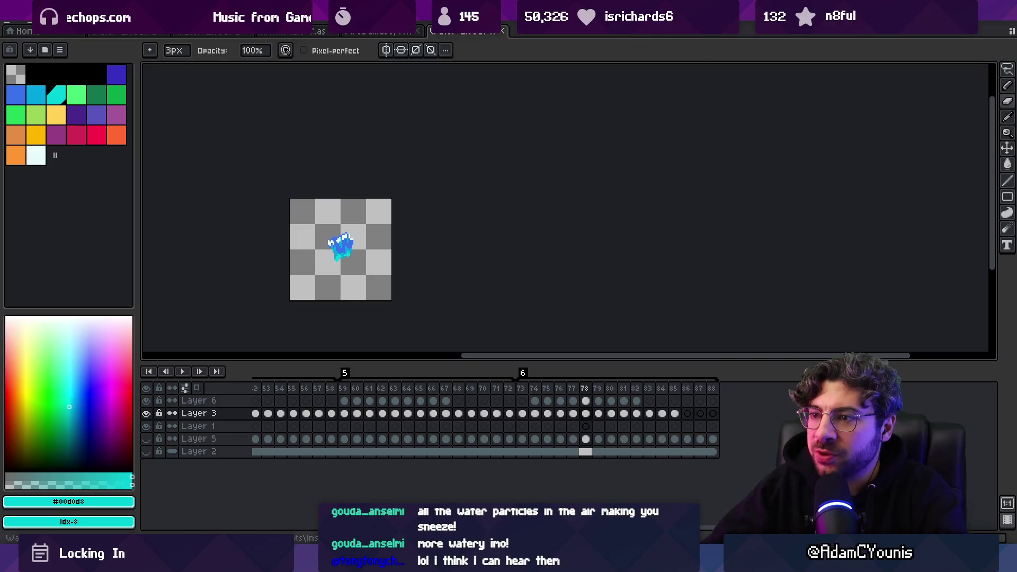
{"action": "left_click", "coordinate": [130, 30]}
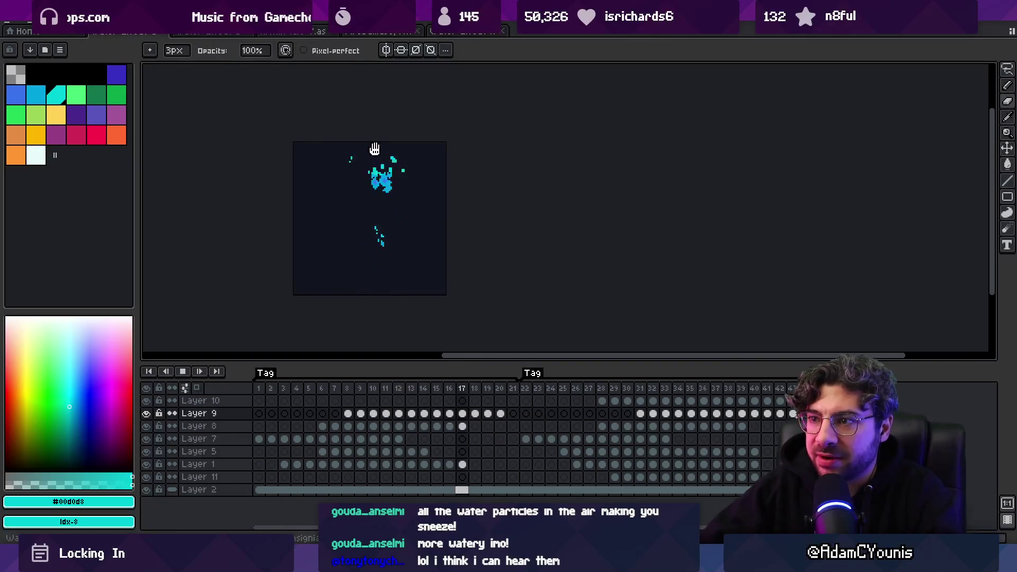
{"action": "key", "text": "m"}
{"action": "key", "text": "Return"}
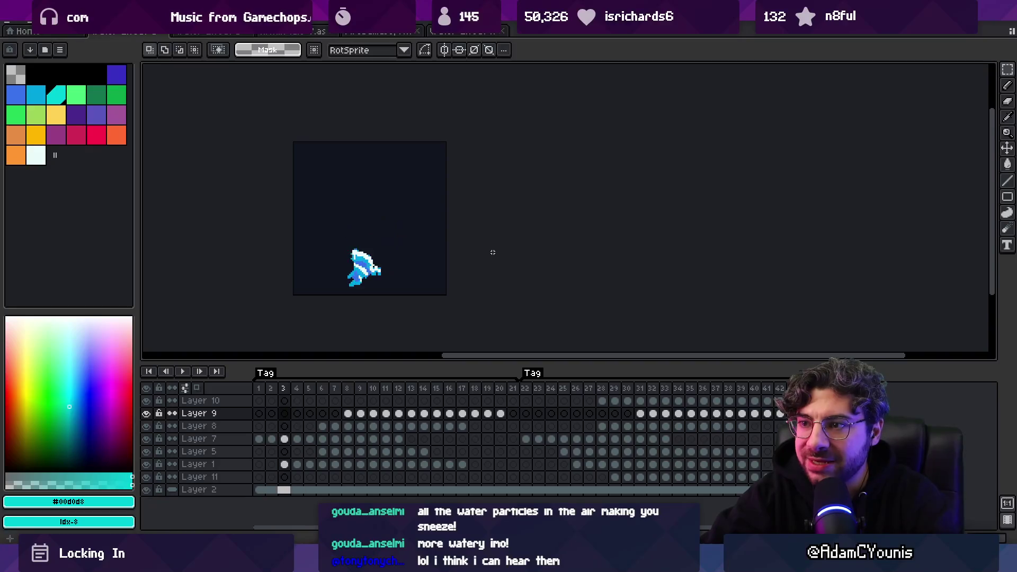
{"action": "key", "text": "Left"}
{"action": "key", "text": "Left"}
{"action": "key", "text": "Right"}
{"action": "key", "text": "Left"}
{"action": "key", "text": "Left"}
{"action": "key", "text": "Left"}
{"action": "key", "text": "Left"}
{"action": "key", "text": "Left"}
{"action": "key", "text": "Right"}
{"action": "key", "text": "Right"}
{"action": "key", "text": "Left"}
{"action": "key", "text": "Right"}
{"action": "key", "text": "Right"}
{"action": "key", "text": "Right"}
{"action": "key", "text": "Right"}
{"action": "key", "text": "Right"}
{"action": "key", "text": "Left"}
{"action": "key", "text": "Left"}
{"action": "key", "text": "Right"}
{"action": "key", "text": "Right"}
{"action": "key", "text": "Right"}
{"action": "key", "text": "Right"}
{"action": "key", "text": "Right"}
{"action": "key", "text": "Right"}
{"action": "key", "text": "Left"}
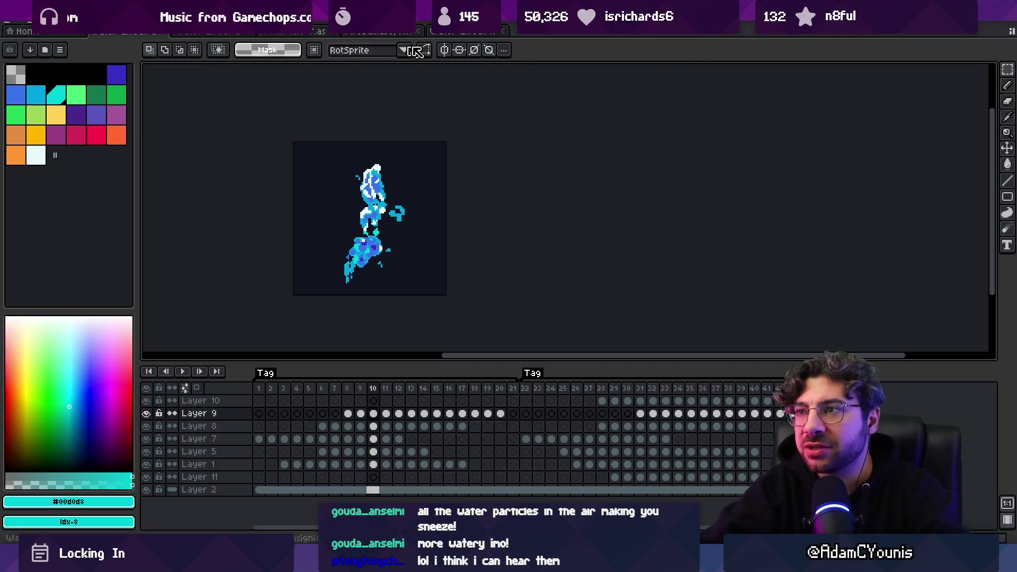
{"action": "left_click", "coordinate": [459, 32]}
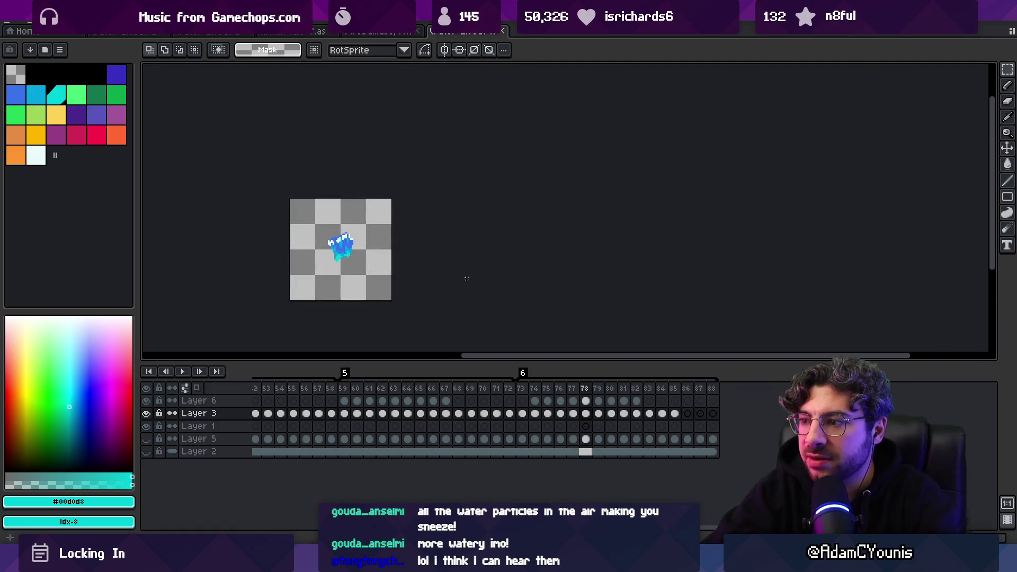
Select a frame range, then dismiss the New Sprite dialog without creating a sprite.
{"action": "mouse_move", "coordinate": [522, 388]}
{"action": "left_mouse_down"}
{"action": "mouse_move", "coordinate": [671, 395]}
{"action": "mouse_move", "coordinate": [230, 409]}
{"action": "mouse_move", "coordinate": [816, 379]}
{"action": "left_mouse_up"}
{"action": "mouse_move", "coordinate": [914, 384]}
{"action": "left_mouse_down"}
{"action": "mouse_move", "coordinate": [1014, 379]}
{"action": "mouse_move", "coordinate": [249, 414]}
{"action": "mouse_move", "coordinate": [392, 415]}
{"action": "mouse_move", "coordinate": [352, 427]}
{"action": "mouse_move", "coordinate": [736, 395]}
{"action": "mouse_move", "coordinate": [665, 388]}
{"action": "mouse_move", "coordinate": [733, 382]}
{"action": "mouse_move", "coordinate": [682, 383]}
{"action": "left_mouse_up"}
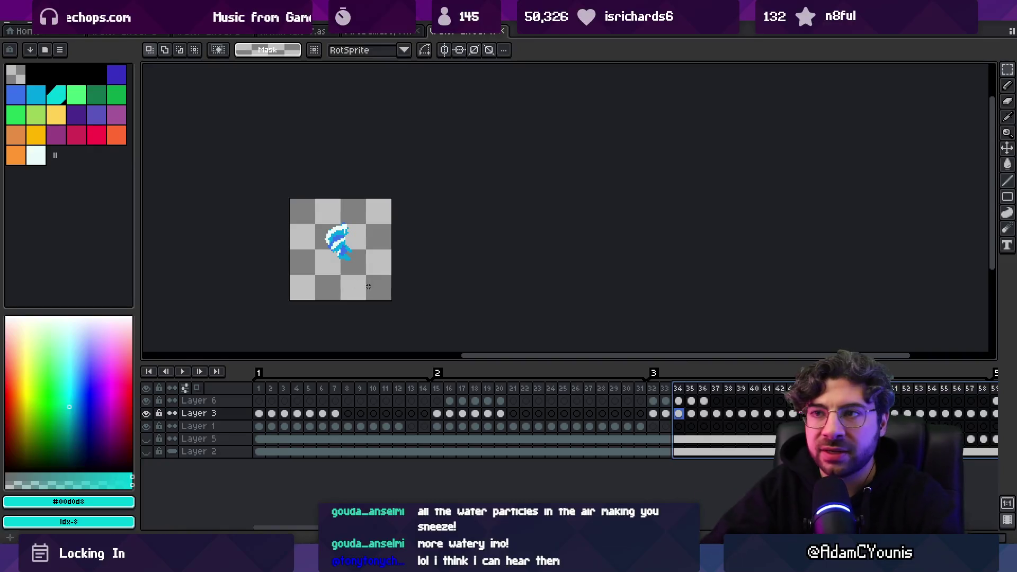
{"action": "left_click", "coordinate": [11, 24]}
{"action": "left_click", "coordinate": [21, 33]}
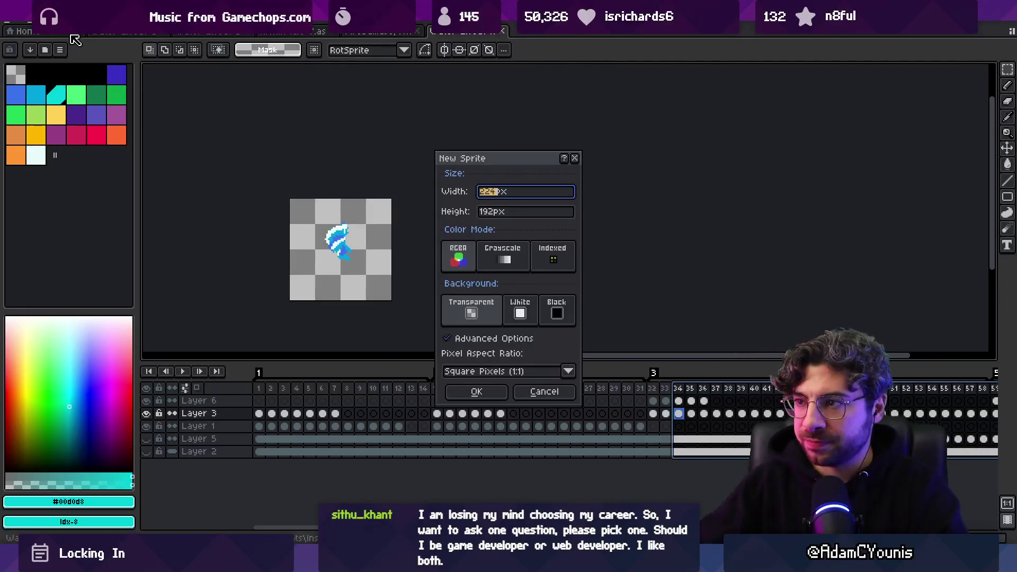
{"action": "key", "text": "Escape"}
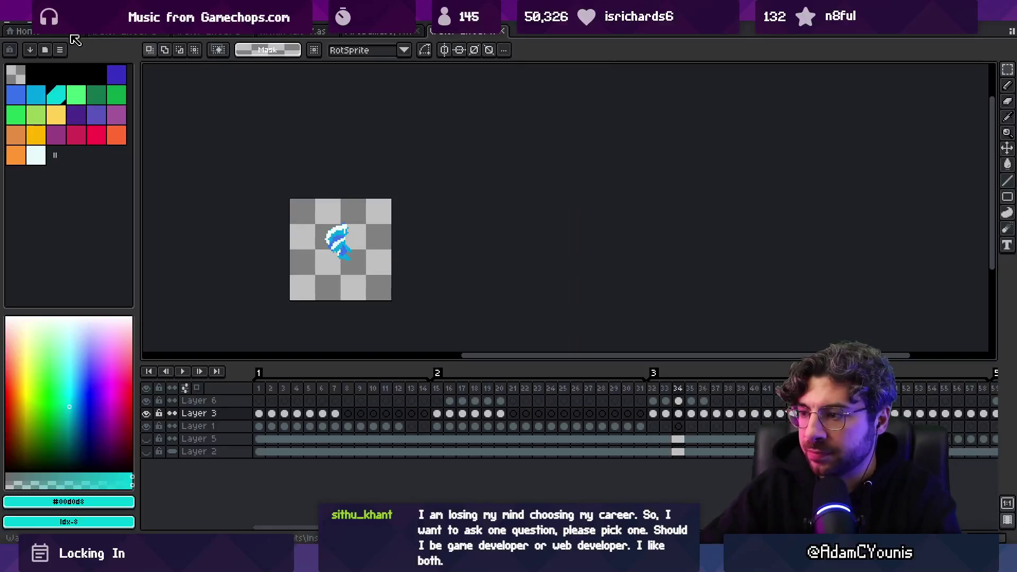
Jump to the last frame and append several empty frames from frame 89 with Alt+N.
{"action": "scroll", "coordinate": [722, 413], "scroll_direction": "right", "scroll_amount": 5}
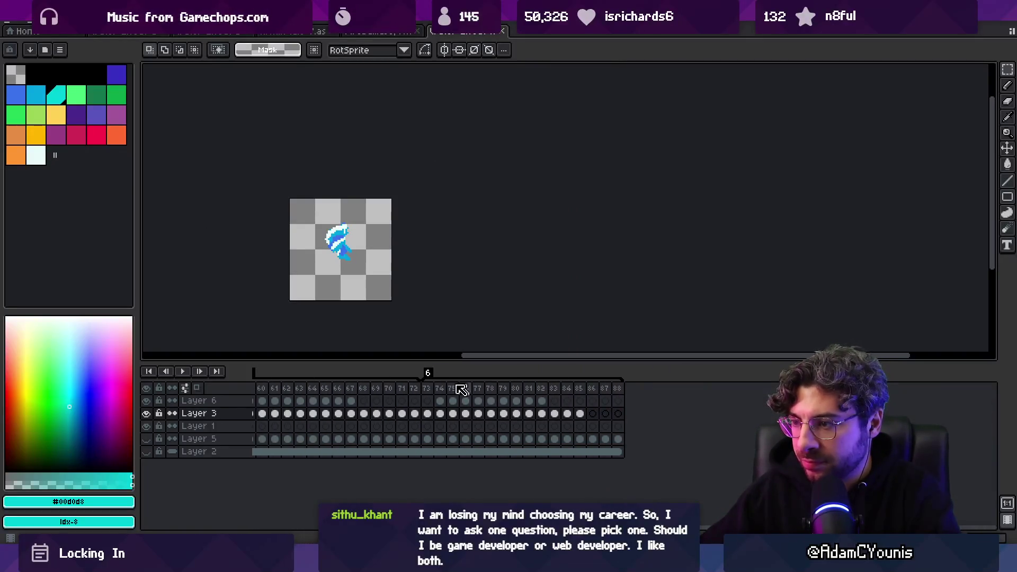
{"action": "left_click_drag", "start_coordinate": [363, 388], "coordinate": [402, 388]}
{"action": "left_click", "coordinate": [617, 413]}
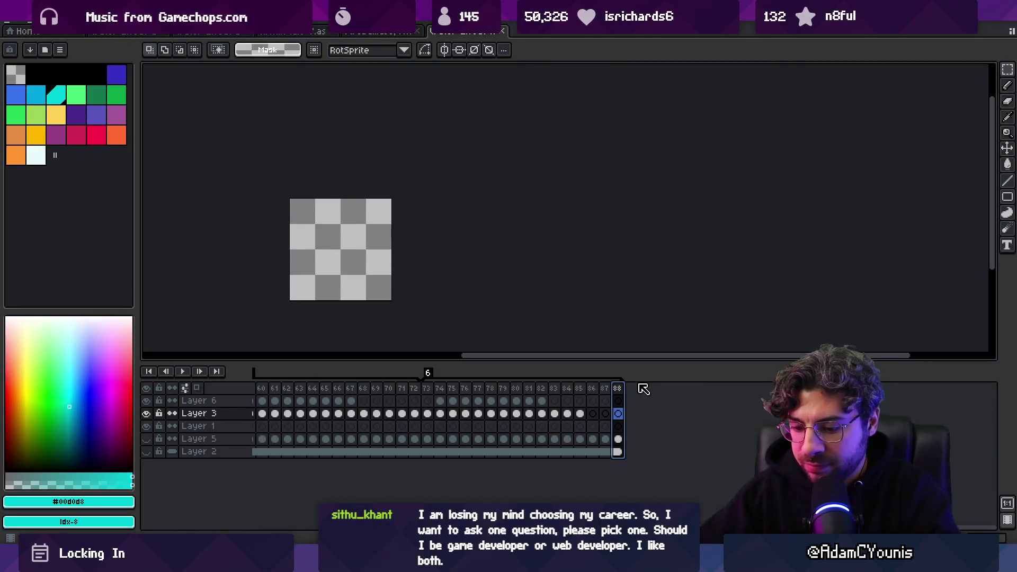
{"action": "key", "text": "alt+n"}
{"action": "left_click", "coordinate": [630, 389]}
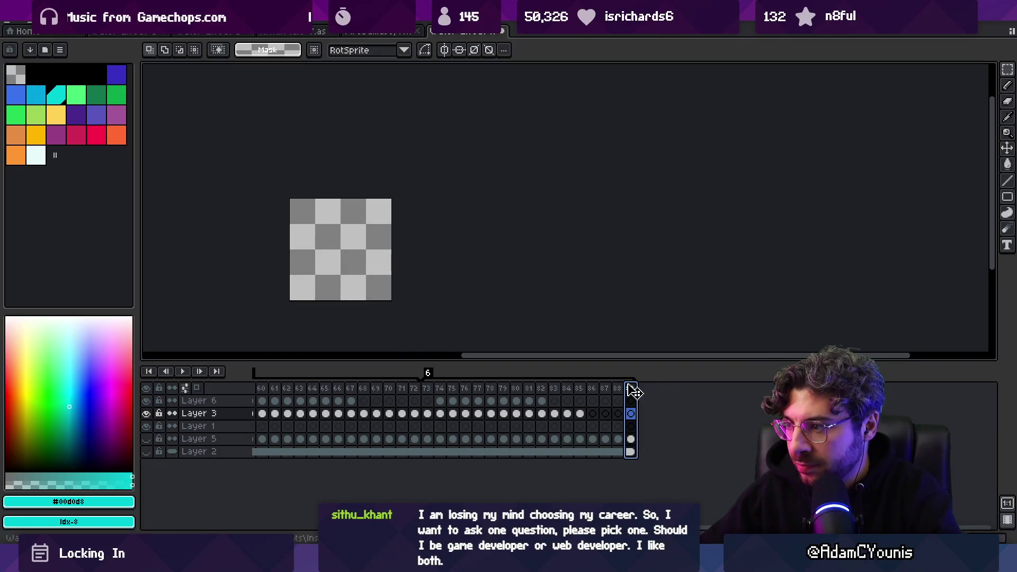
{"action": "right_click", "coordinate": [638, 392]}
{"action": "key", "text": "Escape"}
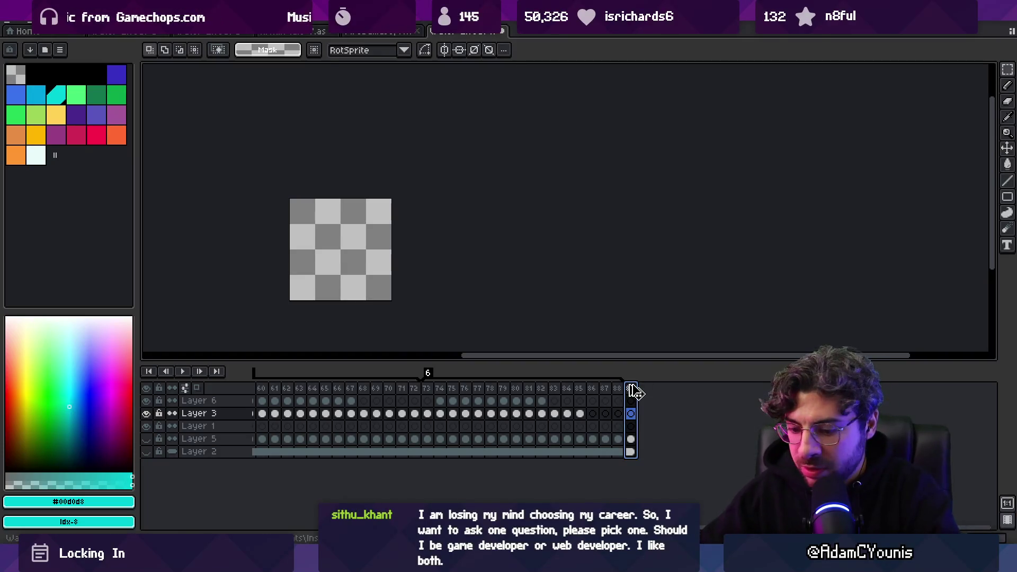
{"action": "key", "text": "alt+n"}
{"action": "key", "text": "alt+n"}
{"action": "key", "text": "alt+n"}
{"action": "key", "text": "alt+n"}
{"action": "key", "text": "alt+n"}
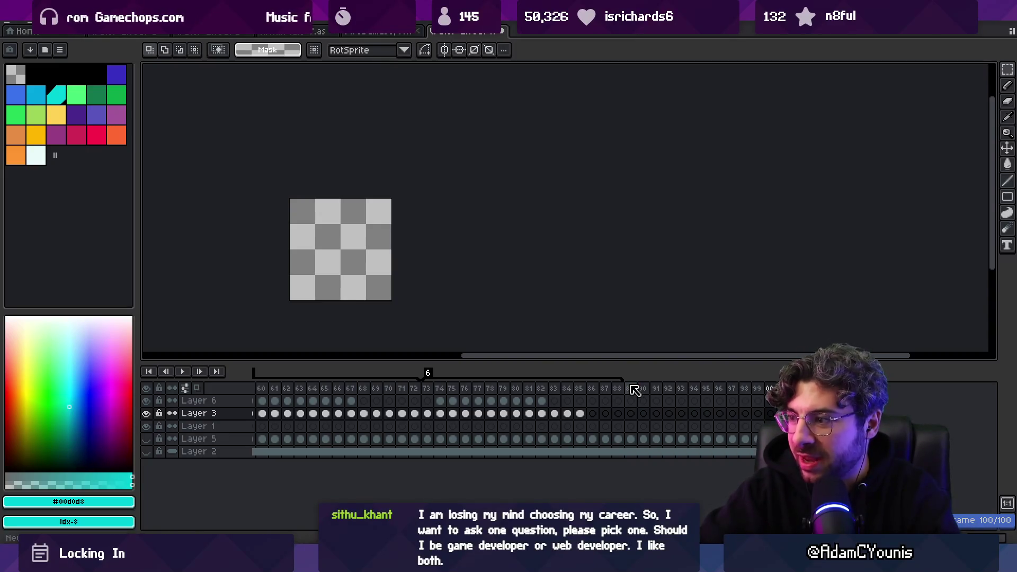
{"action": "key", "text": "alt+n"}
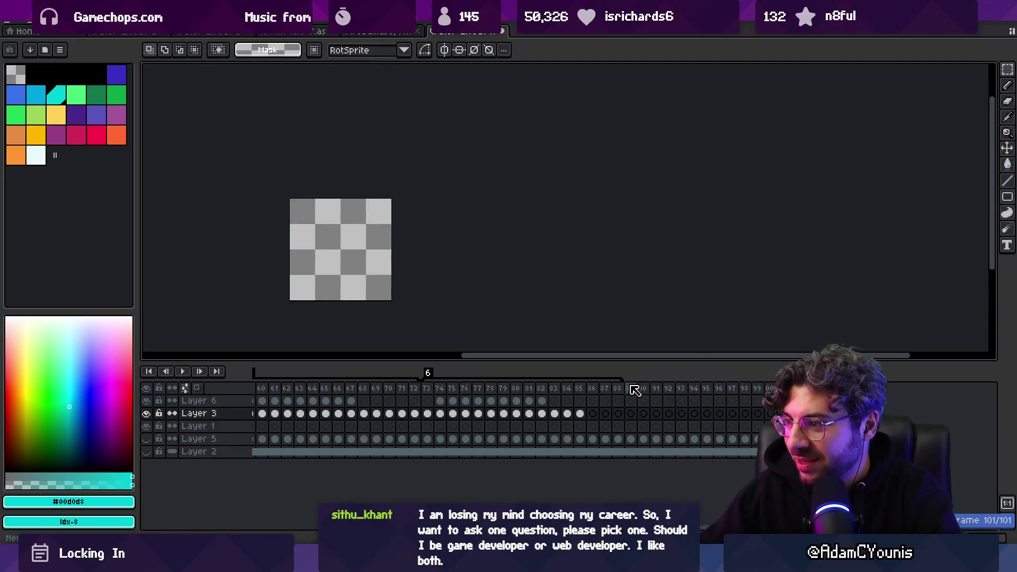
Tag the new frames from 89 onward with F2, then select frame 89 on Layer 3.
{"action": "left_click_drag", "start_coordinate": [632, 389], "coordinate": [749, 388]}
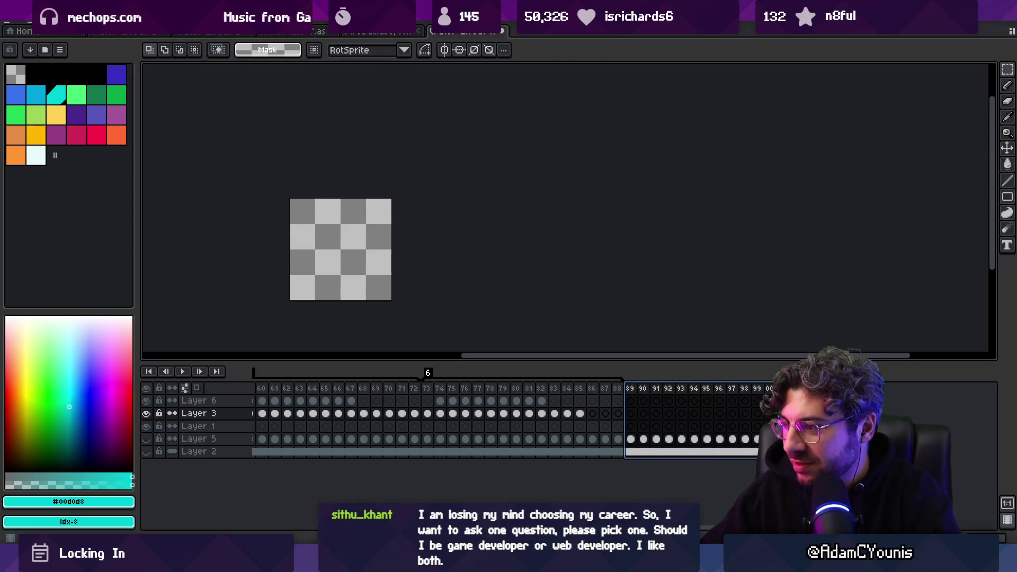
{"action": "key", "text": "F2"}
{"action": "left_click", "coordinate": [513, 343]}
{"action": "double_click", "coordinate": [654, 376]}
{"action": "key", "text": "Return"}
{"action": "key", "text": "Return"}
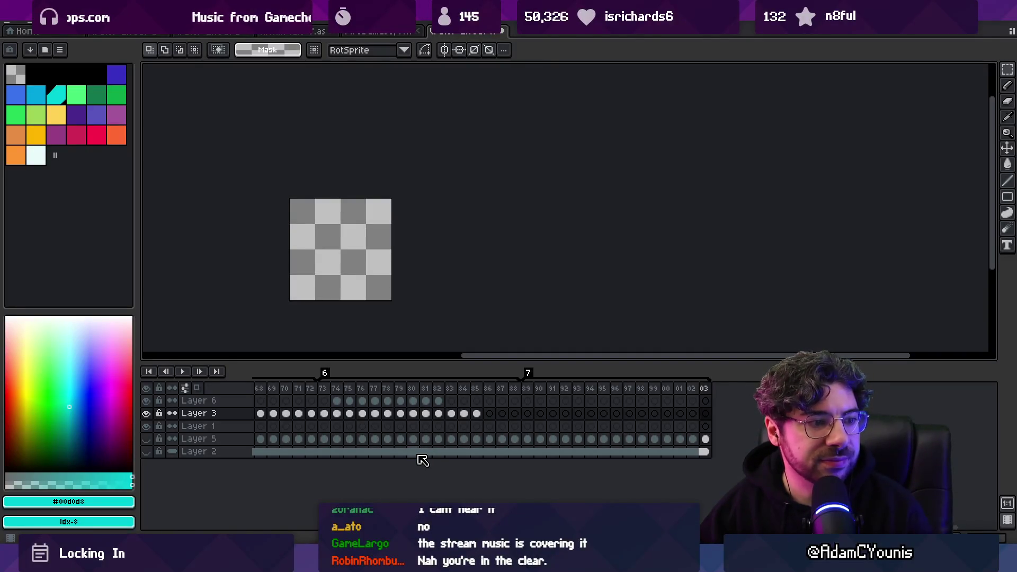
{"action": "left_click", "coordinate": [528, 413]}
Show the character, pick cyan, zoom in, and draw a cyan curl beside the character.
{"action": "left_click", "coordinate": [147, 450]}
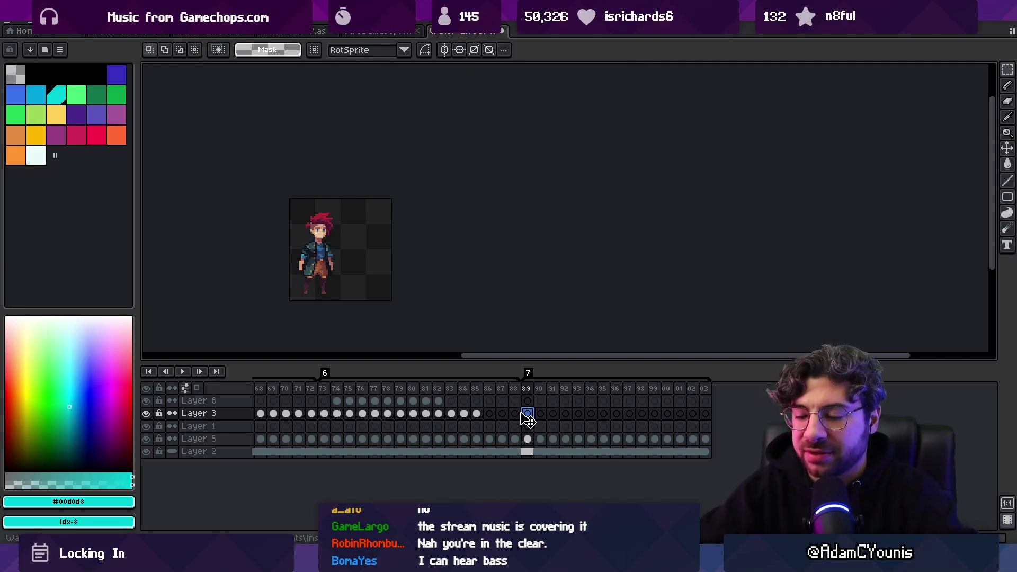
{"action": "left_click", "coordinate": [56, 99]}
{"action": "key", "text": "z"}
{"action": "left_click", "coordinate": [375, 236]}
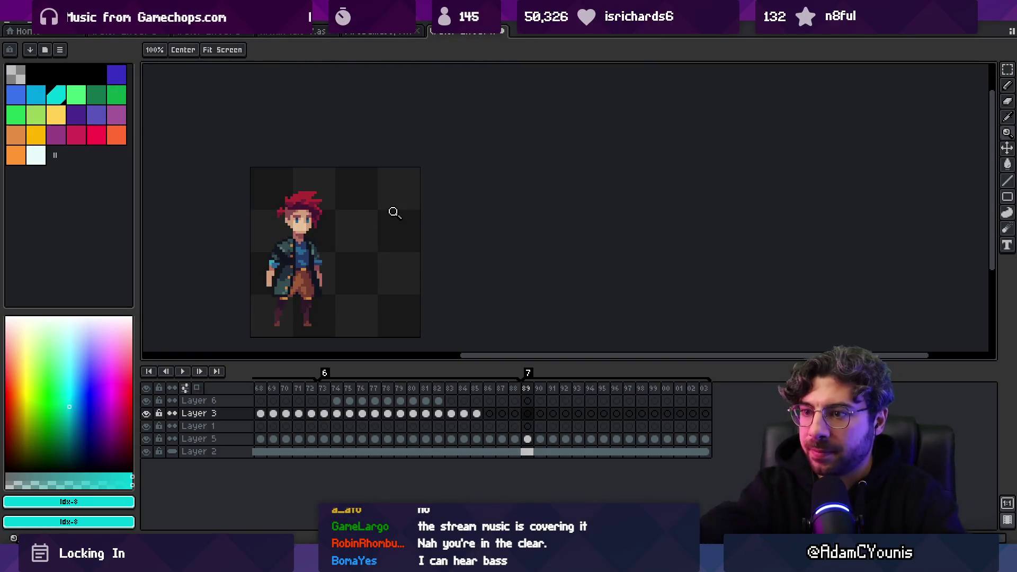
{"action": "key", "text": "b"}
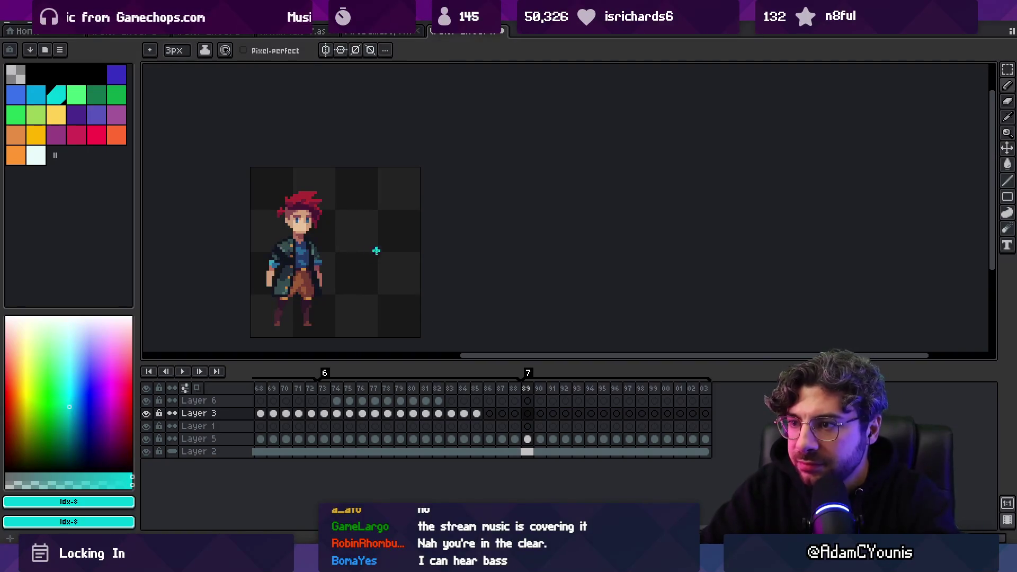
{"action": "mouse_move", "coordinate": [345, 226]}
{"action": "left_mouse_down"}
{"action": "mouse_move", "coordinate": [377, 259]}
{"action": "mouse_move", "coordinate": [370, 265]}
{"action": "mouse_move", "coordinate": [376, 258]}
{"action": "left_mouse_up"}
Trim the curl's edges with the Eraser and fill its hollow with solid cyan.
{"action": "key", "text": "e"}
{"action": "scroll", "coordinate": [367, 260], "scroll_direction": "up", "scroll_amount": 1}
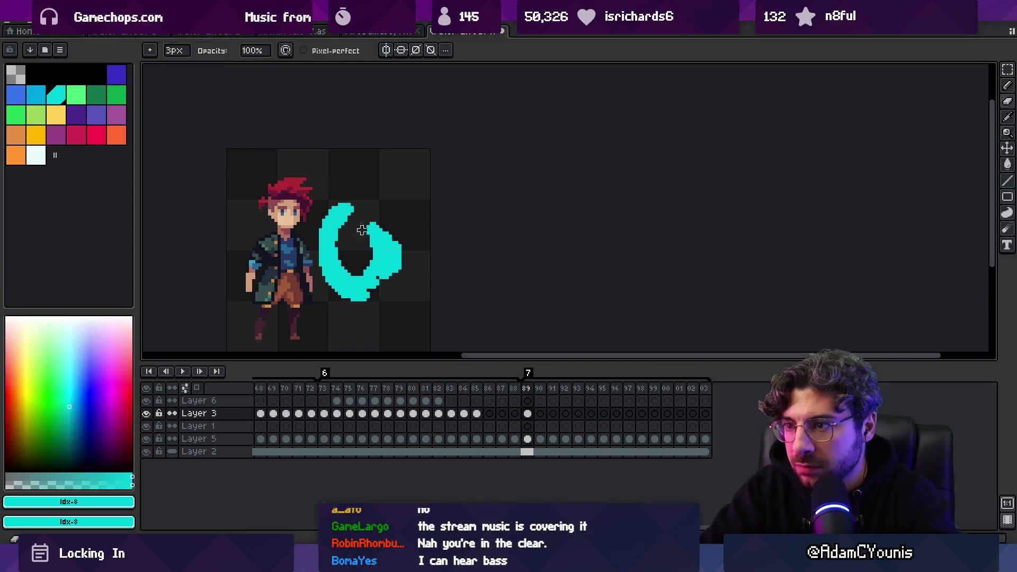
{"action": "mouse_move", "coordinate": [345, 212]}
{"action": "left_mouse_down"}
{"action": "mouse_move", "coordinate": [336, 209]}
{"action": "mouse_move", "coordinate": [355, 302]}
{"action": "left_mouse_up"}
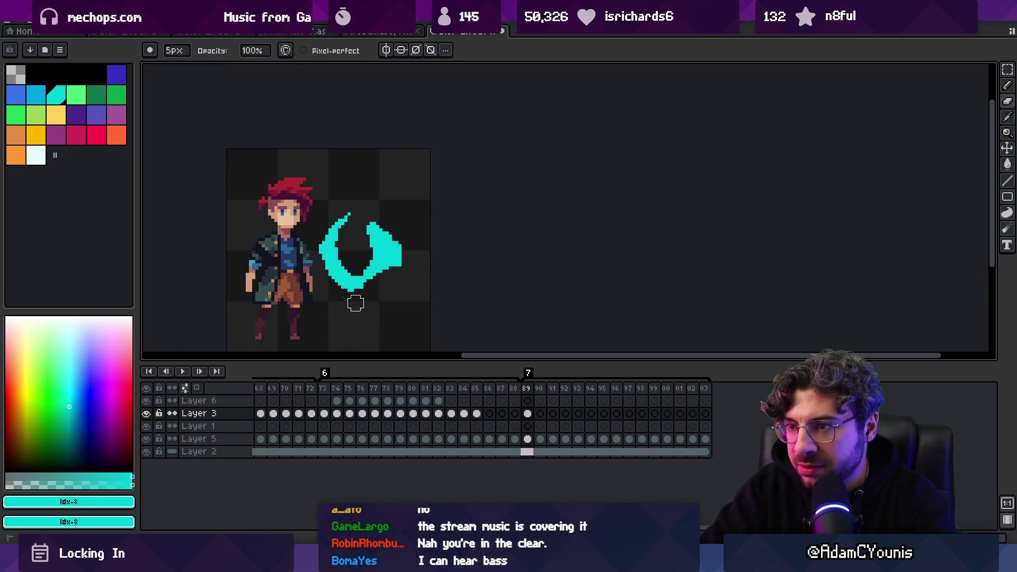
{"action": "key", "text": "b"}
{"action": "key", "text": "plus"}
{"action": "left_click_drag", "start_coordinate": [336, 256], "coordinate": [370, 280]}
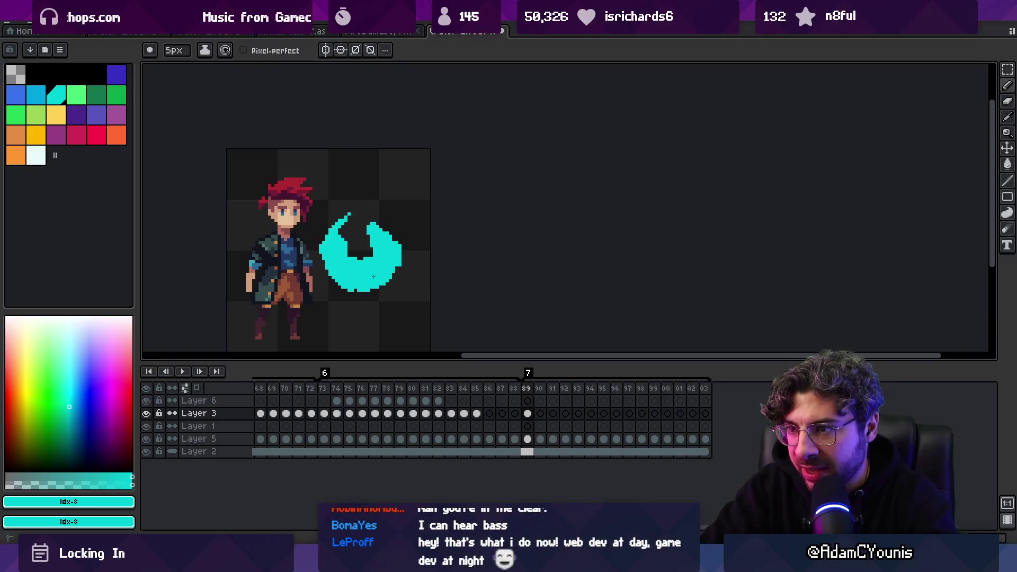
Zoom in closer, erase the curl's right and bottom edges, and fill the remaining gaps with cyan.
{"action": "key", "text": "z"}
{"action": "left_click_drag", "start_coordinate": [336, 214], "coordinate": [316, 231]}
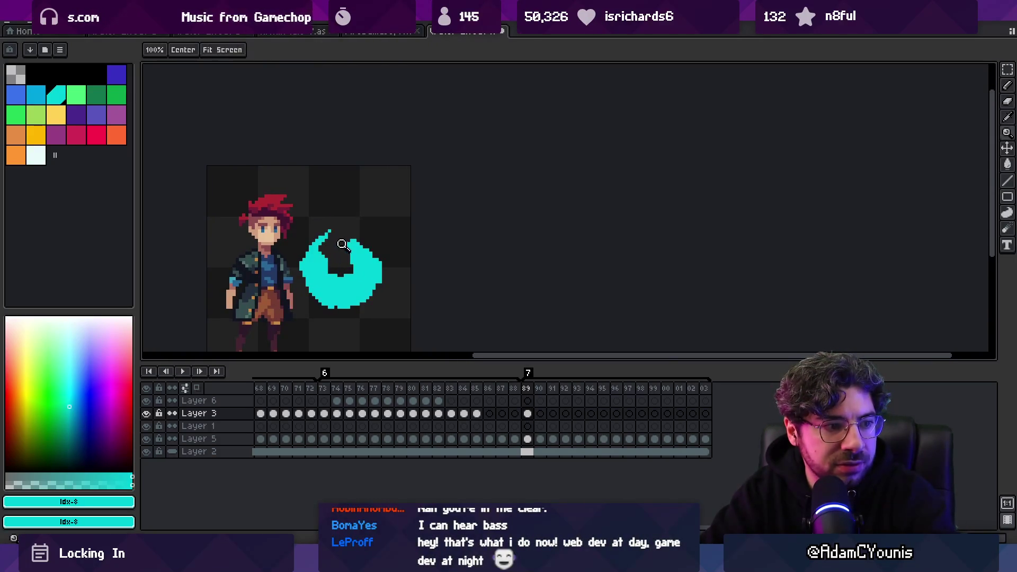
{"action": "left_click", "coordinate": [346, 264]}
{"action": "left_click_drag", "start_coordinate": [332, 283], "coordinate": [338, 255]}
{"action": "key", "text": "e"}
{"action": "mouse_move", "coordinate": [296, 280]}
{"action": "left_mouse_down"}
{"action": "mouse_move", "coordinate": [371, 286]}
{"action": "mouse_move", "coordinate": [392, 265]}
{"action": "left_mouse_up"}
{"action": "key", "text": "b"}
{"action": "mouse_move", "coordinate": [349, 238]}
{"action": "left_mouse_down"}
{"action": "mouse_move", "coordinate": [347, 218]}
{"action": "mouse_move", "coordinate": [361, 255]}
{"action": "left_mouse_up"}
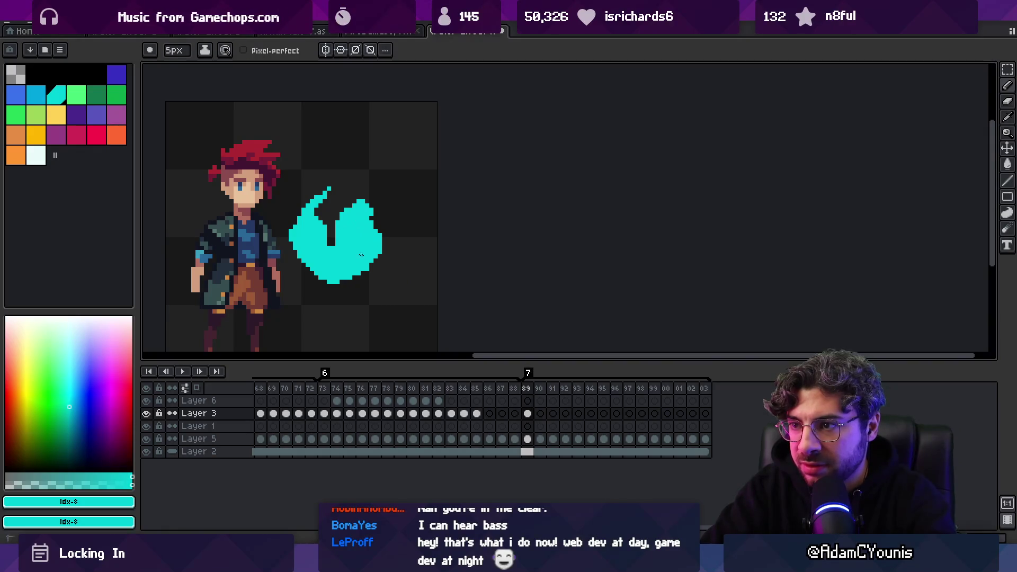
{"action": "left_click_drag", "start_coordinate": [321, 222], "coordinate": [304, 235]}
{"action": "scroll", "coordinate": [345, 222], "scroll_direction": "down", "scroll_amount": 5}
{"action": "scroll", "coordinate": [371, 226], "scroll_direction": "up", "scroll_amount": 3}
{"action": "left_click", "coordinate": [54, 102]}
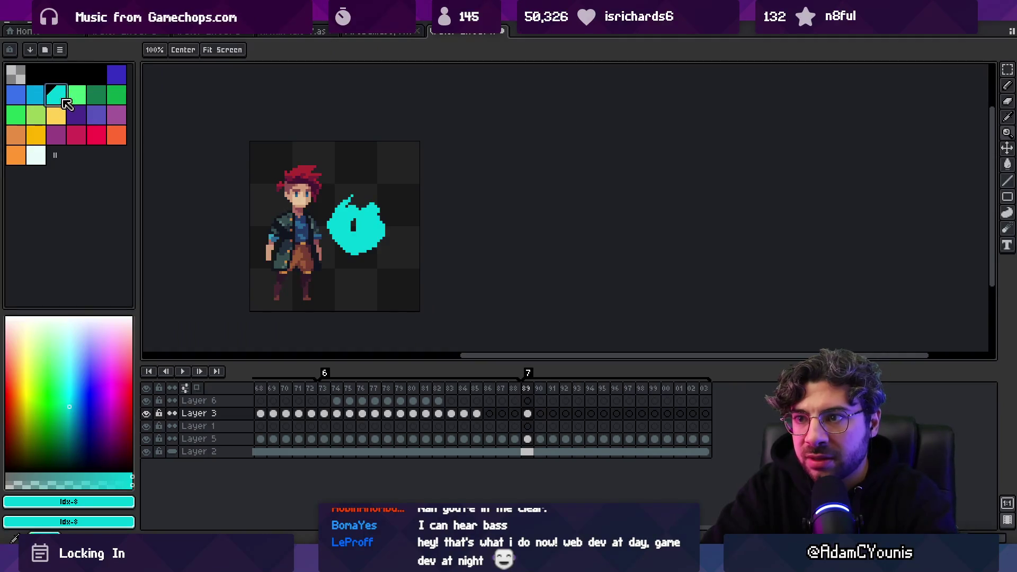
Zoom in on the cyan blob and paint darker blue shading down its left side.
{"action": "key", "text": "v"}
{"action": "key", "text": "z"}
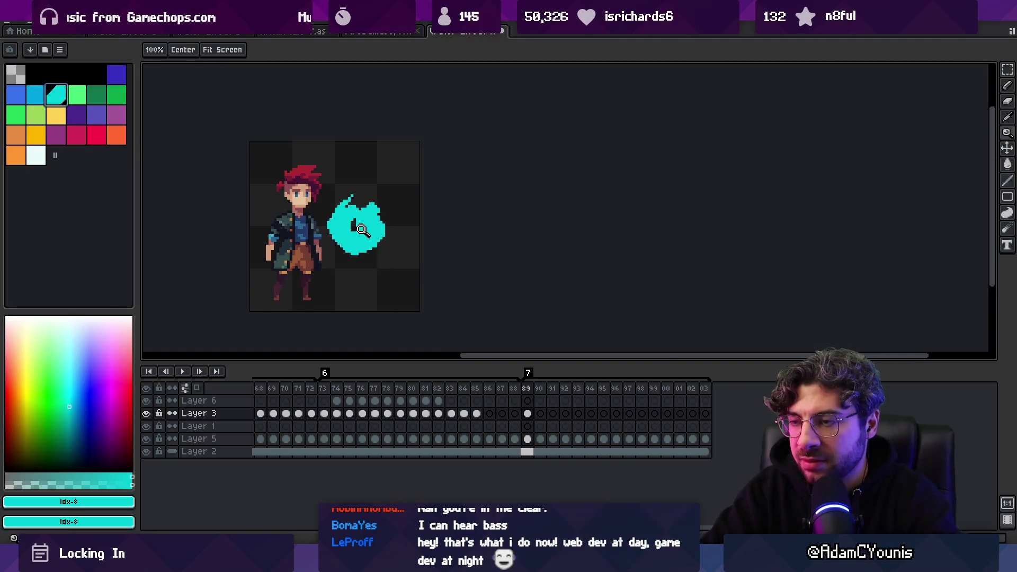
{"action": "left_click", "coordinate": [355, 225]}
{"action": "left_click", "coordinate": [341, 230], "text": "alt"}
{"action": "key", "text": "b"}
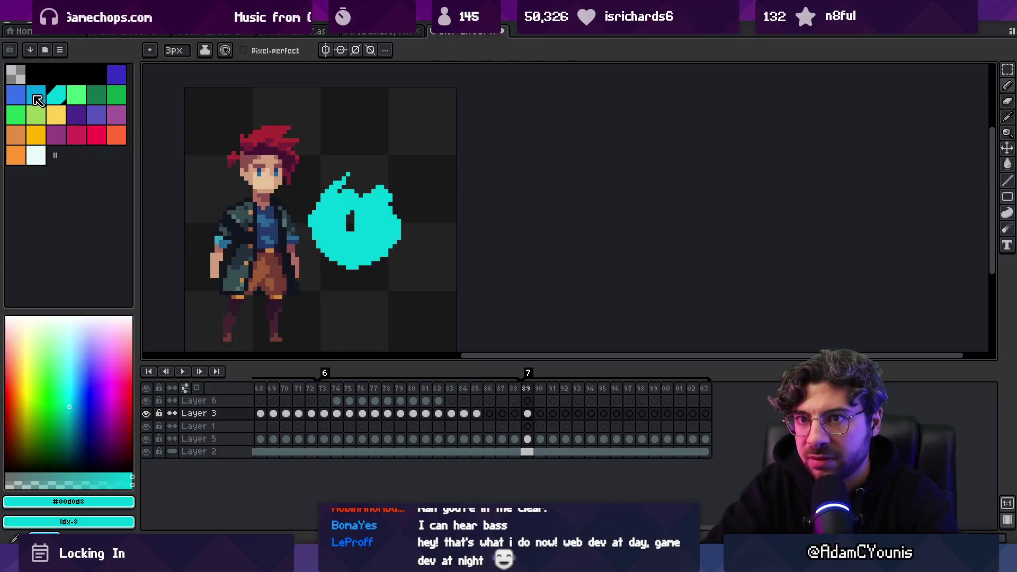
{"action": "key", "text": "bracketleft"}
{"action": "mouse_move", "coordinate": [331, 244]}
{"action": "left_mouse_down"}
{"action": "mouse_move", "coordinate": [328, 221]}
{"action": "mouse_move", "coordinate": [340, 212]}
{"action": "left_mouse_up"}
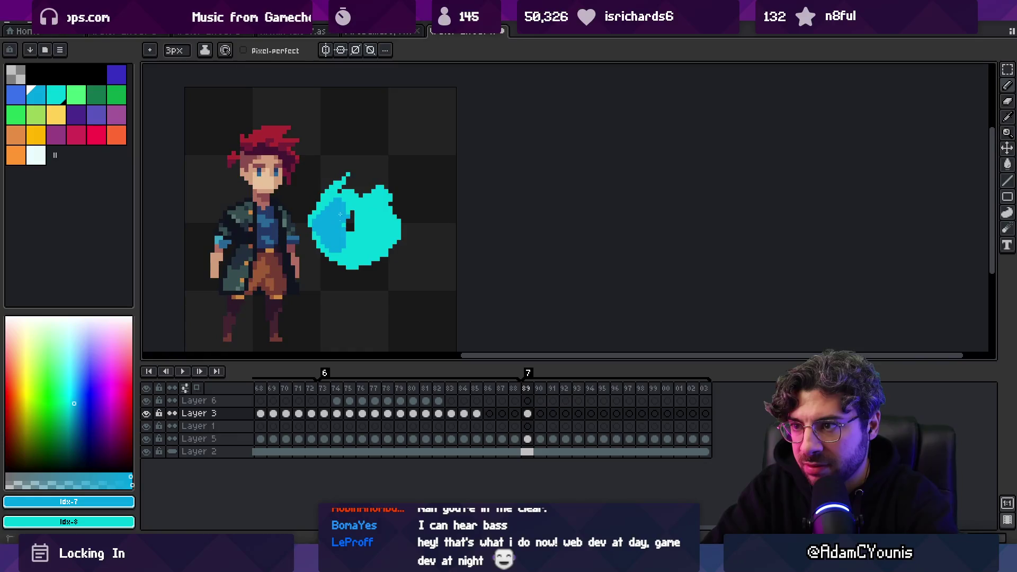
Fill the left of the dark hole and paint a dark blue core inside the blob.
{"action": "key", "text": "e"}
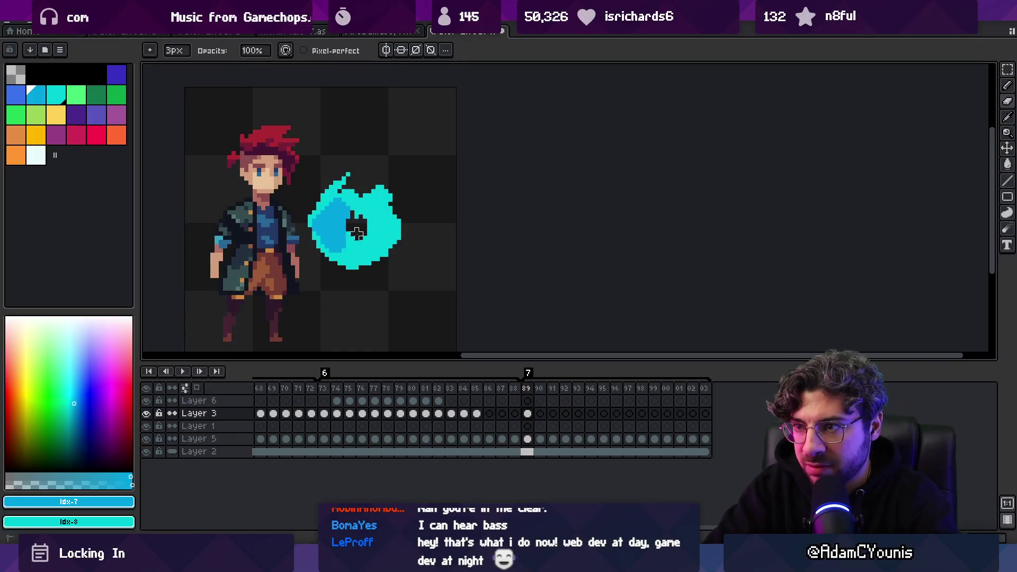
{"action": "key", "text": "b"}
{"action": "left_click_drag", "start_coordinate": [356, 228], "coordinate": [356, 230]}
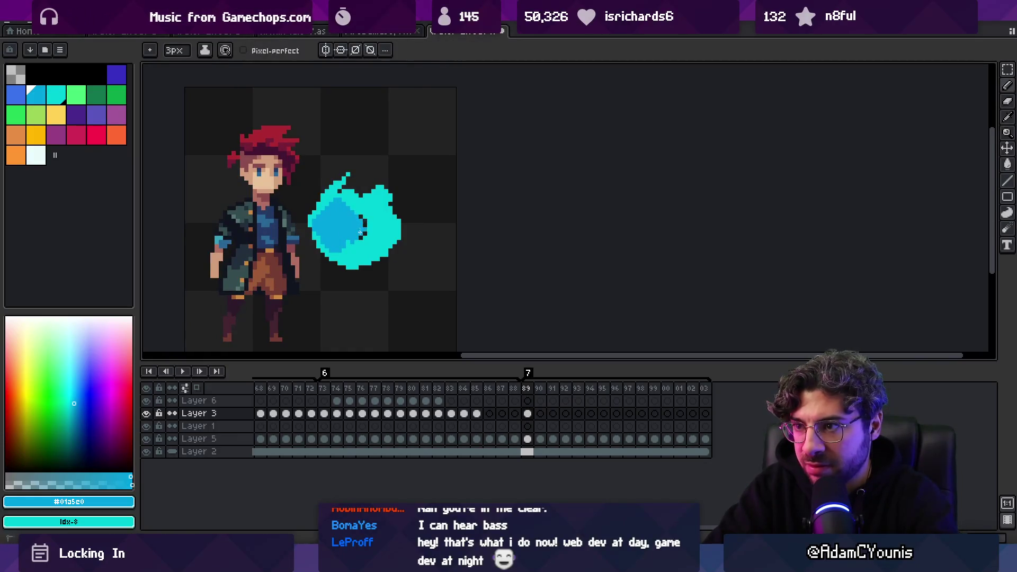
{"action": "left_click", "coordinate": [372, 222], "text": "alt"}
{"action": "key", "text": "bracketleft"}
{"action": "key", "text": "bracketleft"}
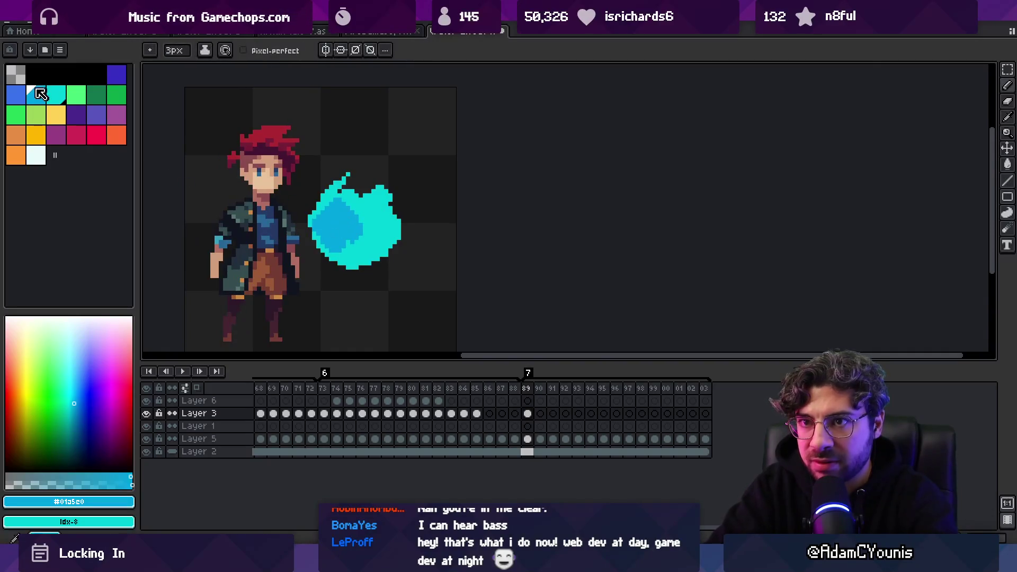
{"action": "left_click", "coordinate": [323, 234]}
{"action": "mouse_move", "coordinate": [324, 236]}
{"action": "left_mouse_down"}
{"action": "mouse_move", "coordinate": [335, 243]}
{"action": "mouse_move", "coordinate": [349, 228]}
{"action": "mouse_move", "coordinate": [367, 257]}
{"action": "left_mouse_up"}
Shrink the pencil to 1px and select white for the top highlight.
{"action": "left_click", "coordinate": [348, 219], "text": "alt"}
{"action": "key", "text": "minus"}
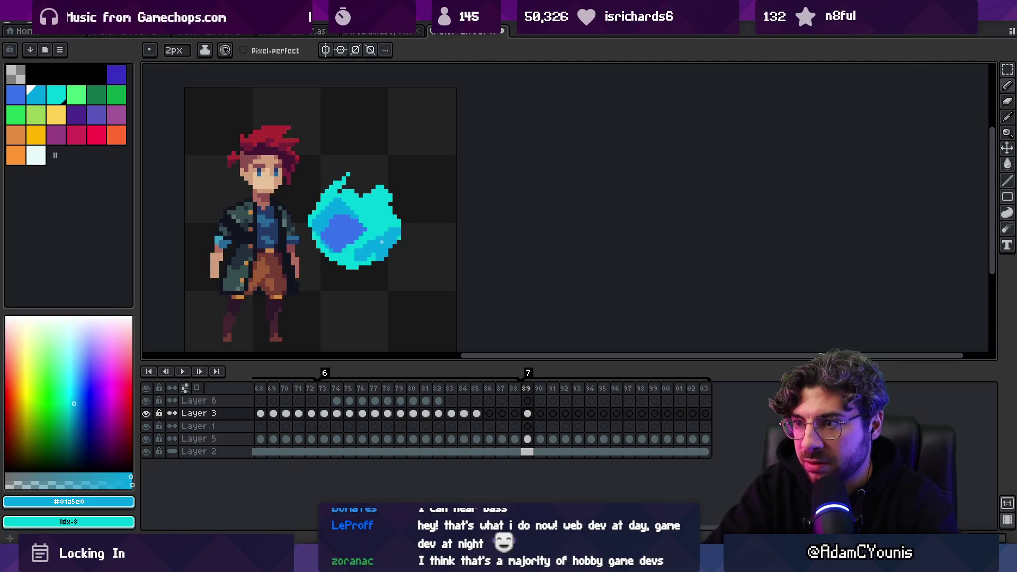
{"action": "left_click", "coordinate": [36, 155]}
{"action": "key", "text": "minus"}
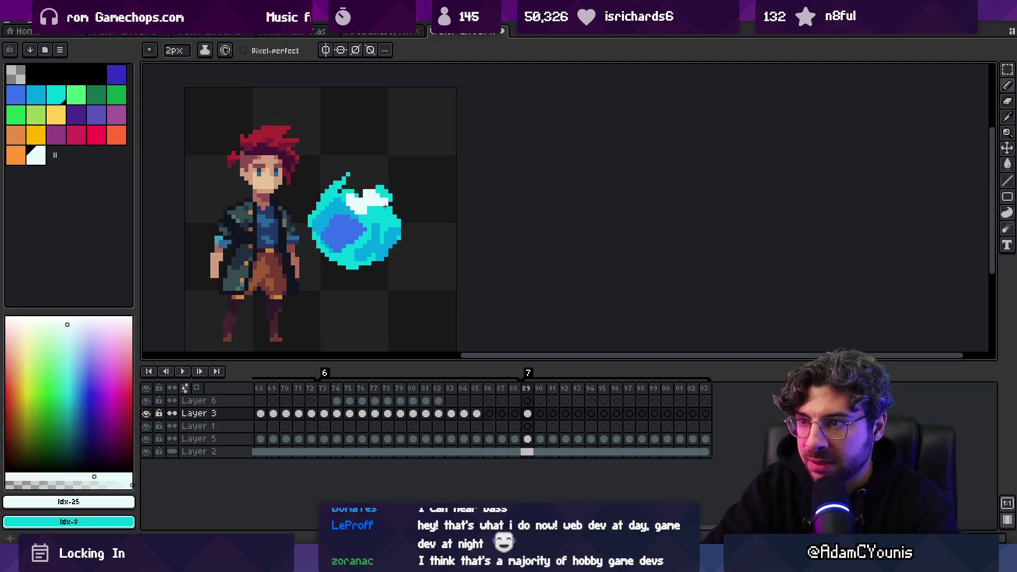
Add a white highlight pixel on the orb's top and dot dark-blue shading pixels into it.
{"action": "left_click", "coordinate": [386, 204]}
{"action": "key", "text": "z"}
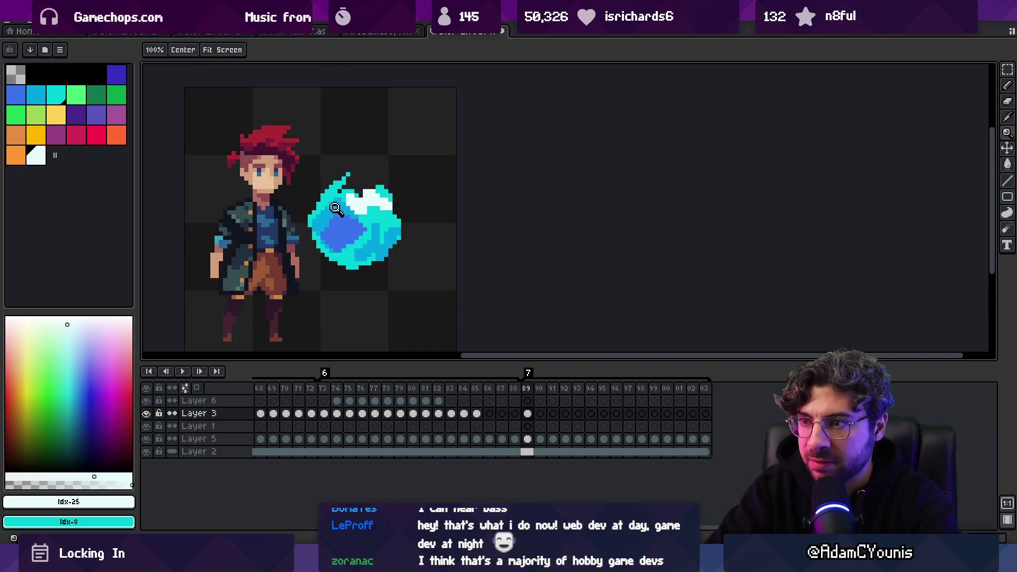
{"action": "scroll", "coordinate": [388, 215], "scroll_direction": "down", "scroll_amount": 2}
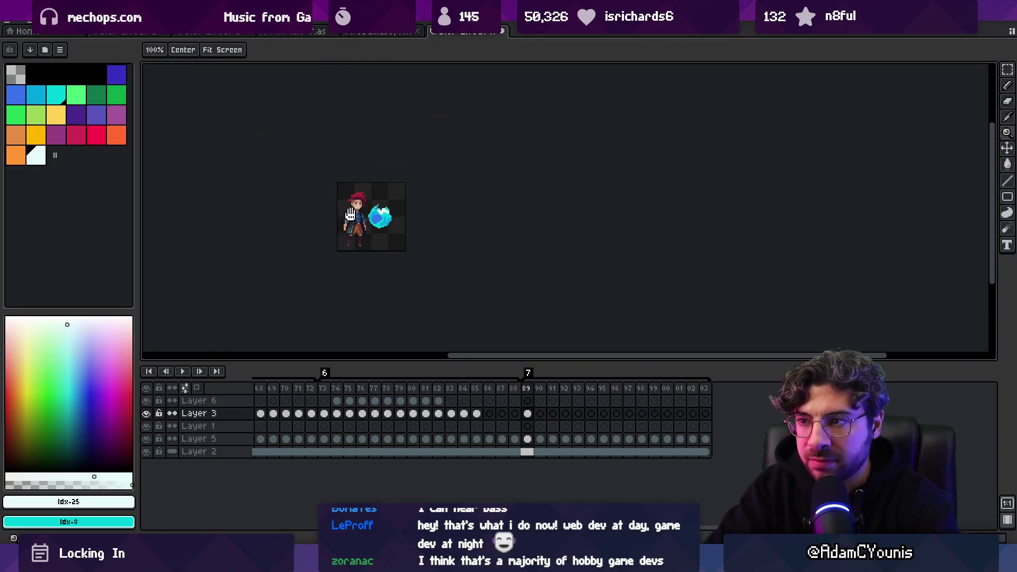
{"action": "scroll", "coordinate": [392, 217], "scroll_direction": "up", "scroll_amount": 2}
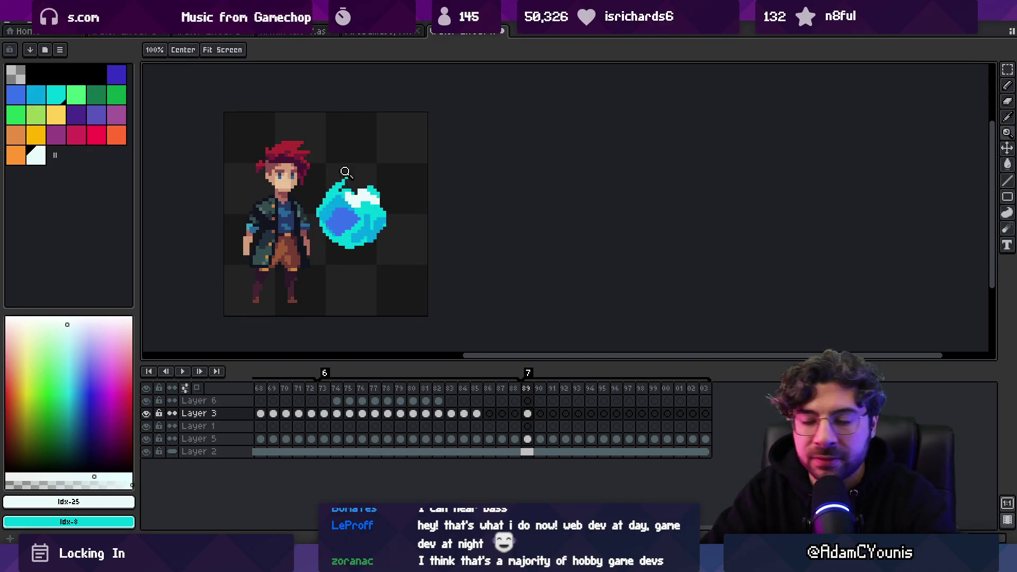
{"action": "left_click", "coordinate": [343, 221], "text": "alt"}
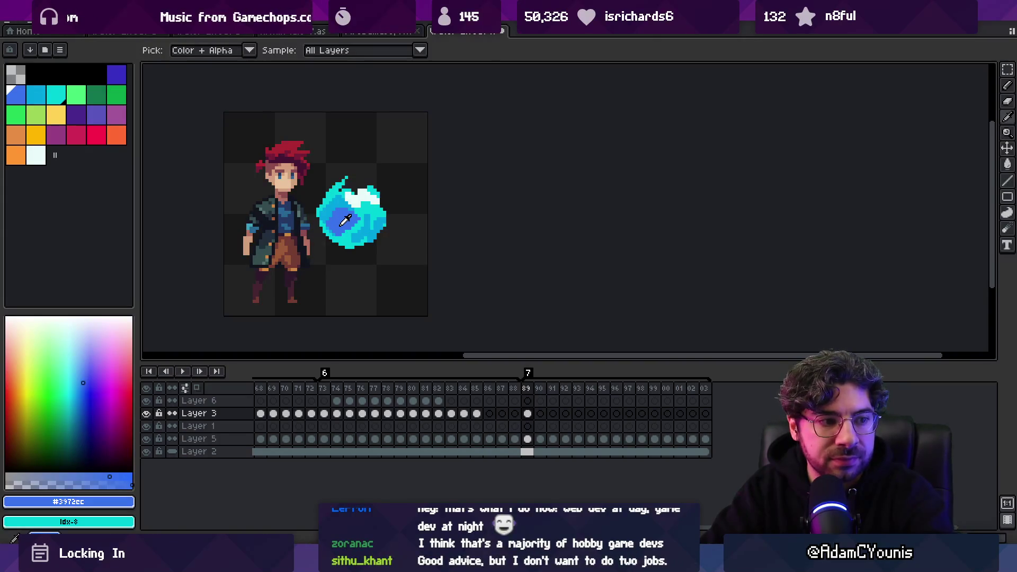
{"action": "left_click", "coordinate": [116, 74]}
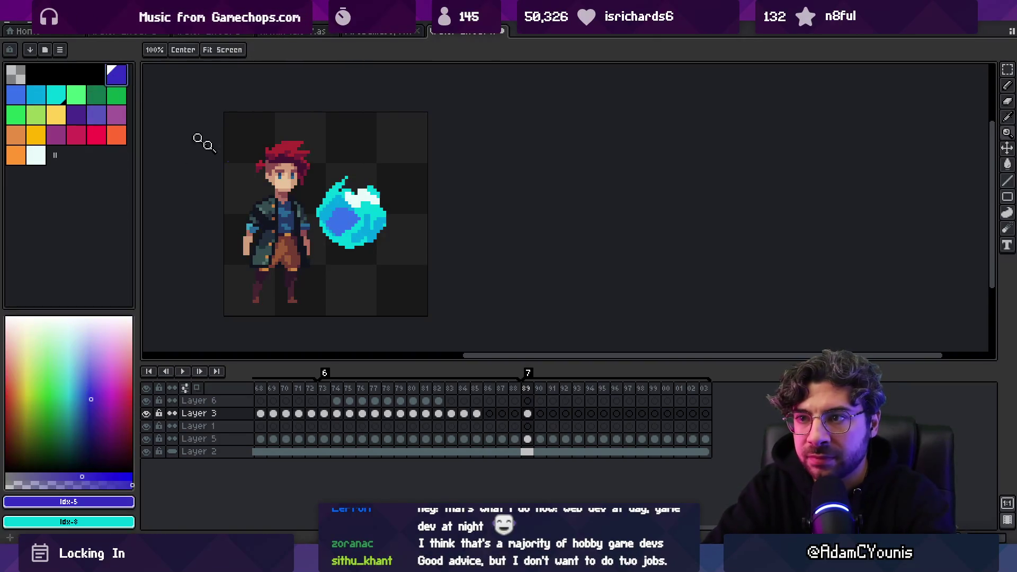
{"action": "left_click", "coordinate": [353, 223]}
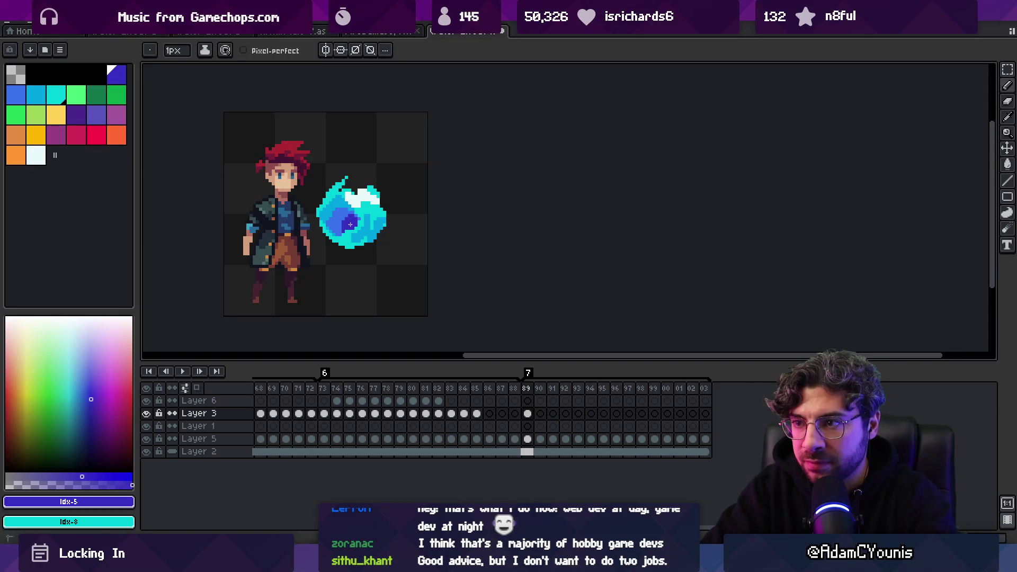
Touch up the core's lower right with bright cyan, mid blue and deeper cyan pixels.
{"action": "left_click", "coordinate": [357, 221], "text": "alt"}
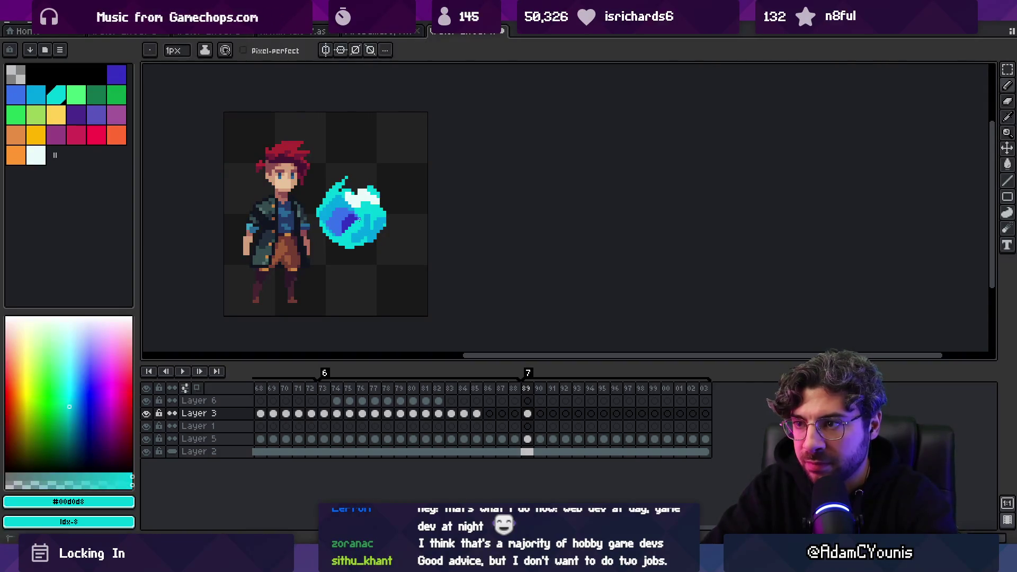
{"action": "left_click", "coordinate": [363, 237], "text": "alt"}
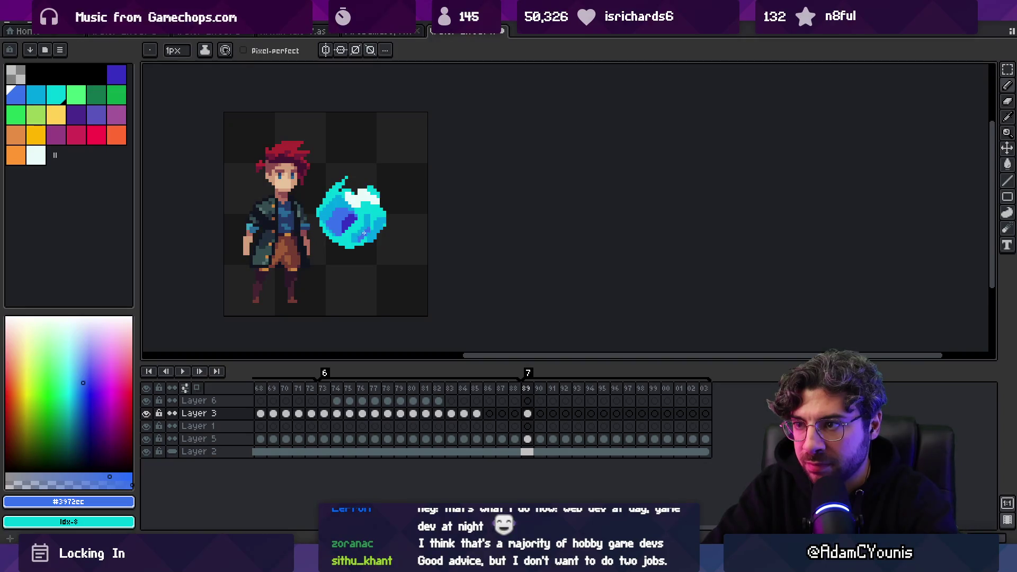
{"action": "left_click", "coordinate": [360, 231], "text": "alt"}
{"action": "left_click", "coordinate": [359, 226], "text": "alt"}
{"action": "left_click", "coordinate": [355, 233], "text": "alt"}
{"action": "left_click", "coordinate": [360, 231], "text": "alt"}
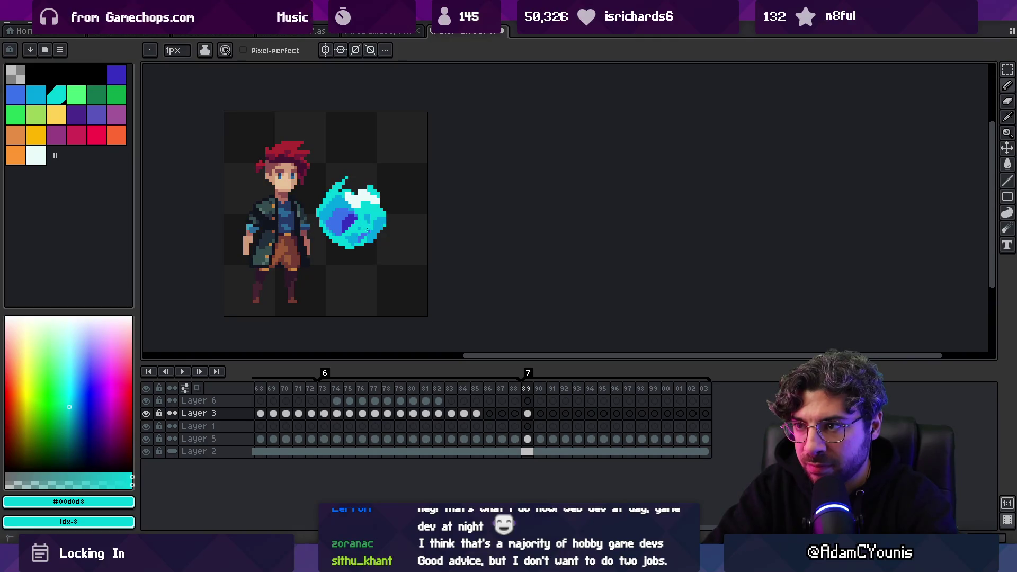
{"action": "left_click", "coordinate": [360, 230], "text": "alt"}
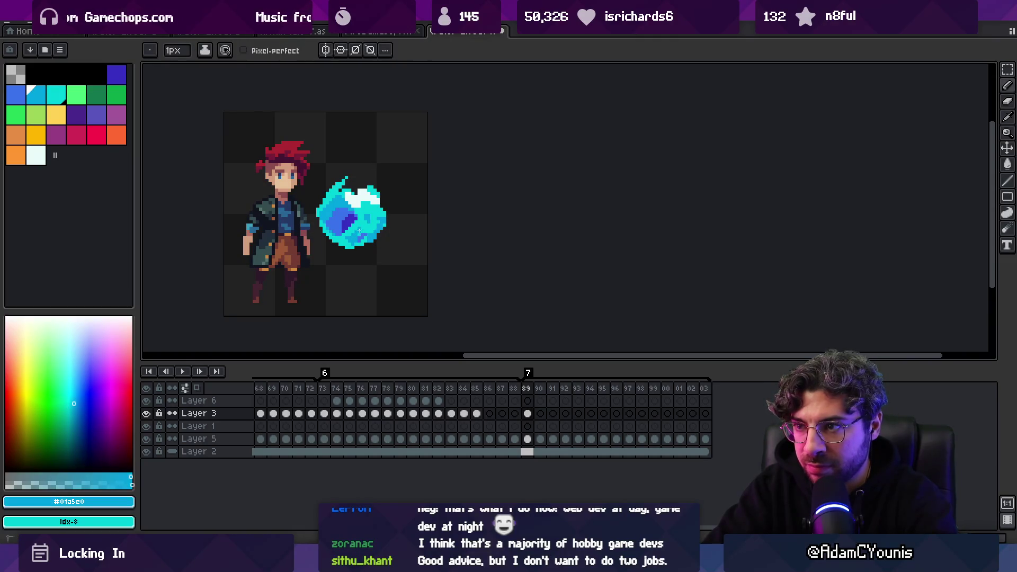
{"action": "key", "text": "z"}
{"action": "scroll", "coordinate": [342, 217], "scroll_direction": "down", "scroll_amount": 5}
{"action": "scroll", "coordinate": [388, 201], "scroll_direction": "up", "scroll_amount": 5}
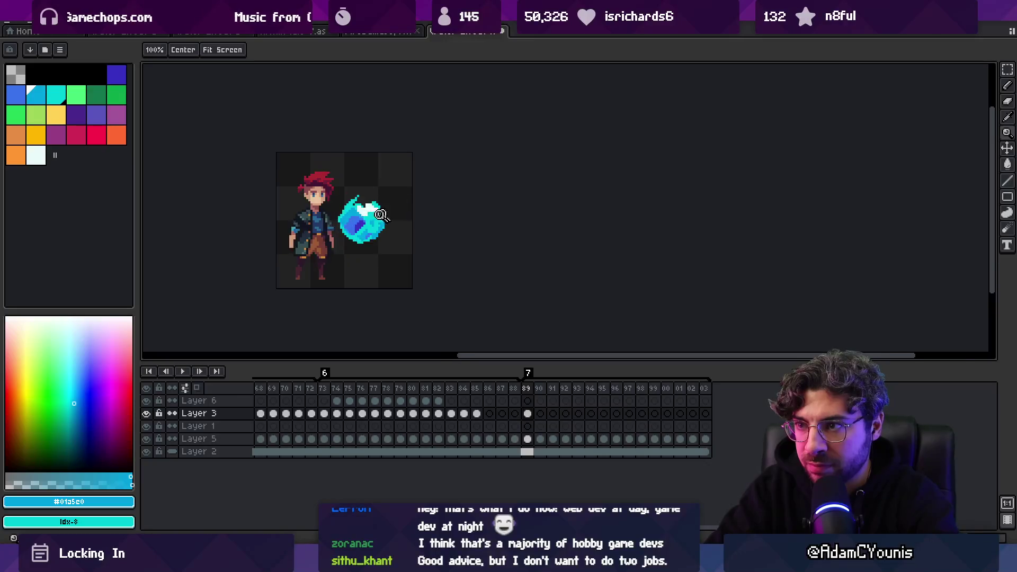
Paint cyan flame wisps rising from the orb's upper left.
{"action": "left_click", "coordinate": [383, 212], "text": "alt"}
{"action": "key", "text": "b"}
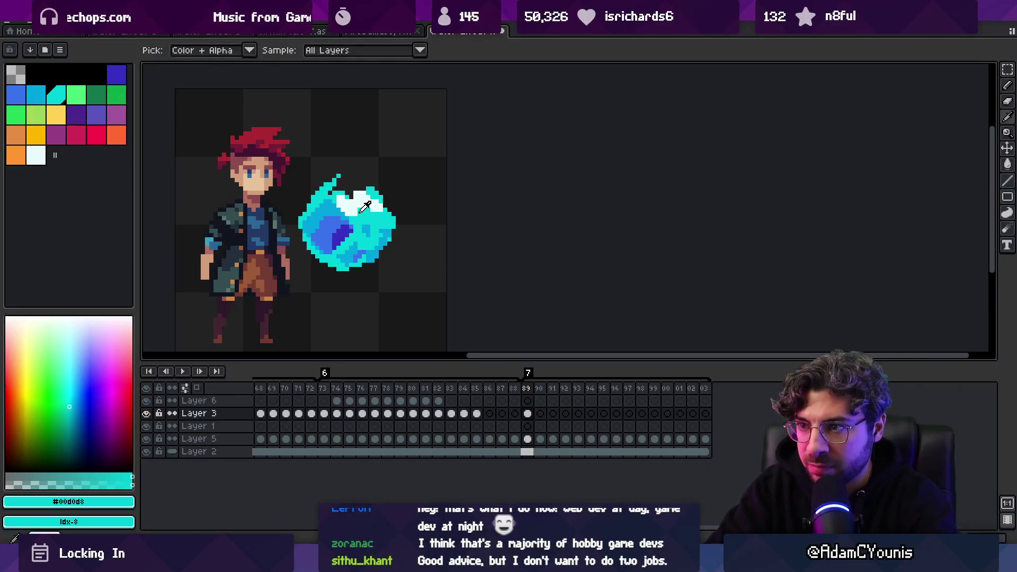
{"action": "key", "text": "alt"}
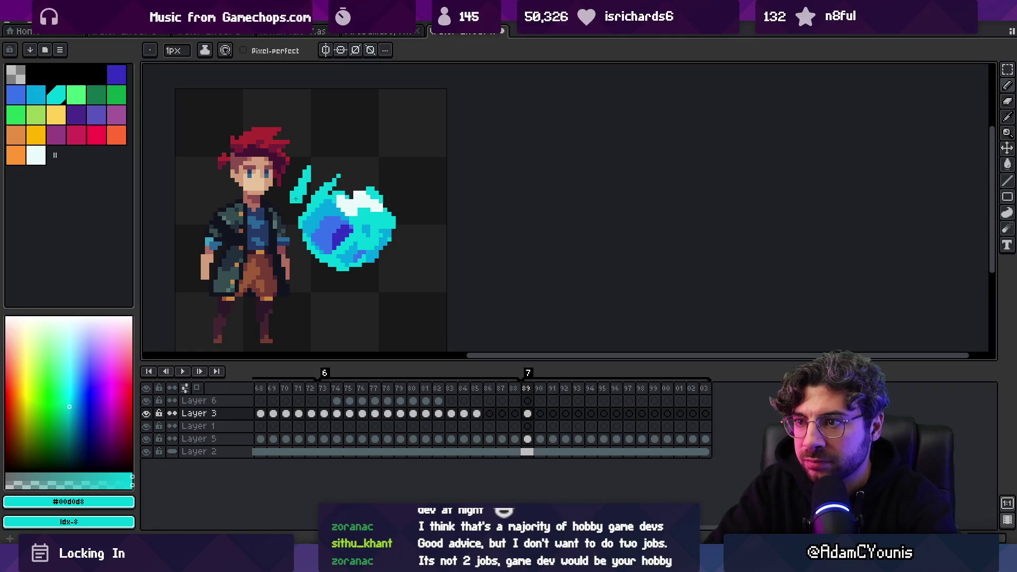
{"action": "key", "text": "e"}
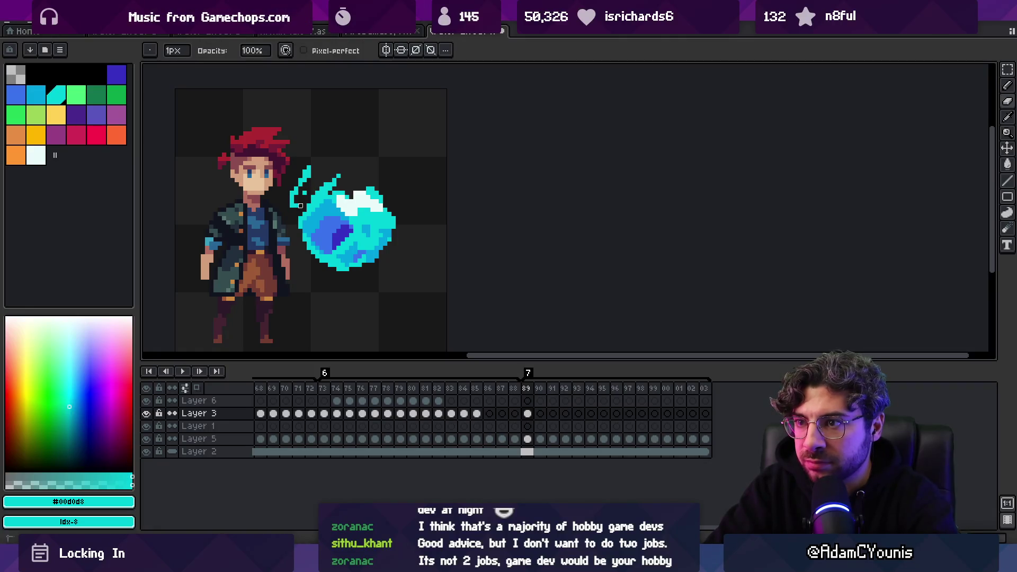
{"action": "key", "text": "b"}
{"action": "left_click", "coordinate": [306, 200], "text": "alt"}
{"action": "left_click_drag", "start_coordinate": [306, 204], "coordinate": [307, 192]}
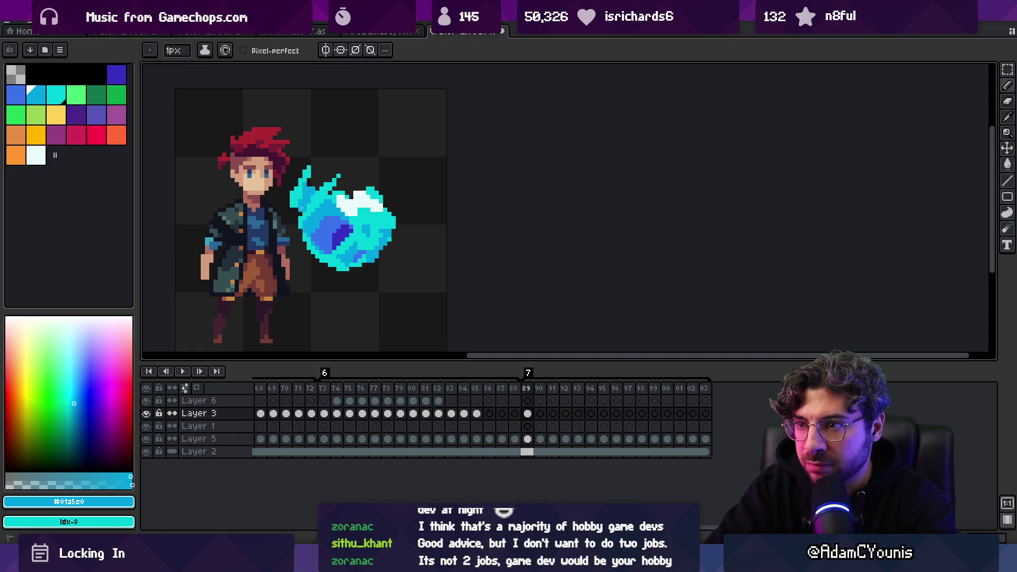
{"action": "left_click", "coordinate": [292, 197], "text": "alt"}
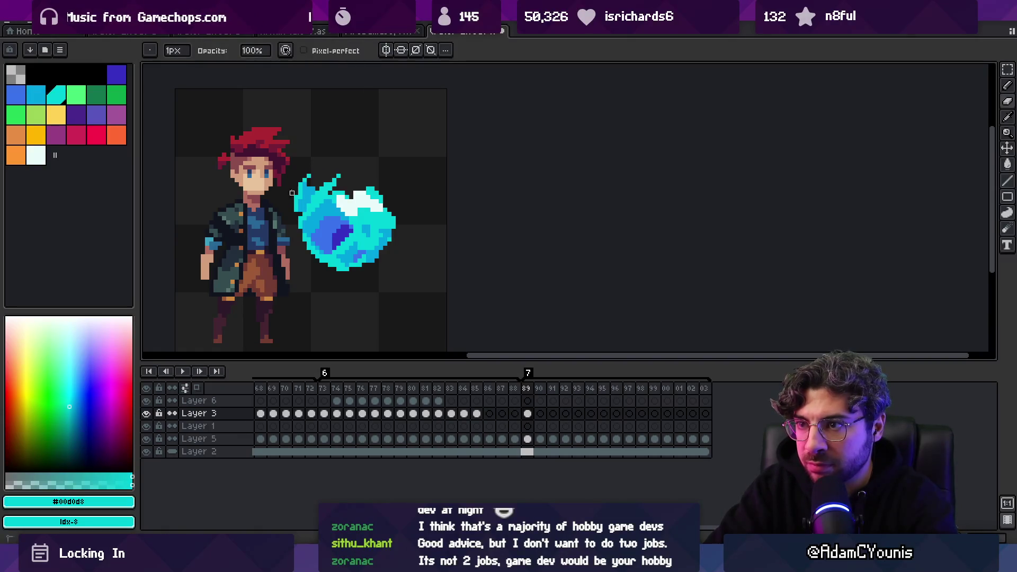
{"action": "left_click_drag", "start_coordinate": [318, 171], "coordinate": [310, 175]}
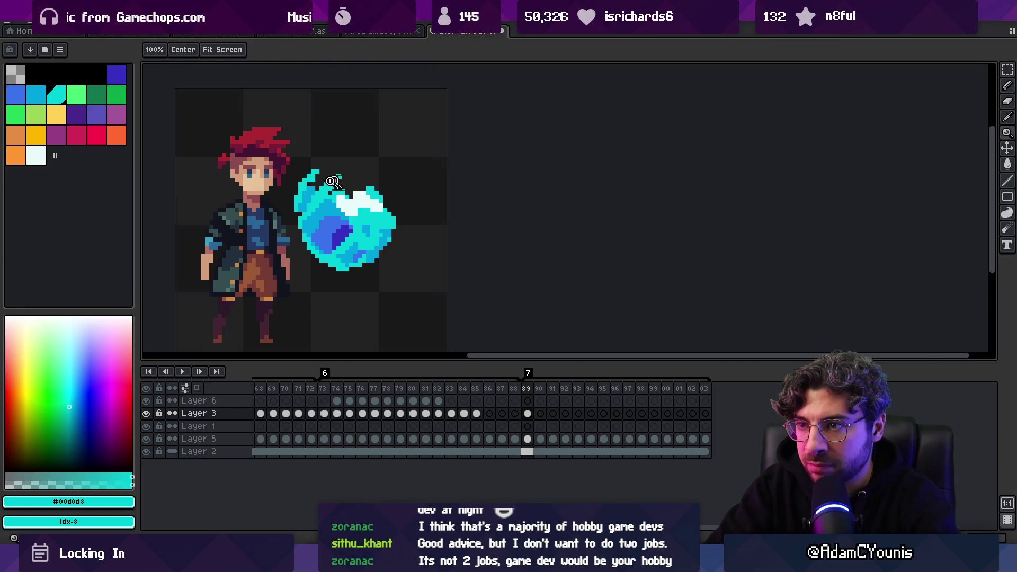
{"action": "scroll", "coordinate": [296, 203], "scroll_direction": "down", "scroll_amount": 3}
{"action": "scroll", "coordinate": [350, 183], "scroll_direction": "up", "scroll_amount": 5}
Add a column of cyan pixels to the flame, then undo stray white highlight strokes.
{"action": "left_click_drag", "start_coordinate": [377, 183], "coordinate": [374, 197]}
{"action": "scroll", "coordinate": [375, 185], "scroll_direction": "down", "scroll_amount": 4}
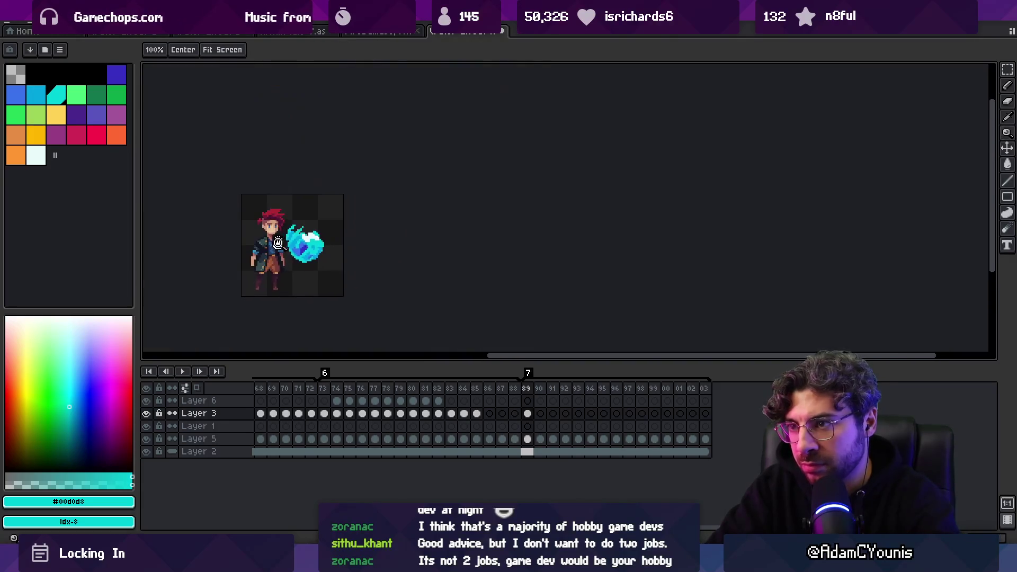
{"action": "scroll", "coordinate": [356, 198], "scroll_direction": "up", "scroll_amount": 4}
{"action": "scroll", "coordinate": [356, 198], "scroll_direction": "up", "scroll_amount": 3}
{"action": "left_click", "coordinate": [418, 175], "text": "alt"}
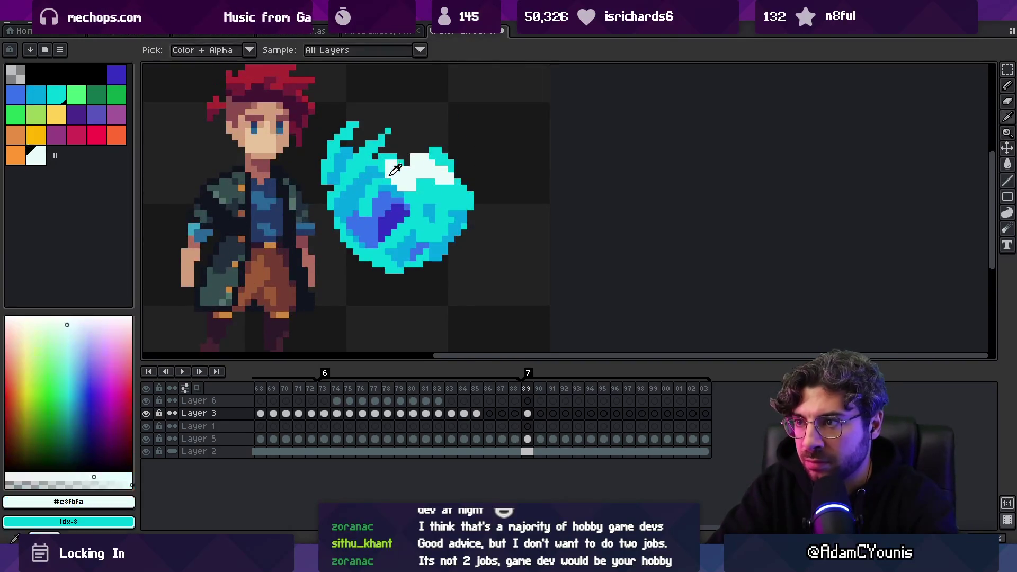
{"action": "mouse_move", "coordinate": [407, 188]}
{"action": "left_mouse_down"}
{"action": "mouse_move", "coordinate": [459, 224]}
{"action": "mouse_move", "coordinate": [421, 244]}
{"action": "left_mouse_up"}
{"action": "key", "text": "ctrl+z"}
{"action": "key", "text": "ctrl+z"}
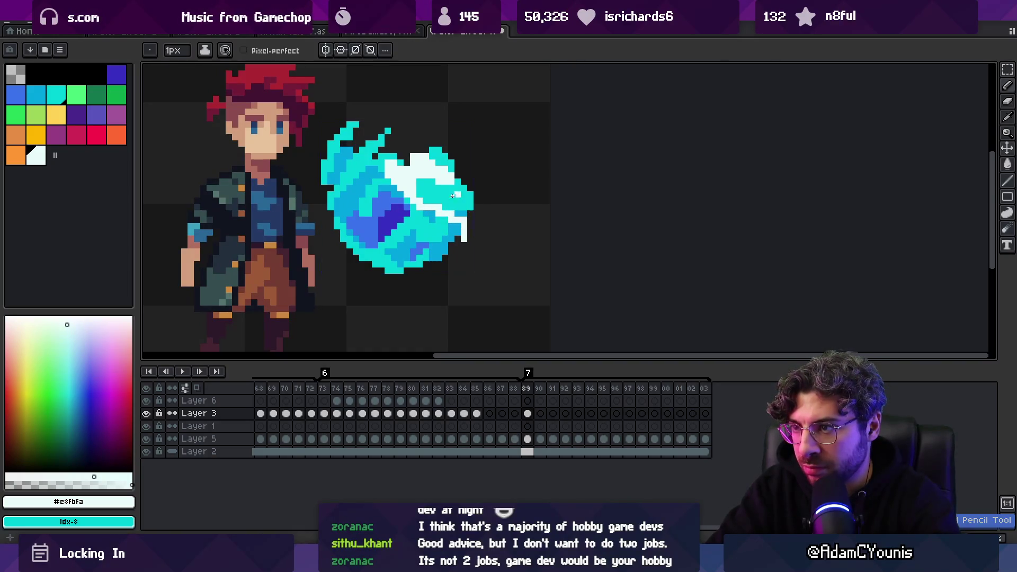
Widen the highlight on the orb's right with light cyan and white pixels.
{"action": "left_click", "coordinate": [434, 195], "text": "alt"}
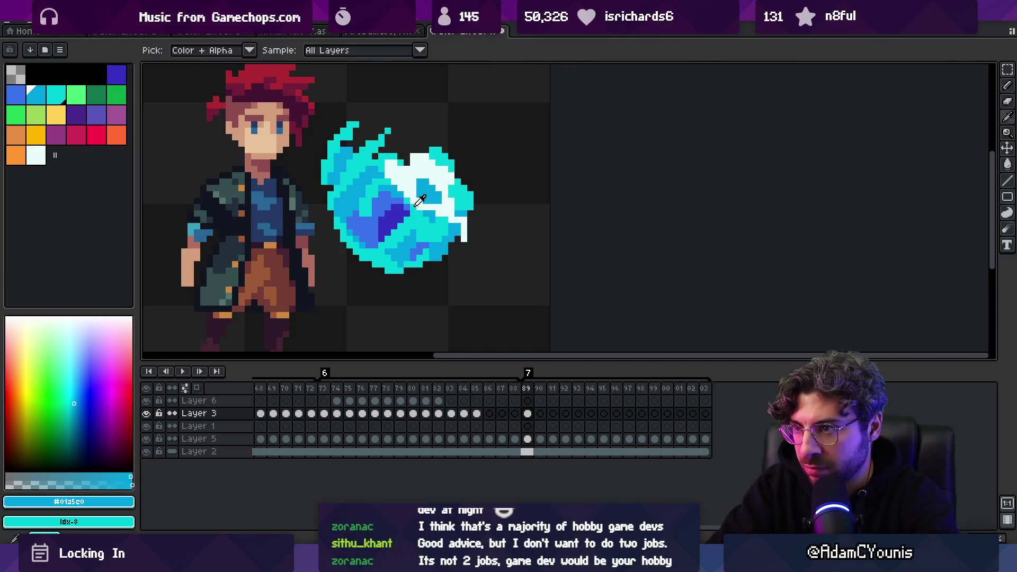
{"action": "scroll", "coordinate": [440, 188], "scroll_direction": "down", "scroll_amount": 2}
{"action": "scroll", "coordinate": [451, 192], "scroll_direction": "up", "scroll_amount": 2}
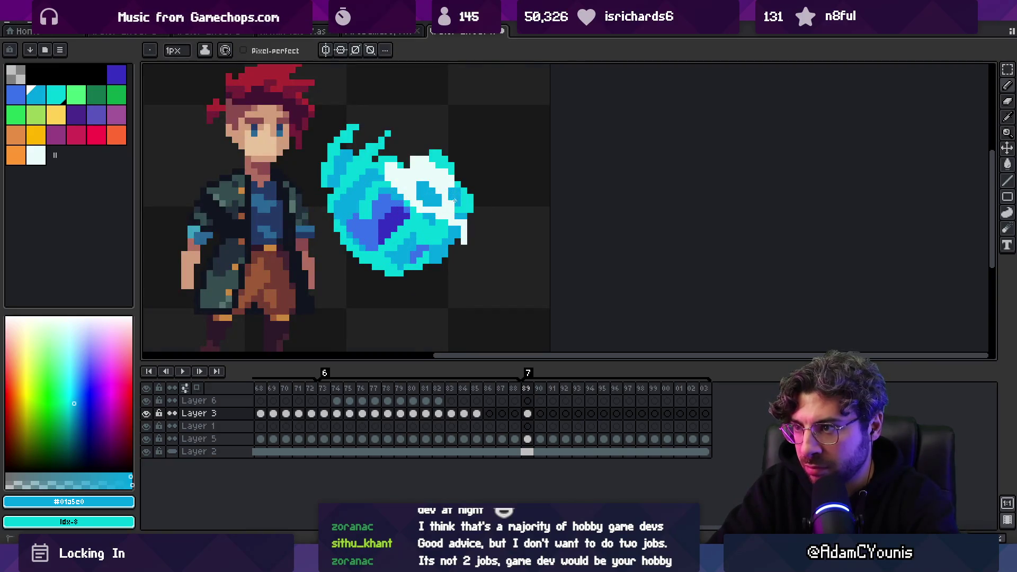
{"action": "left_click", "coordinate": [428, 217], "text": "alt"}
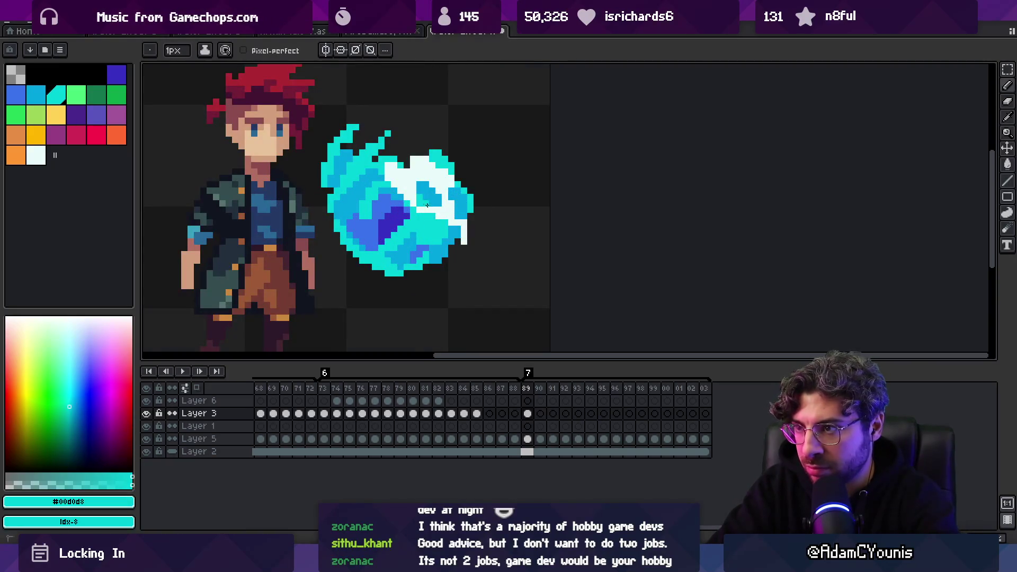
{"action": "left_click", "coordinate": [461, 212], "text": "alt"}
{"action": "left_click_drag", "start_coordinate": [459, 180], "coordinate": [470, 195]}
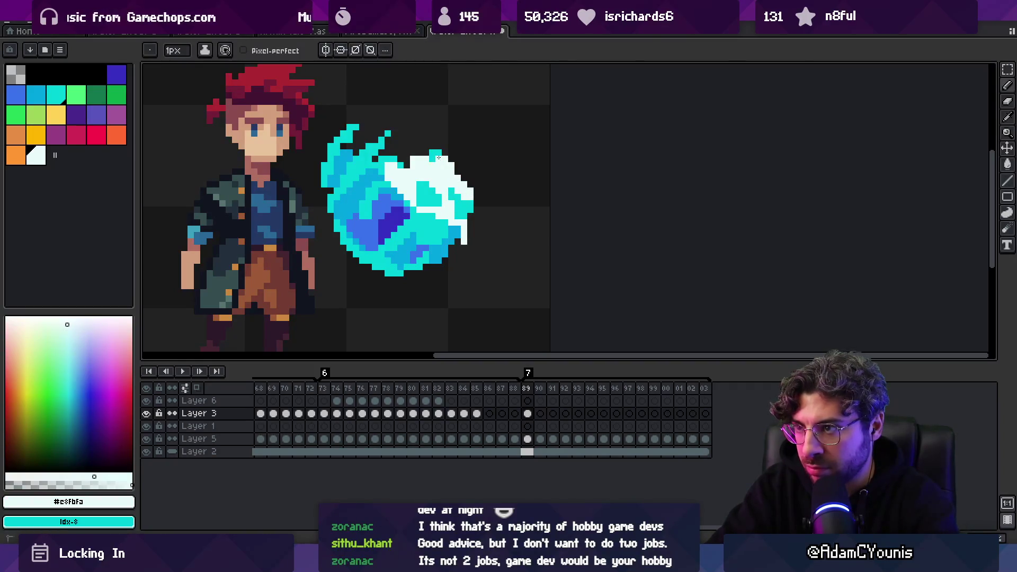
{"action": "key", "text": "z"}
{"action": "scroll", "coordinate": [371, 222], "scroll_direction": "down", "scroll_amount": 5}
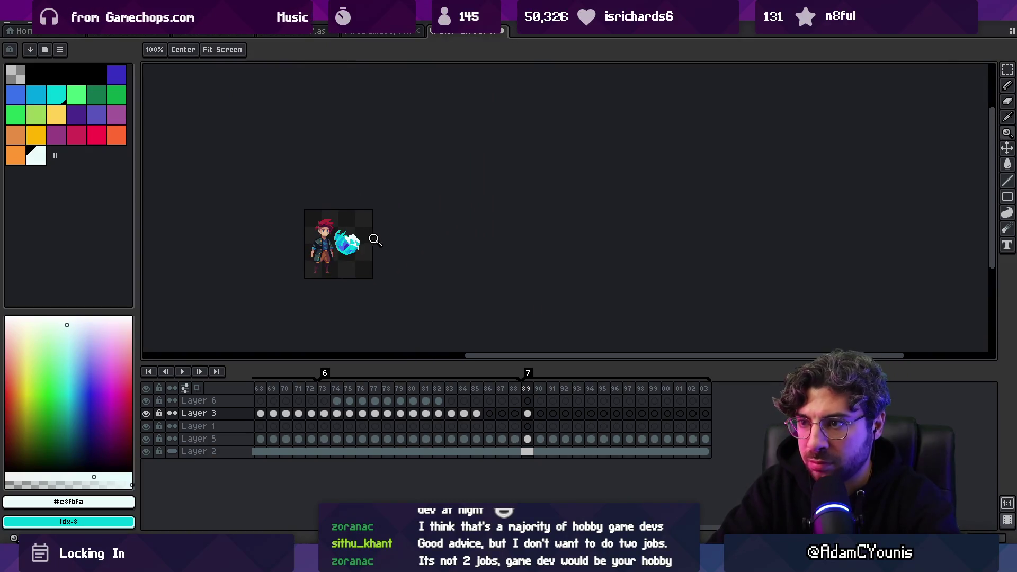
{"action": "scroll", "coordinate": [381, 241], "scroll_direction": "up", "scroll_amount": 5}
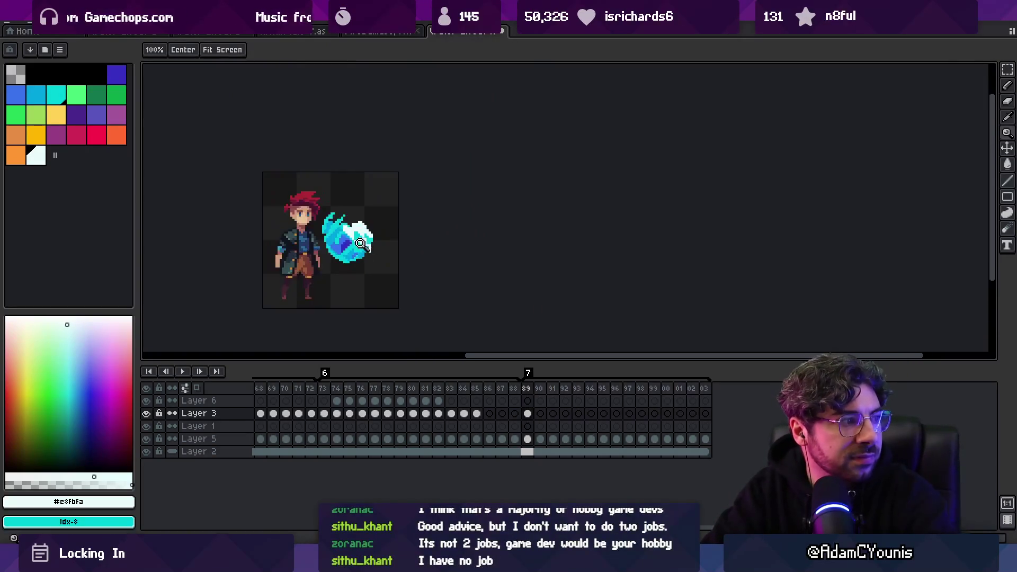
Add blue pixels curving along the orb's lower right to extend the swirl shading.
{"action": "key", "text": "b"}
{"action": "left_click", "coordinate": [395, 282], "text": "alt"}
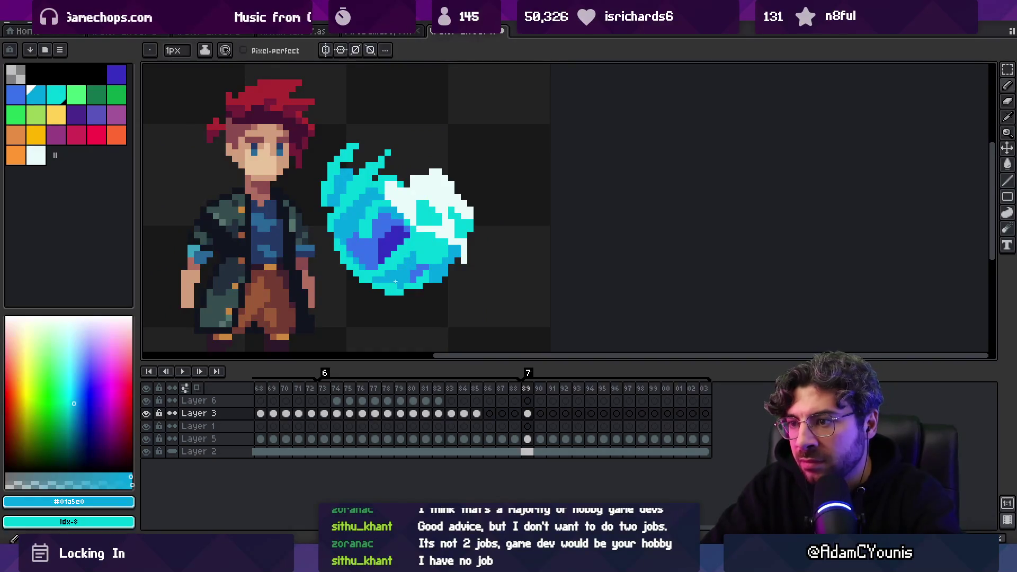
{"action": "left_click", "coordinate": [432, 286], "text": "alt"}
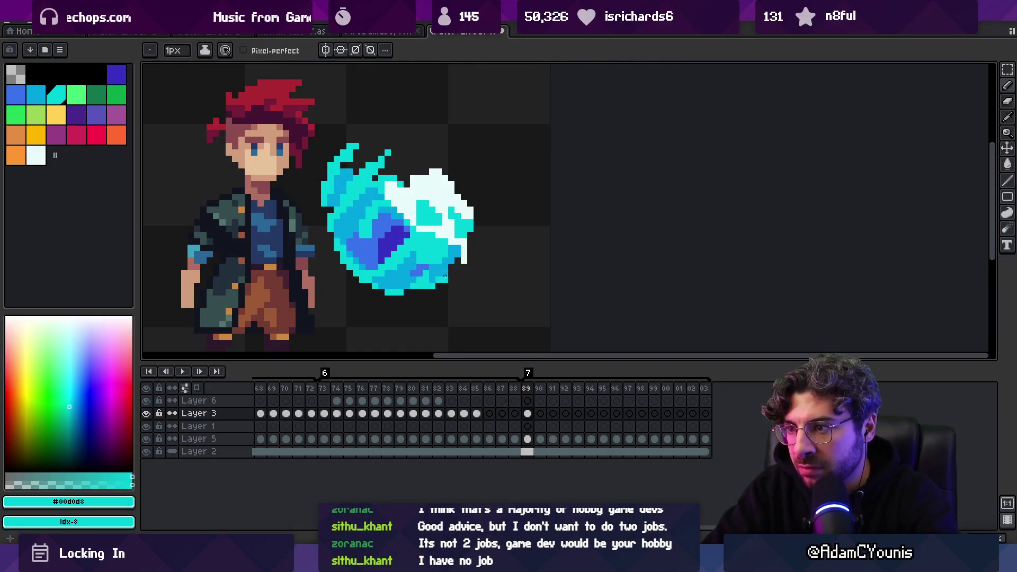
{"action": "key", "text": "alt"}
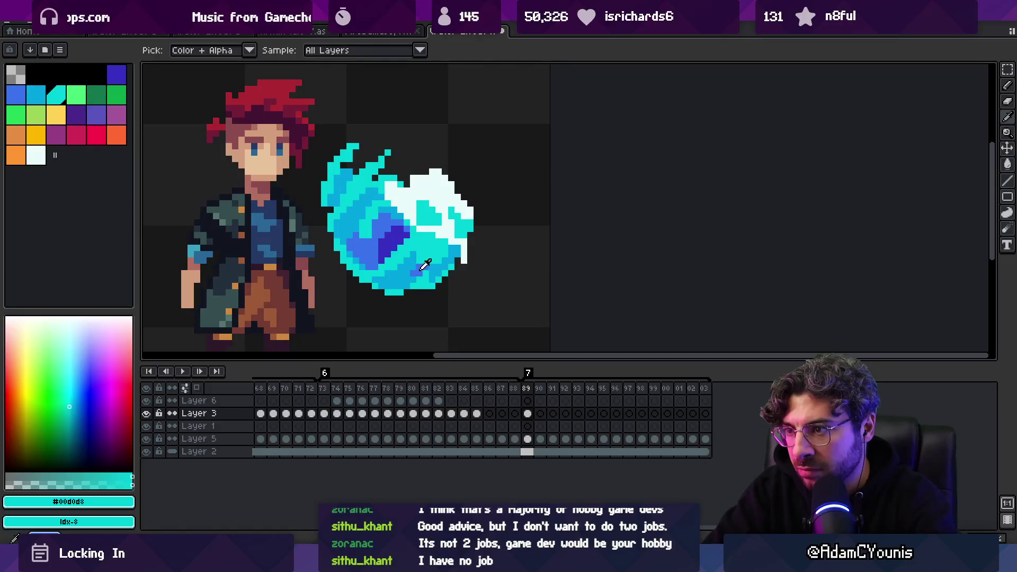
{"action": "left_click", "coordinate": [418, 272], "text": "alt"}
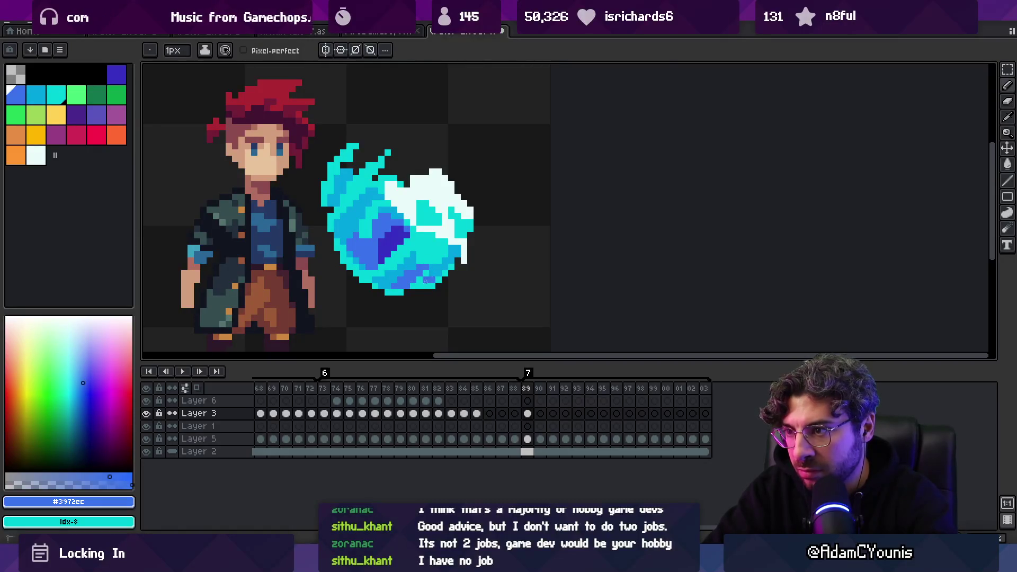
{"action": "left_click", "coordinate": [428, 275], "text": "alt"}
{"action": "left_click", "coordinate": [425, 287], "text": "alt"}
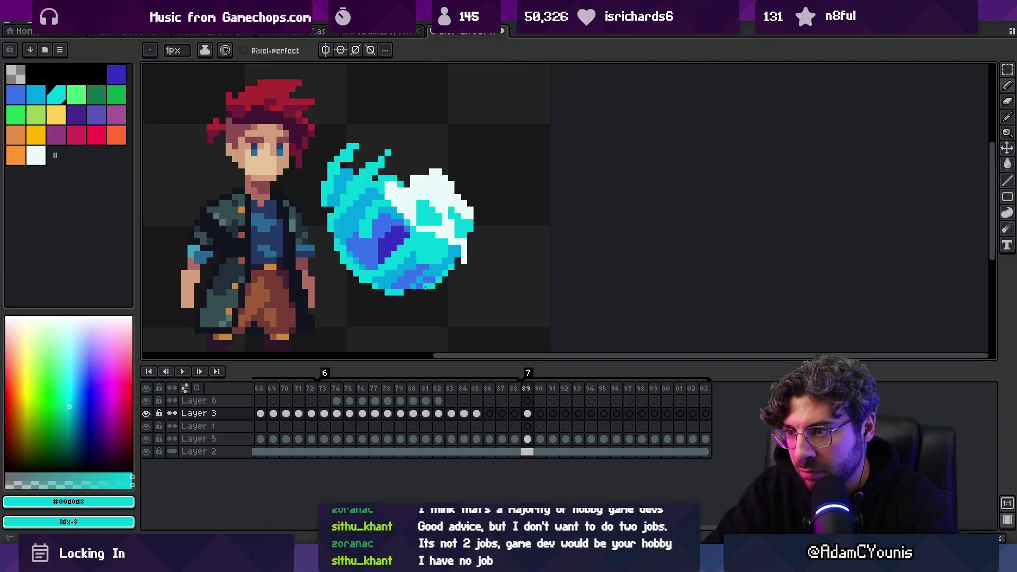
{"action": "key", "text": "z"}
{"action": "scroll", "coordinate": [402, 265], "scroll_direction": "down", "scroll_amount": 5}
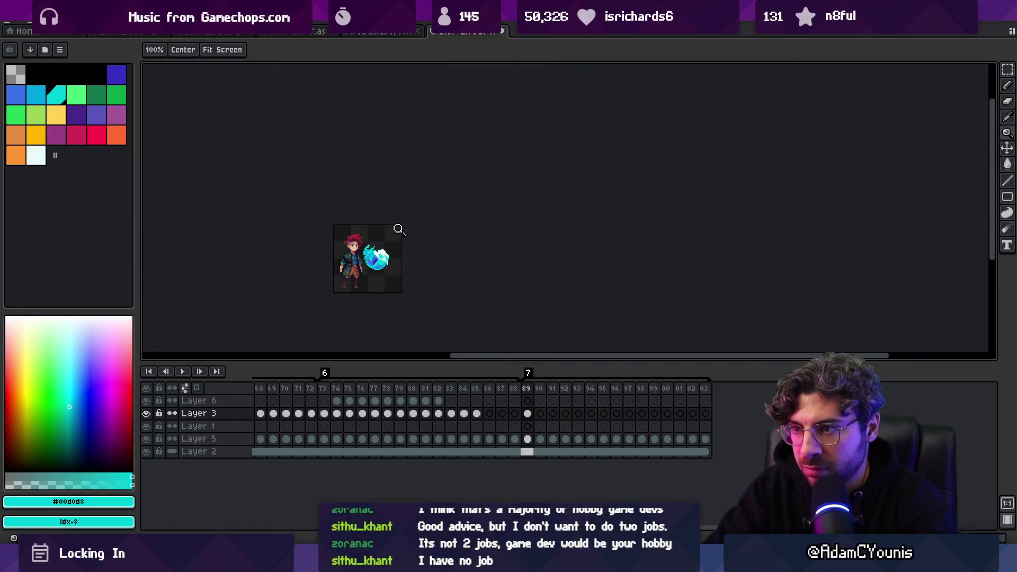
Sharpen the upper-left flame wisp into a taller pointed cyan spike, checking it beside the character.
{"action": "scroll", "coordinate": [373, 253], "scroll_direction": "up", "scroll_amount": 3}
{"action": "key", "text": "b"}
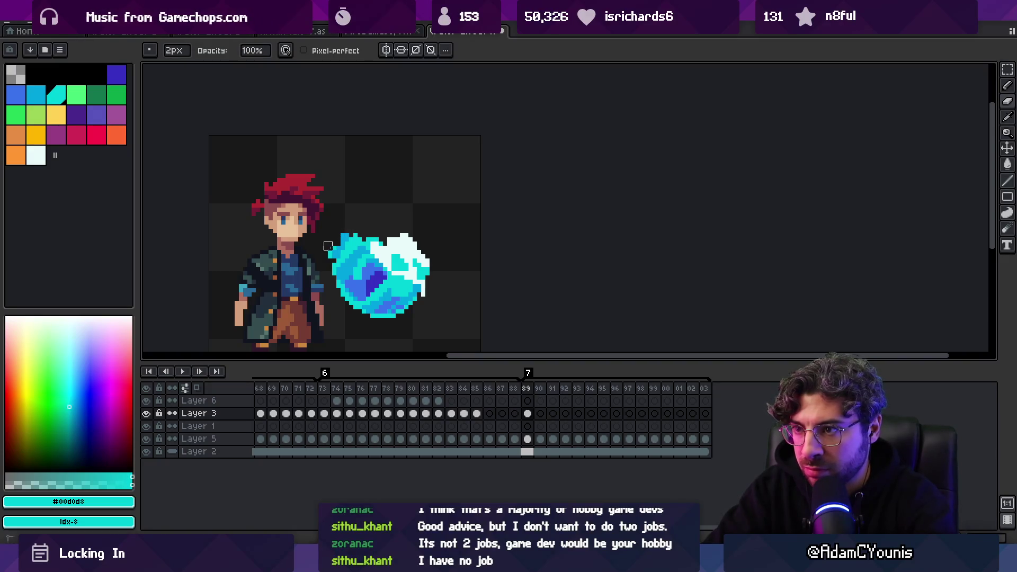
{"action": "left_click", "coordinate": [346, 235], "text": "alt"}
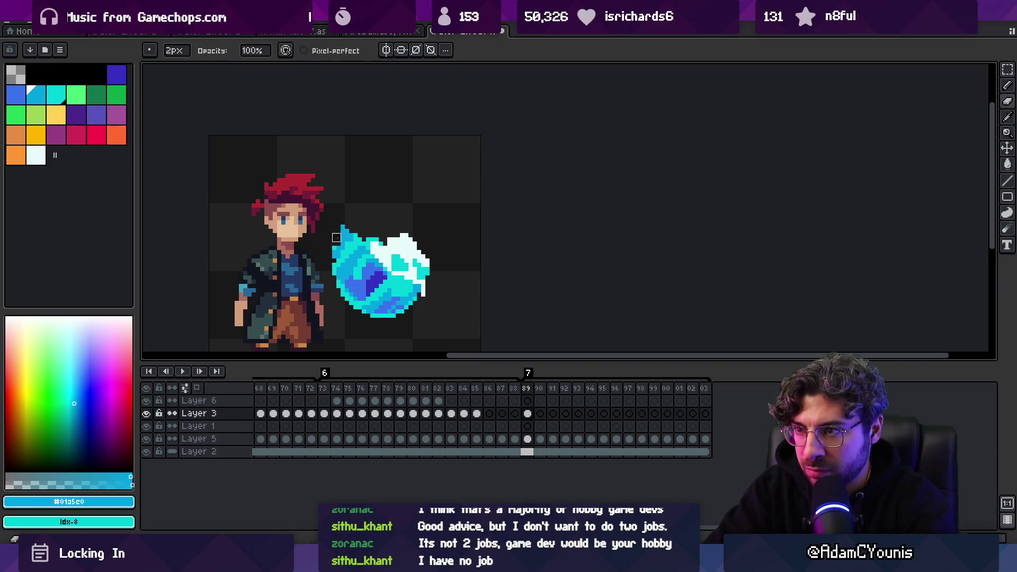
{"action": "key", "text": "alt"}
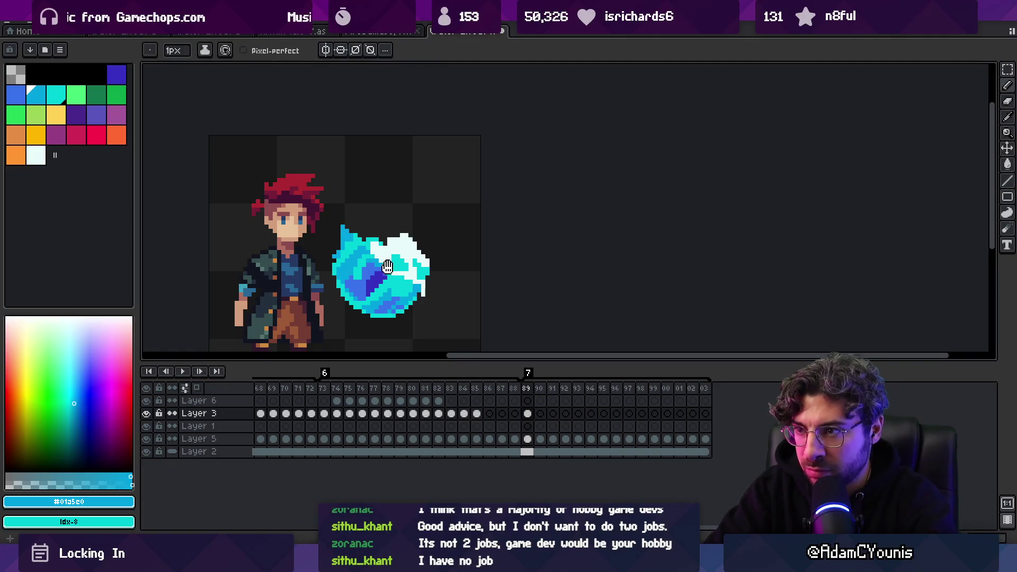
{"action": "left_click_drag", "start_coordinate": [388, 267], "coordinate": [393, 220]}
{"action": "key", "text": "z"}
{"action": "scroll", "coordinate": [372, 232], "scroll_direction": "down", "scroll_amount": 7}
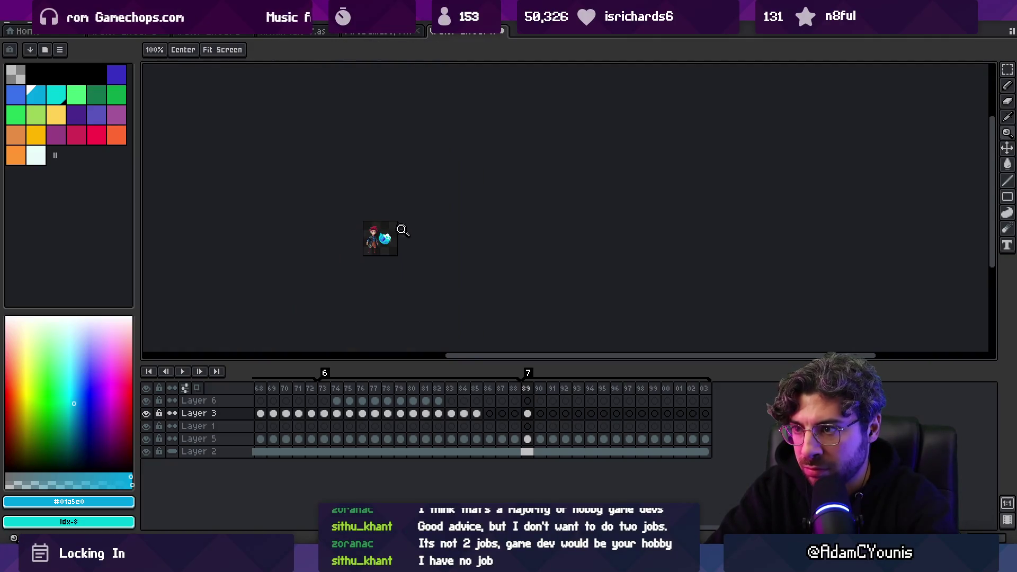
{"action": "scroll", "coordinate": [401, 229], "scroll_direction": "up", "scroll_amount": 7}
{"action": "left_click", "coordinate": [393, 246], "text": "alt"}
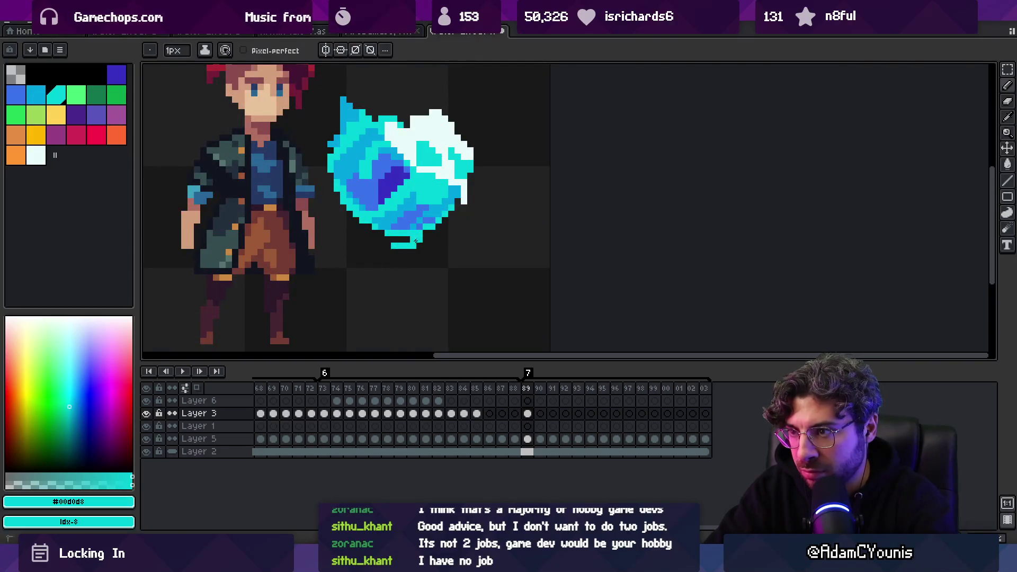
{"action": "key", "text": "e"}
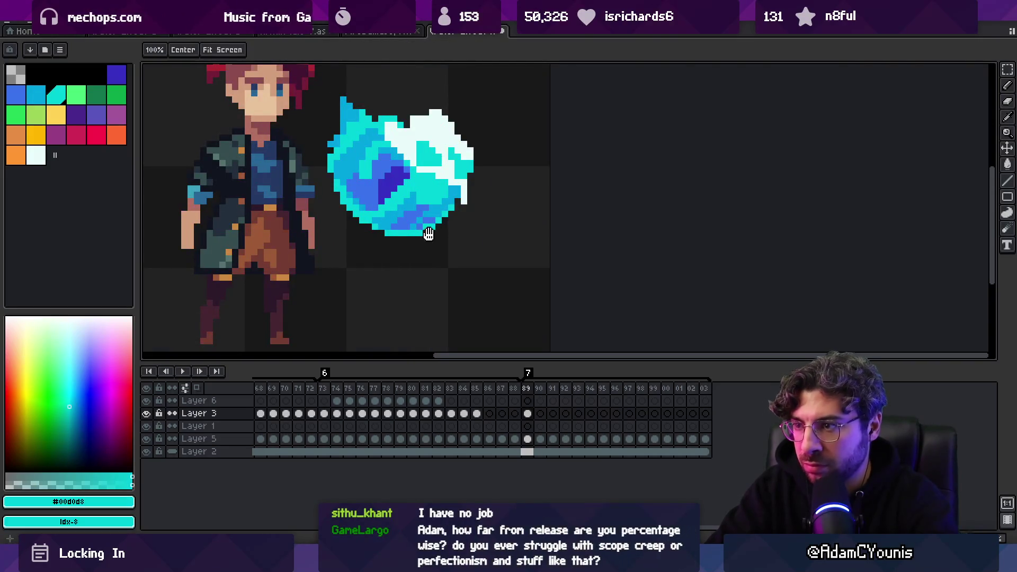
{"action": "scroll", "coordinate": [427, 230], "scroll_direction": "up", "scroll_amount": 3}
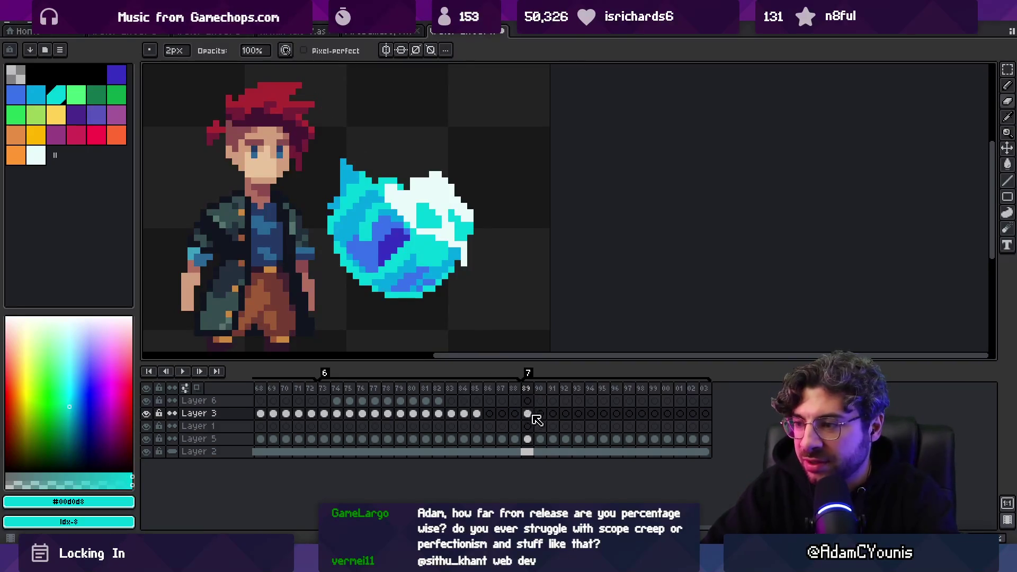
Link Layer 3's orb cels across frames 89 to 103.
{"action": "left_click_drag", "start_coordinate": [707, 418], "coordinate": [516, 419]}
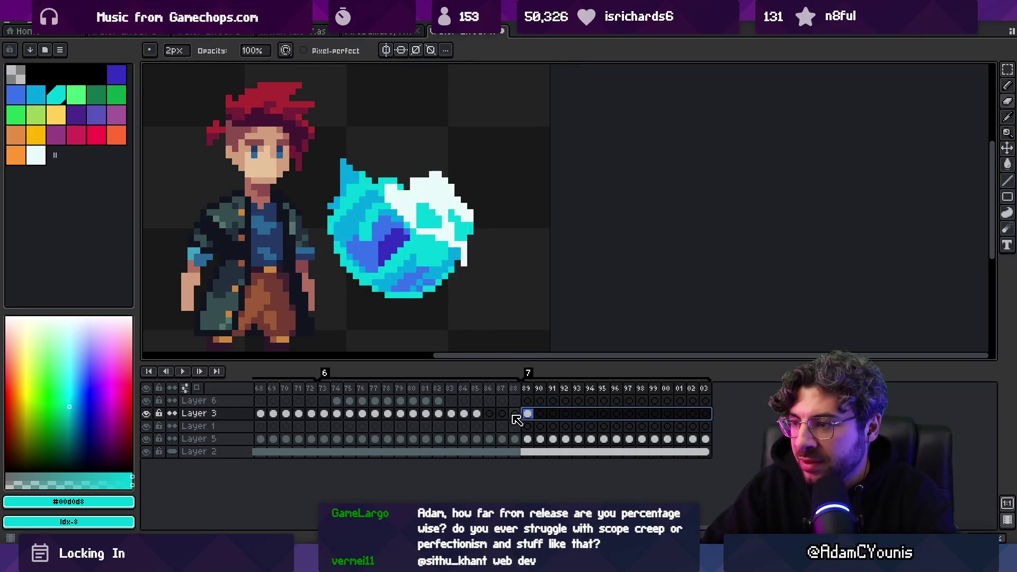
{"action": "right_click", "coordinate": [524, 415]}
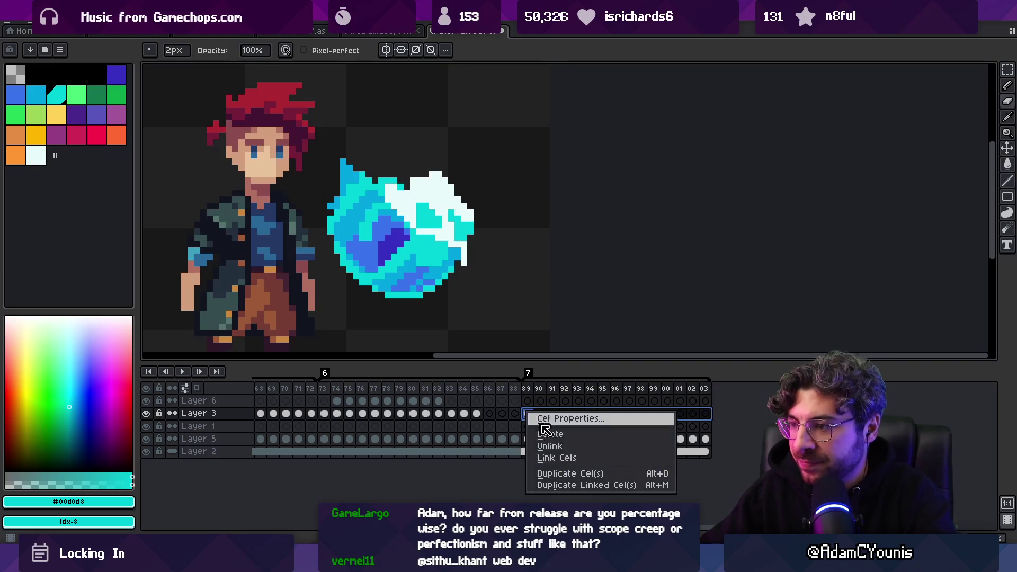
{"action": "left_click", "coordinate": [562, 453]}
Select Layer 1's cel at frame 89 and sample the orb's medium and bright blues.
{"action": "left_click", "coordinate": [527, 427]}
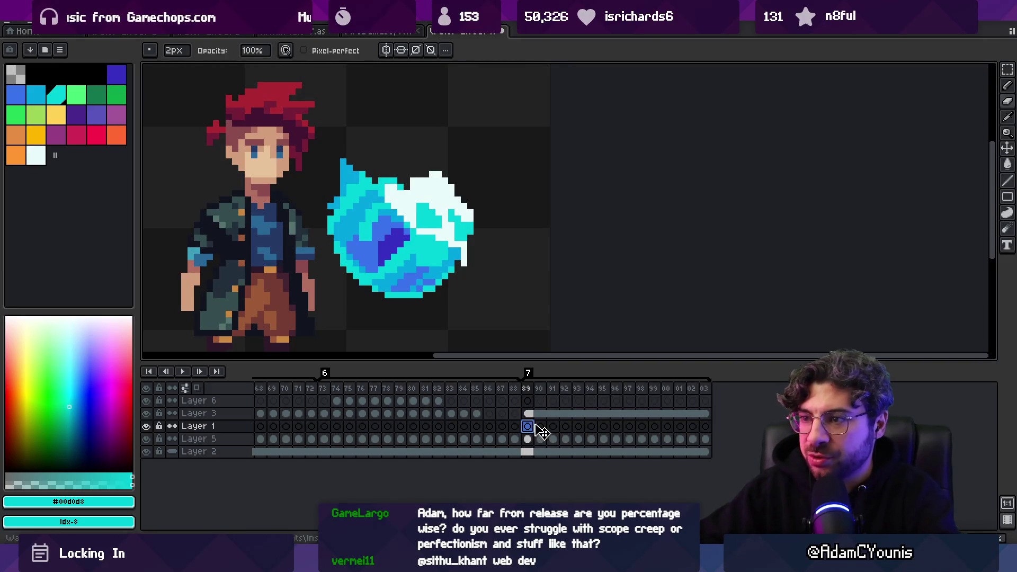
{"action": "scroll", "coordinate": [399, 196], "scroll_direction": "down", "scroll_amount": 2}
{"action": "left_click", "coordinate": [393, 198], "text": "alt"}
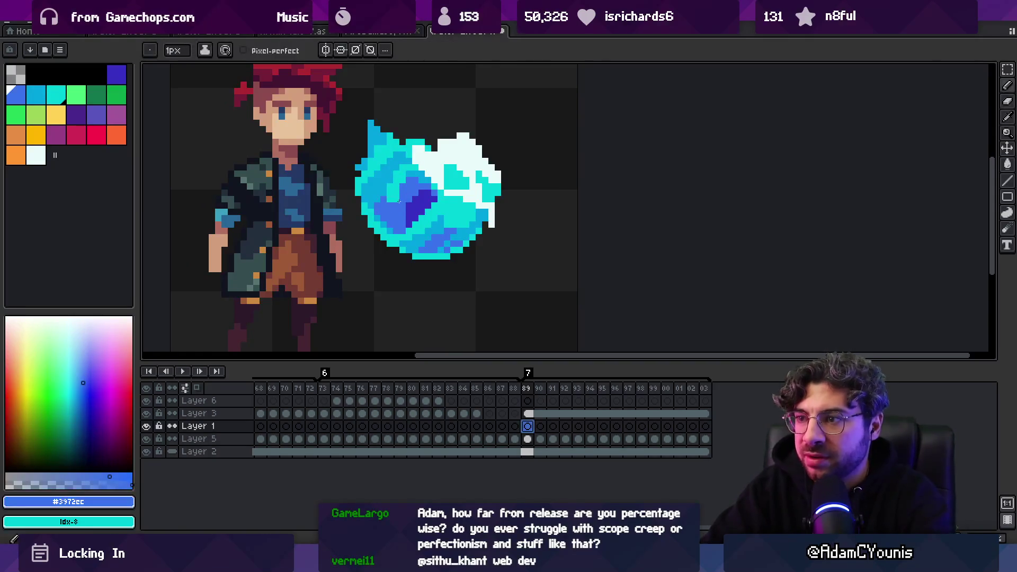
{"action": "key", "text": "Up"}
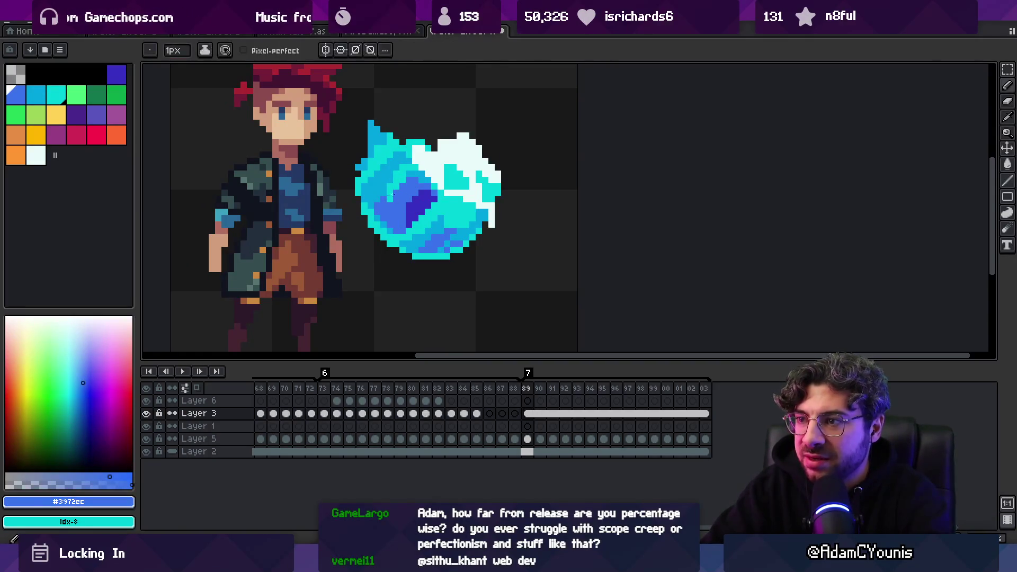
{"action": "left_click", "coordinate": [390, 205], "text": "alt"}
{"action": "key", "text": "alt"}
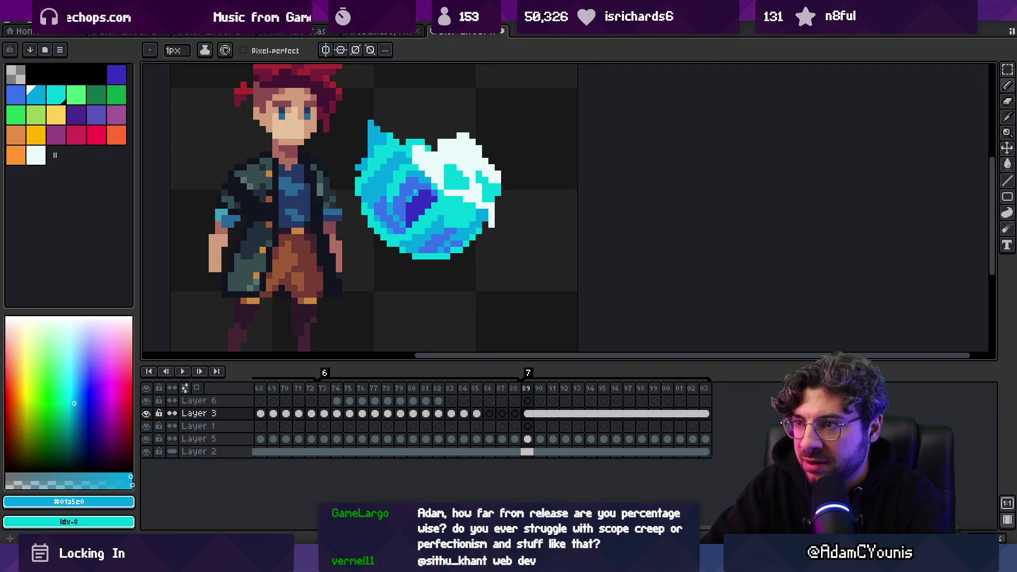
Narrow the orb's dark indigo core to a stripe, repainting around it in medium blue.
{"action": "scroll", "coordinate": [415, 190], "scroll_direction": "down", "scroll_amount": 4}
{"action": "scroll", "coordinate": [403, 199], "scroll_direction": "up", "scroll_amount": 5}
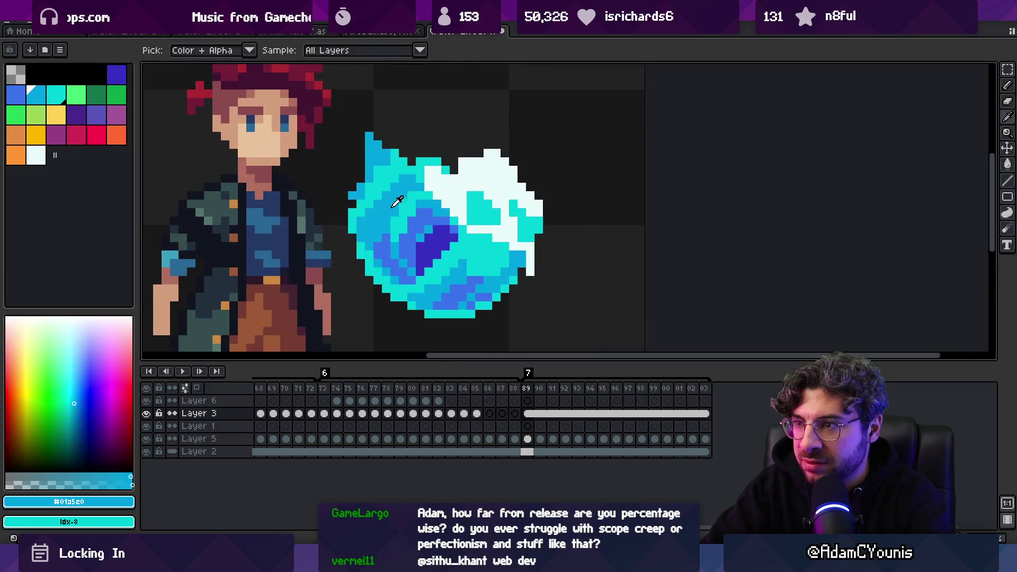
{"action": "left_click", "coordinate": [445, 219], "text": "alt"}
{"action": "left_click_drag", "start_coordinate": [445, 219], "coordinate": [438, 208]}
{"action": "scroll", "coordinate": [429, 195], "scroll_direction": "down", "scroll_amount": 3}
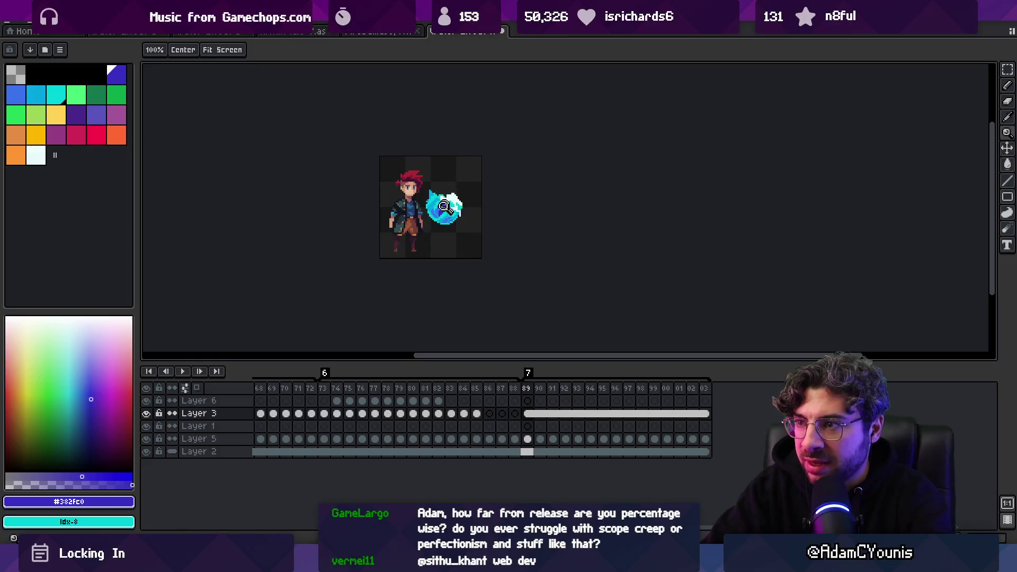
{"action": "scroll", "coordinate": [443, 206], "scroll_direction": "up", "scroll_amount": 3}
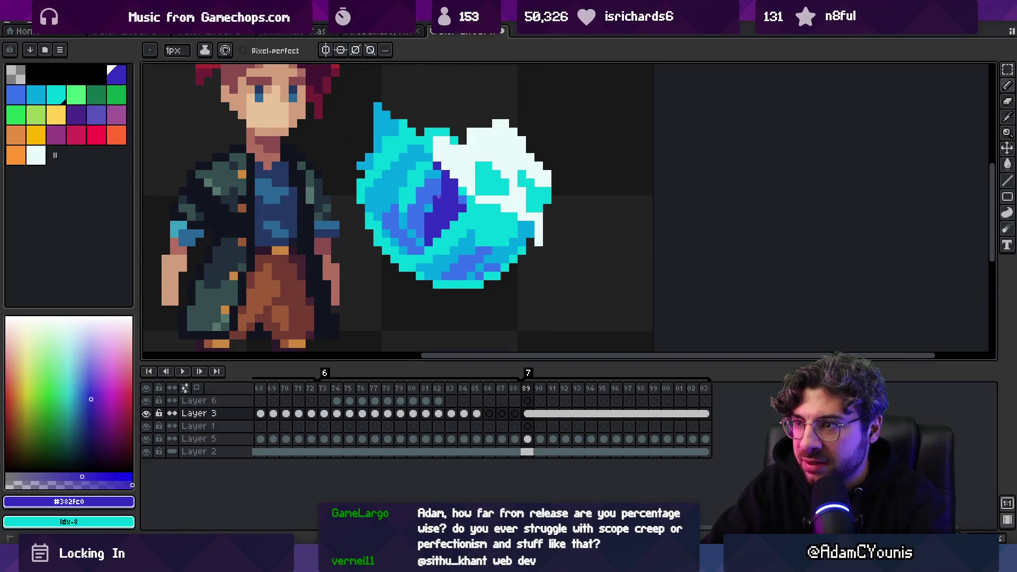
{"action": "scroll", "coordinate": [435, 200], "scroll_direction": "down", "scroll_amount": 3}
{"action": "scroll", "coordinate": [450, 212], "scroll_direction": "up", "scroll_amount": 4}
{"action": "left_click", "coordinate": [469, 226], "text": "alt"}
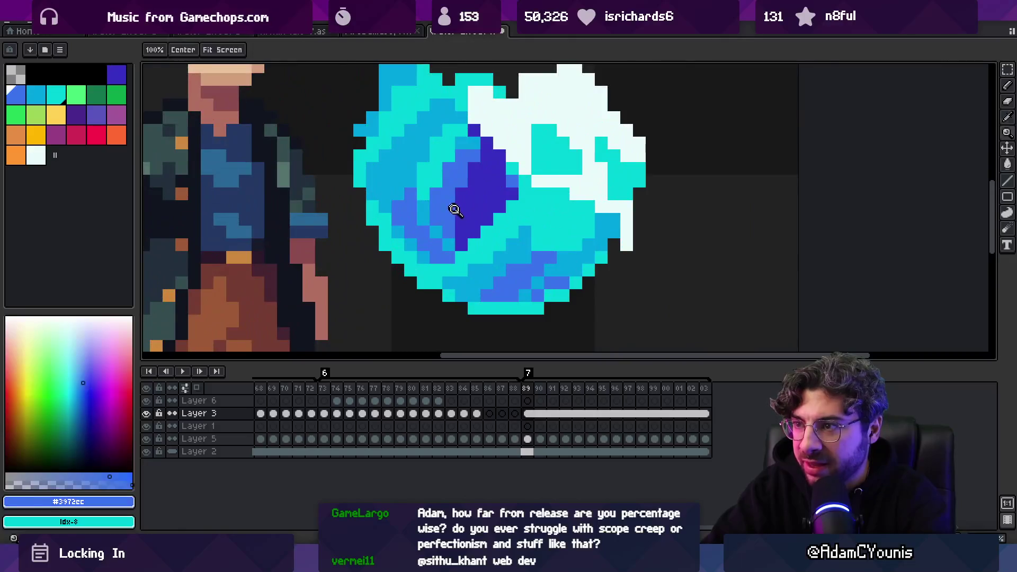
{"action": "mouse_move", "coordinate": [469, 226]}
{"action": "left_mouse_down"}
{"action": "mouse_move", "coordinate": [464, 236]}
{"action": "mouse_move", "coordinate": [456, 218]}
{"action": "left_mouse_up"}
{"action": "left_click", "coordinate": [486, 200], "text": "alt"}
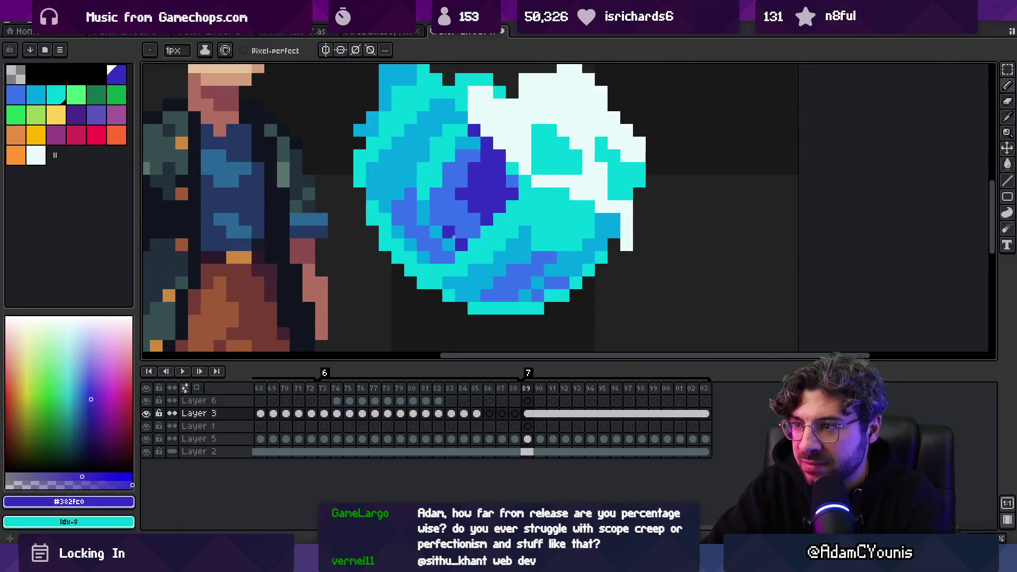
{"action": "left_click", "coordinate": [489, 209], "text": "alt"}
{"action": "scroll", "coordinate": [480, 198], "scroll_direction": "down", "scroll_amount": 5}
{"action": "scroll", "coordinate": [438, 229], "scroll_direction": "up", "scroll_amount": 3}
Break up the white top highlight with cyan pixels and slightly reshape the dark core.
{"action": "key", "text": "z"}
{"action": "scroll", "coordinate": [438, 229], "scroll_direction": "down", "scroll_amount": 3}
{"action": "scroll", "coordinate": [456, 189], "scroll_direction": "up", "scroll_amount": 4}
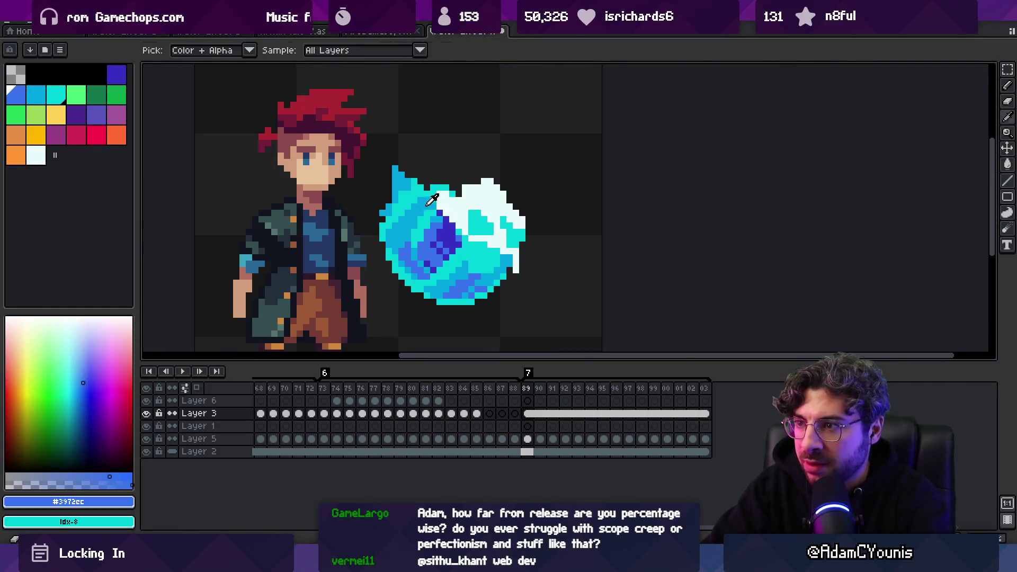
{"action": "left_click", "coordinate": [433, 216], "text": "alt"}
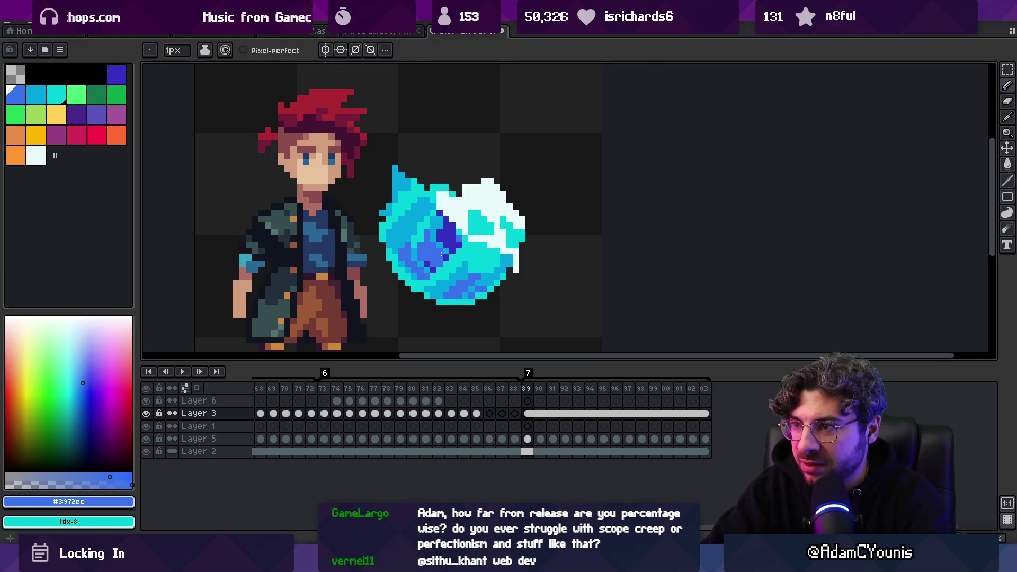
{"action": "left_click", "coordinate": [445, 245], "text": "alt"}
{"action": "key", "text": "z"}
{"action": "scroll", "coordinate": [440, 258], "scroll_direction": "down", "scroll_amount": 3}
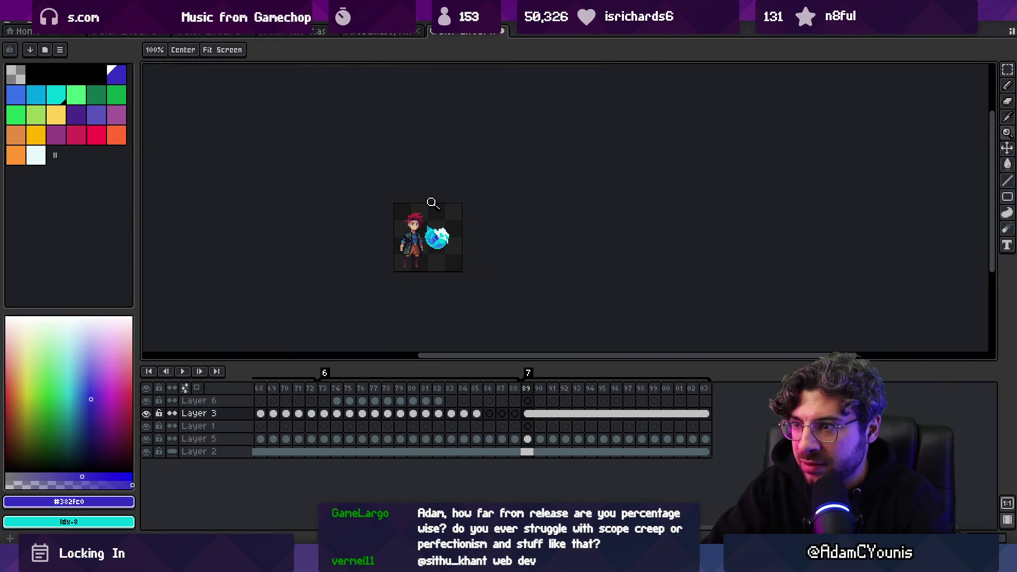
{"action": "scroll", "coordinate": [433, 231], "scroll_direction": "up", "scroll_amount": 1}
{"action": "scroll", "coordinate": [433, 231], "scroll_direction": "up", "scroll_amount": 4}
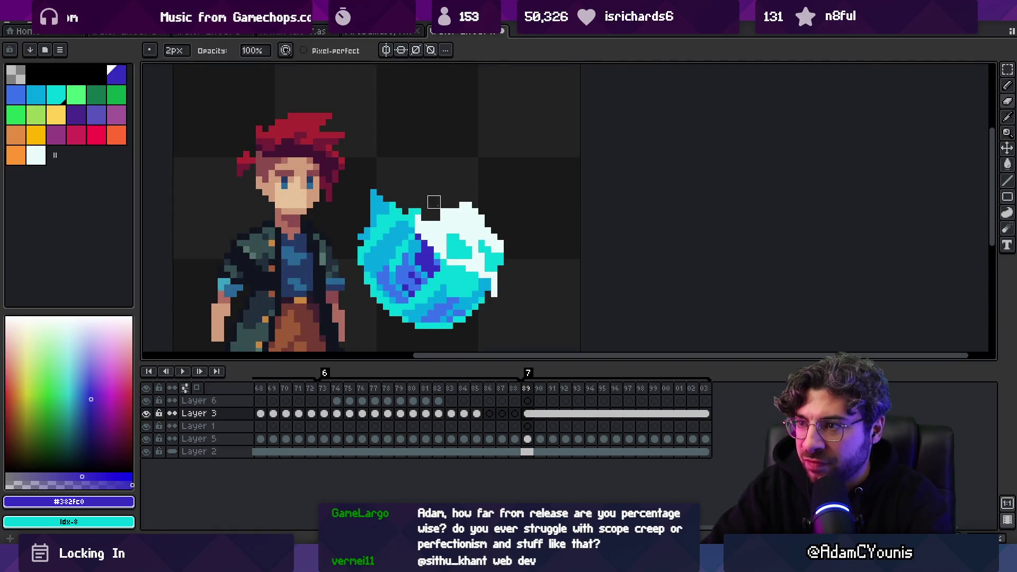
{"action": "key", "text": "i"}
{"action": "left_click", "coordinate": [418, 223], "text": "alt"}
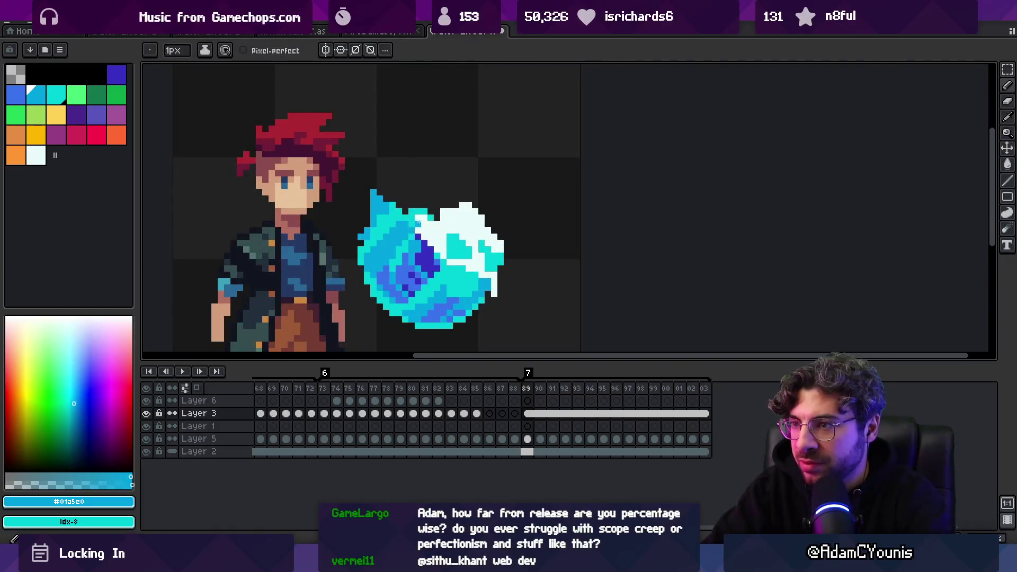
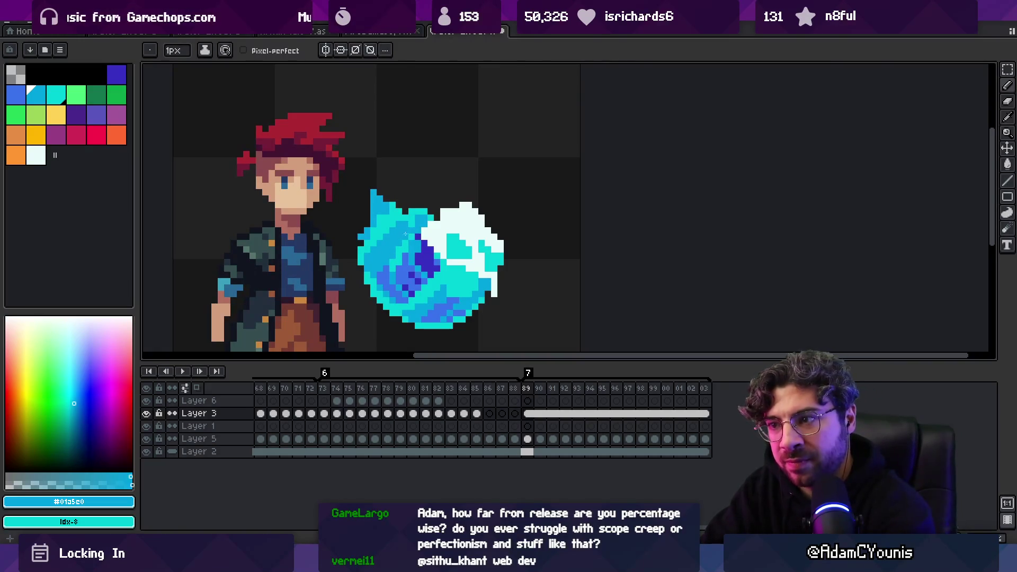
Erase the cyan pixels between the blue swirl and the white highlight with the 2px eraser.
{"action": "key", "text": "e"}
{"action": "left_click_drag", "start_coordinate": [428, 240], "coordinate": [433, 234]}
{"action": "key", "text": "b"}
{"action": "left_click", "coordinate": [452, 226], "text": "alt"}
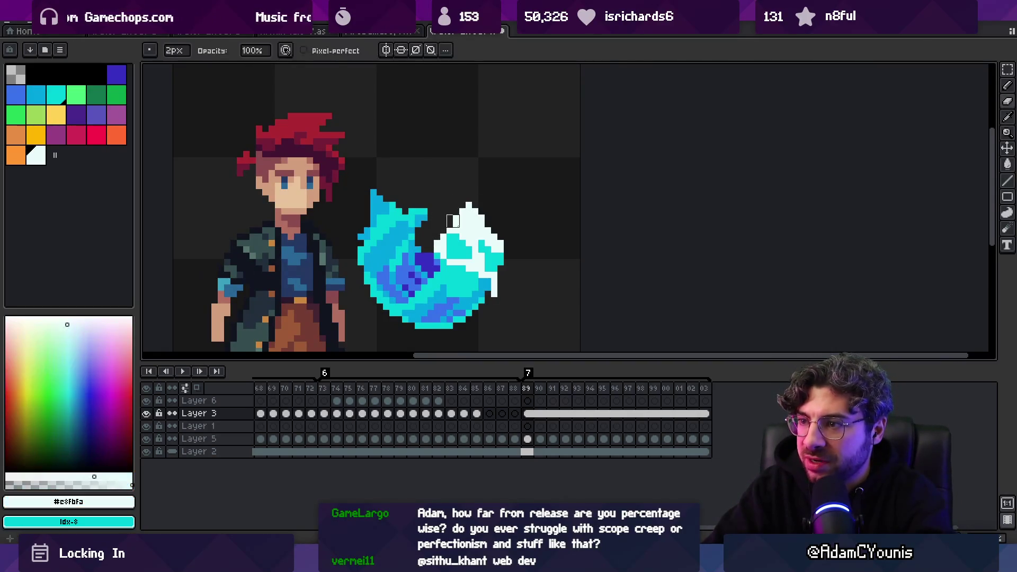
{"action": "key", "text": "e"}
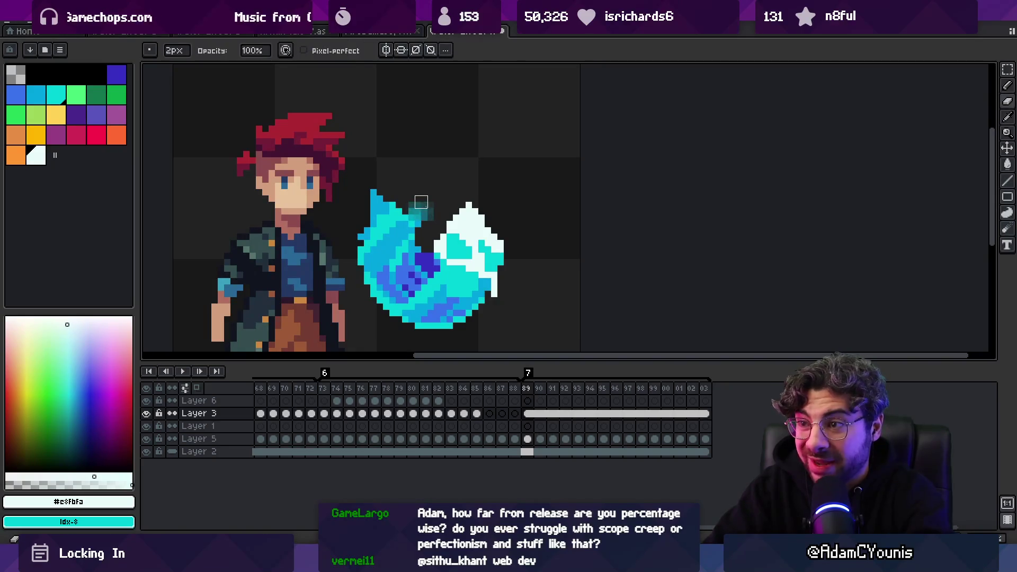
Draw a 1px cyan row along the swirl's top edge.
{"action": "key", "text": "b"}
{"action": "left_click", "coordinate": [402, 223], "text": "alt"}
{"action": "left_click_drag", "start_coordinate": [427, 211], "coordinate": [404, 211]}
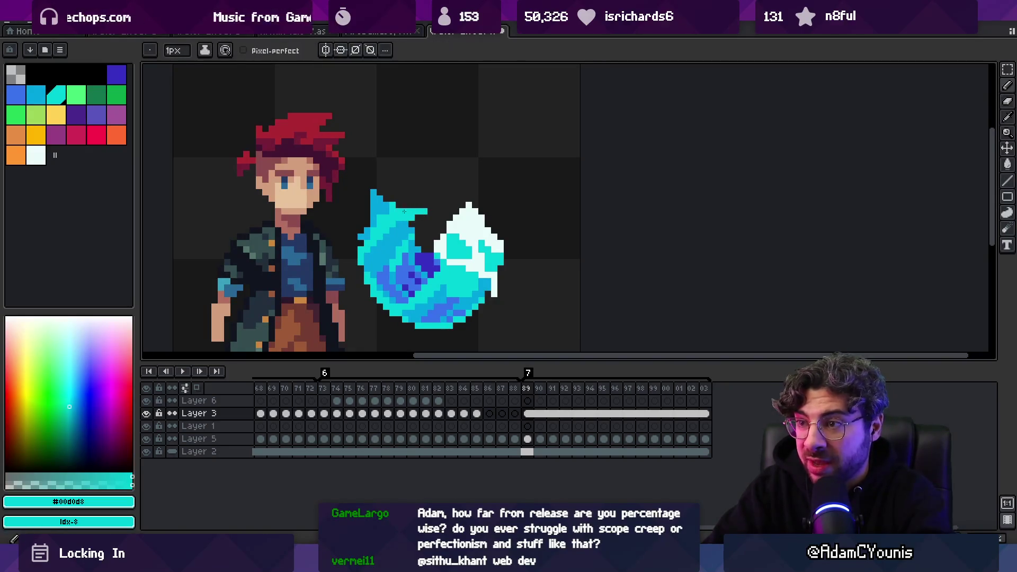
Retouch the slash's upper shading with eyedropped lighter blue, cyan and deeper blue.
{"action": "key", "text": "z"}
{"action": "scroll", "coordinate": [464, 170], "scroll_direction": "down", "scroll_amount": 5}
{"action": "scroll", "coordinate": [426, 209], "scroll_direction": "up", "scroll_amount": 5}
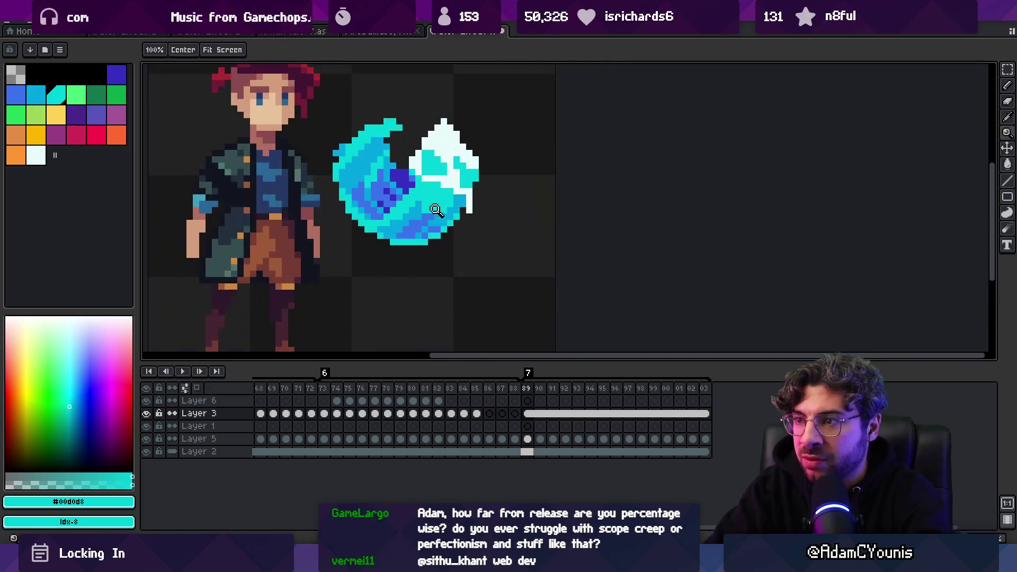
{"action": "key", "text": "b"}
{"action": "left_click", "coordinate": [425, 207], "text": "alt"}
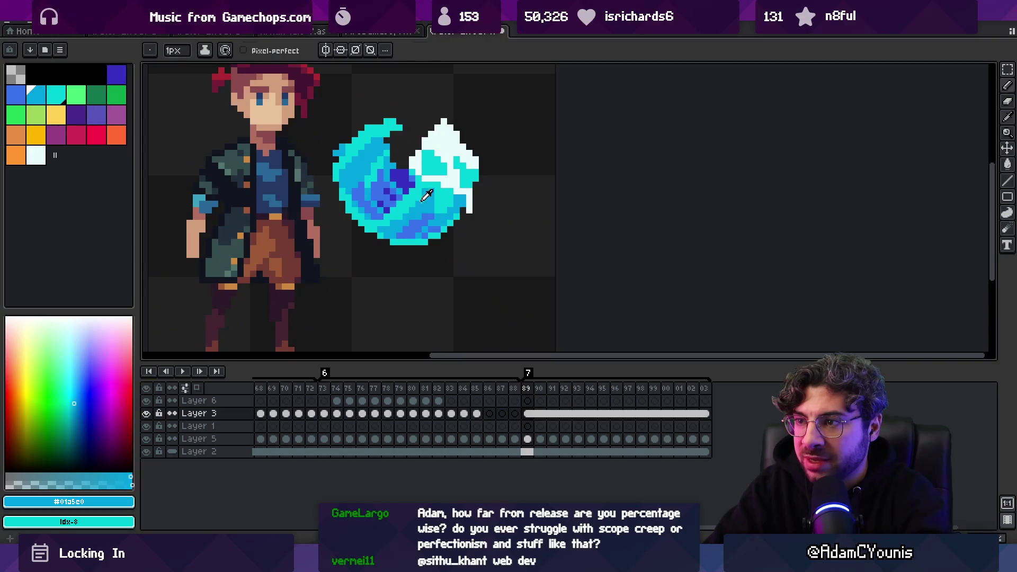
{"action": "left_click", "coordinate": [409, 210], "text": "alt"}
{"action": "left_click", "coordinate": [437, 198], "text": "alt"}
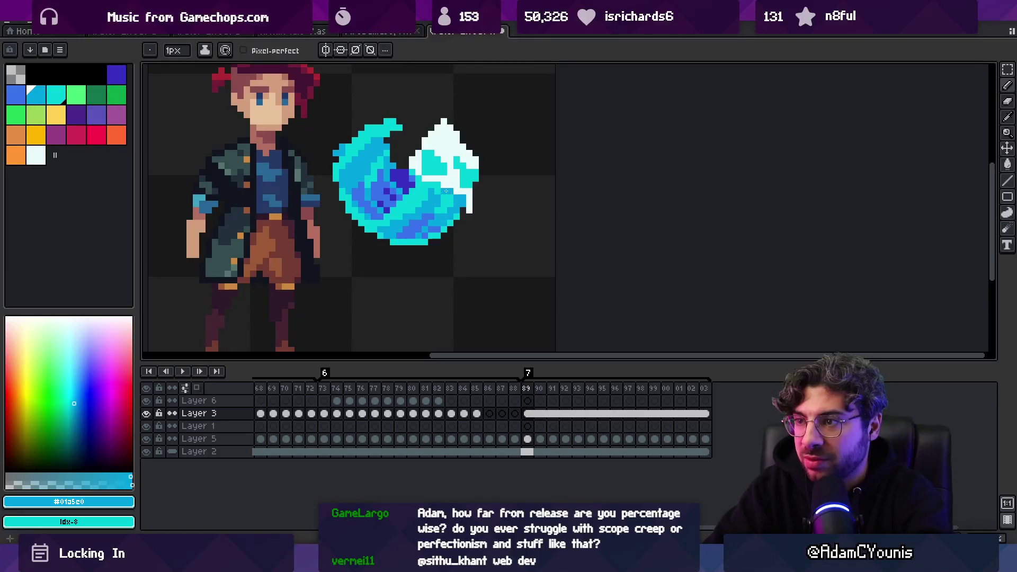
{"action": "scroll", "coordinate": [446, 191], "scroll_direction": "down", "scroll_amount": 3}
{"action": "scroll", "coordinate": [466, 186], "scroll_direction": "up", "scroll_amount": 2}
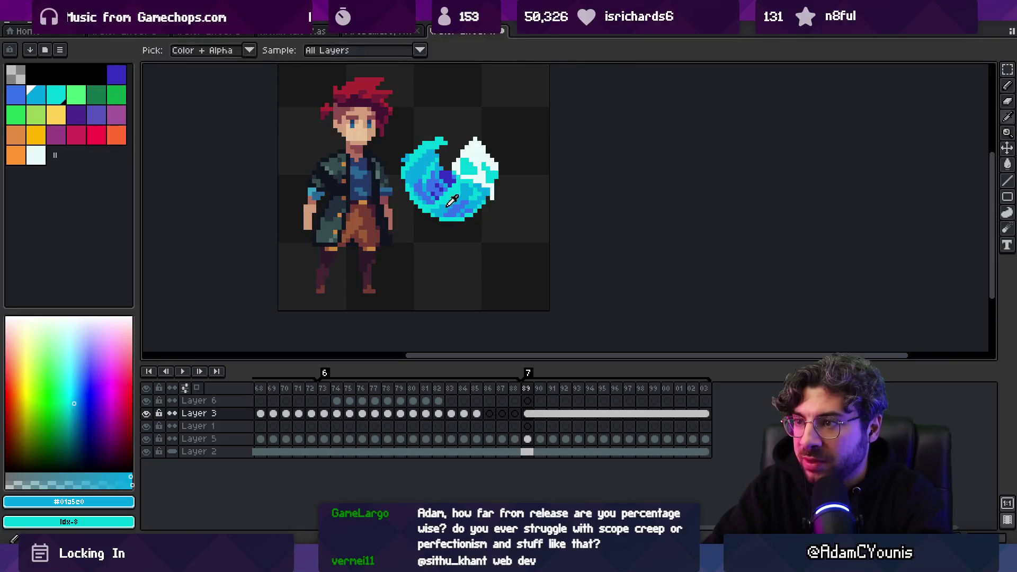
{"action": "left_click", "coordinate": [446, 194], "text": "alt"}
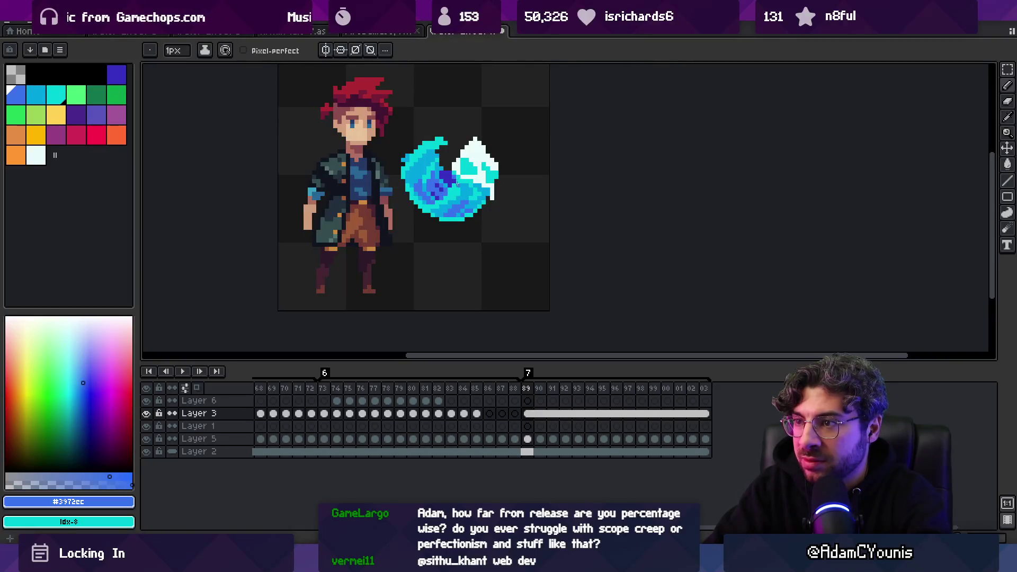
{"action": "scroll", "coordinate": [457, 183], "scroll_direction": "down", "scroll_amount": 3}
{"action": "scroll", "coordinate": [468, 180], "scroll_direction": "up", "scroll_amount": 4}
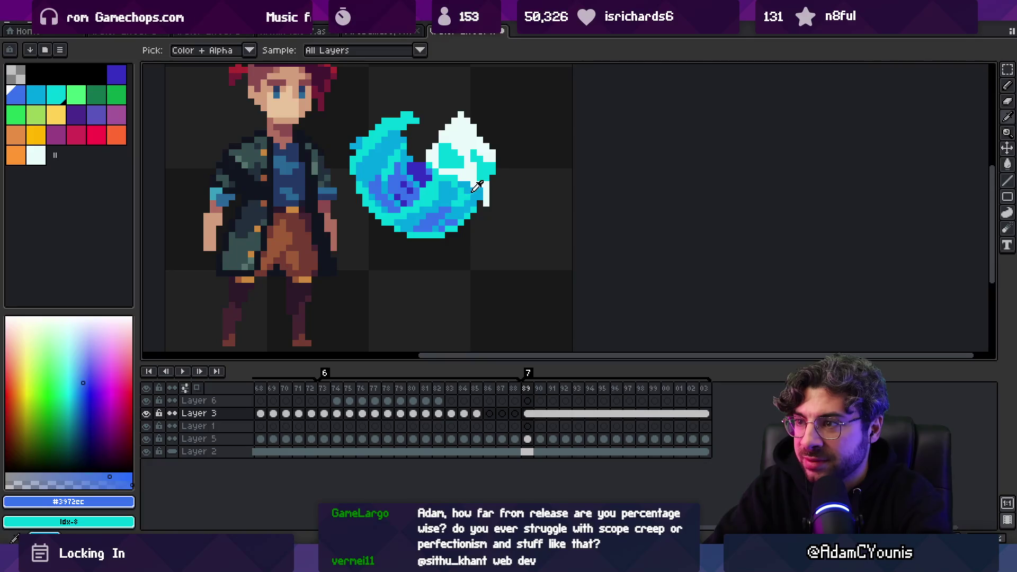
{"action": "left_click", "coordinate": [467, 194], "text": "alt"}
Refine the lower curve's shading, alternating deeper blue, lighter blue and cyan pixels.
{"action": "left_click", "coordinate": [461, 191], "text": "alt"}
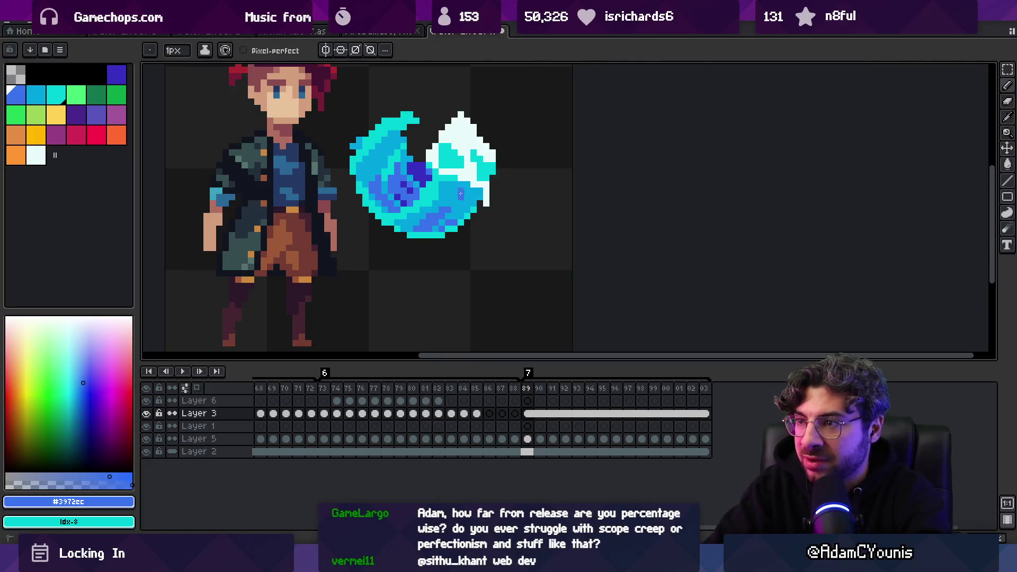
{"action": "left_click", "coordinate": [450, 200], "text": "alt"}
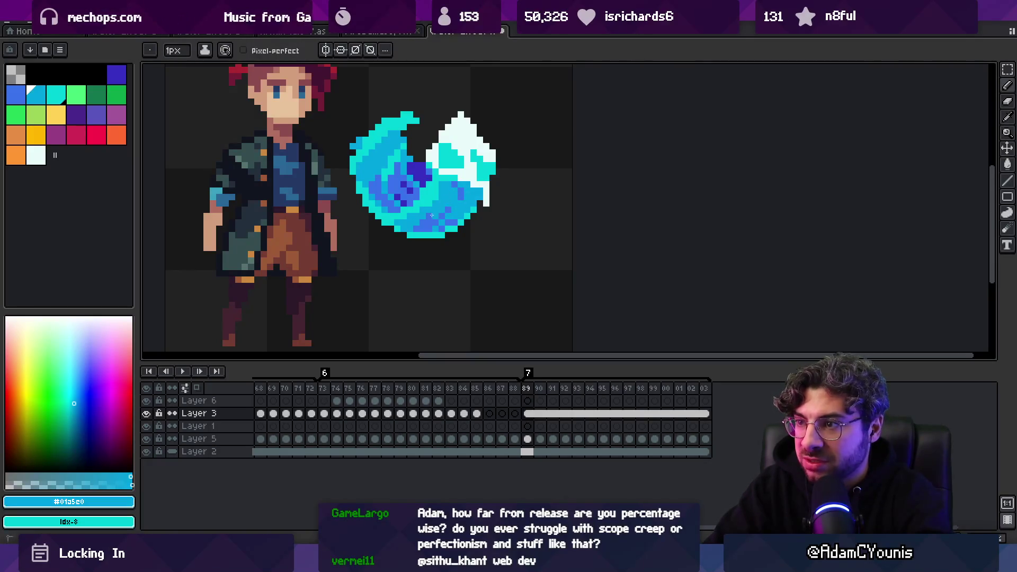
{"action": "left_click", "coordinate": [440, 212], "text": "alt"}
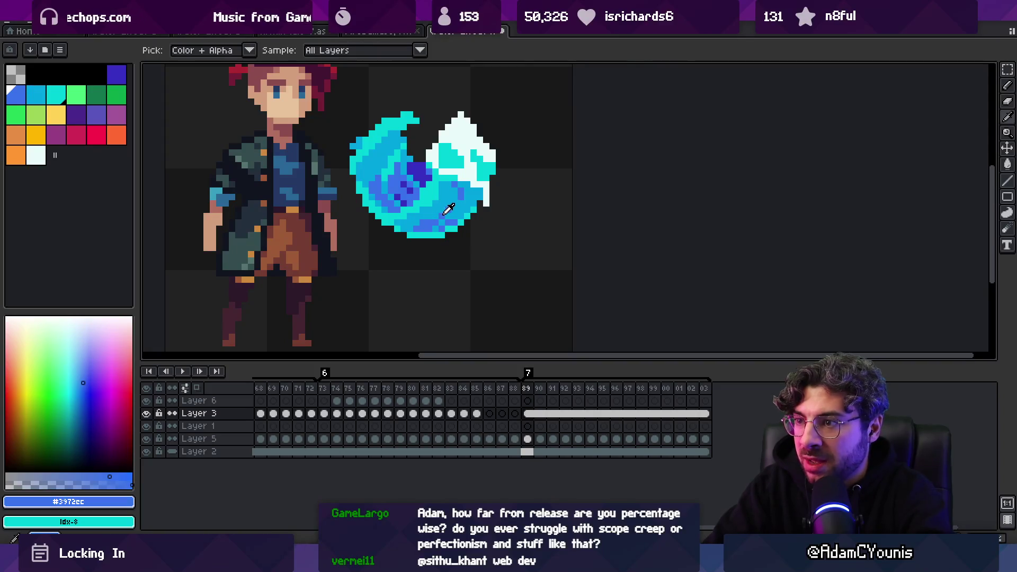
{"action": "left_click", "coordinate": [411, 229], "text": "alt"}
{"action": "scroll", "coordinate": [447, 210], "scroll_direction": "down", "scroll_amount": 3}
{"action": "scroll", "coordinate": [446, 210], "scroll_direction": "up", "scroll_amount": 5}
{"action": "key", "text": "b"}
{"action": "left_click", "coordinate": [445, 213], "text": "alt"}
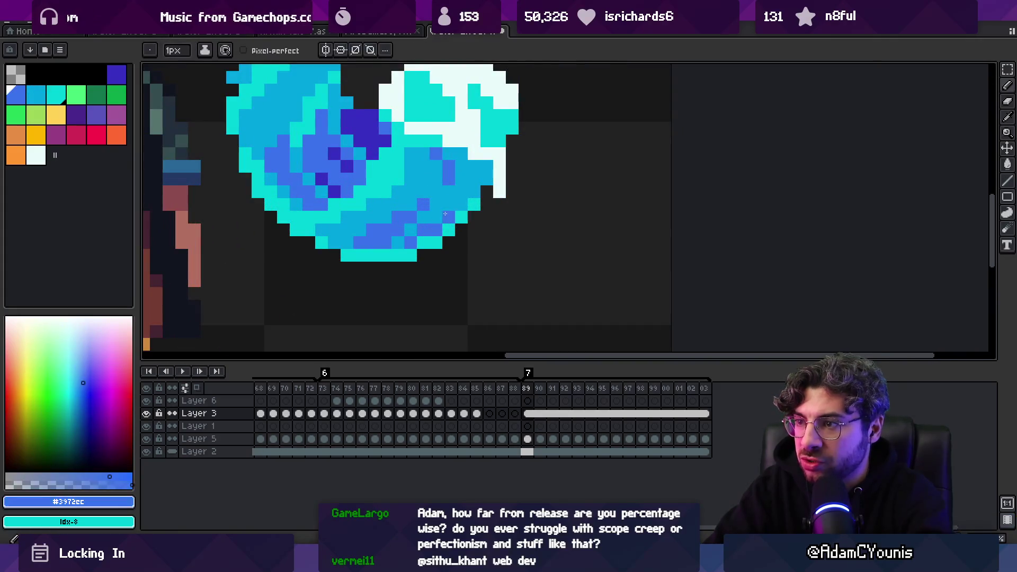
{"action": "key", "text": "z"}
{"action": "scroll", "coordinate": [451, 197], "scroll_direction": "down", "scroll_amount": 4}
{"action": "scroll", "coordinate": [466, 190], "scroll_direction": "up", "scroll_amount": 3}
{"action": "left_click", "coordinate": [450, 200], "text": "alt"}
{"action": "key", "text": "b"}
{"action": "left_click", "coordinate": [441, 192], "text": "alt"}
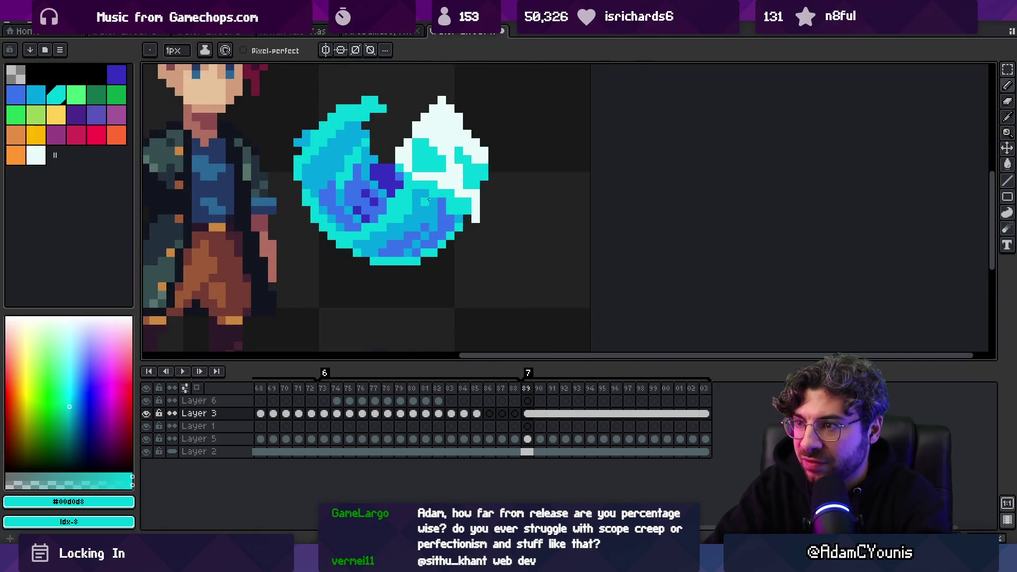
{"action": "left_click", "coordinate": [424, 203], "text": "alt"}
Sample the slash's cyan and select the Layer 3 cel at frame 89.
{"action": "key", "text": "z"}
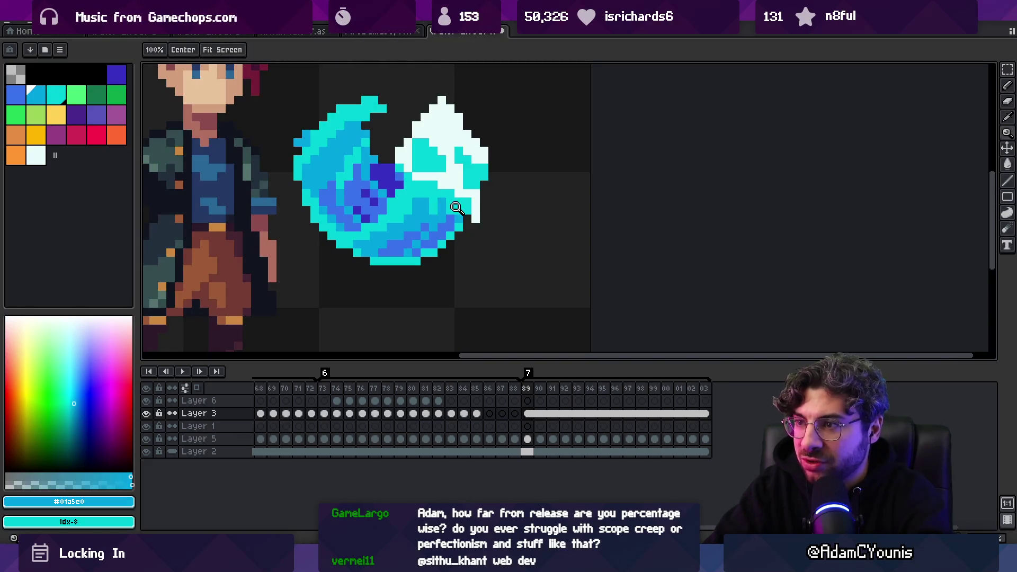
{"action": "scroll", "coordinate": [456, 207], "scroll_direction": "down", "scroll_amount": 5}
{"action": "scroll", "coordinate": [466, 203], "scroll_direction": "up", "scroll_amount": 2}
{"action": "scroll", "coordinate": [460, 170], "scroll_direction": "down", "scroll_amount": 2}
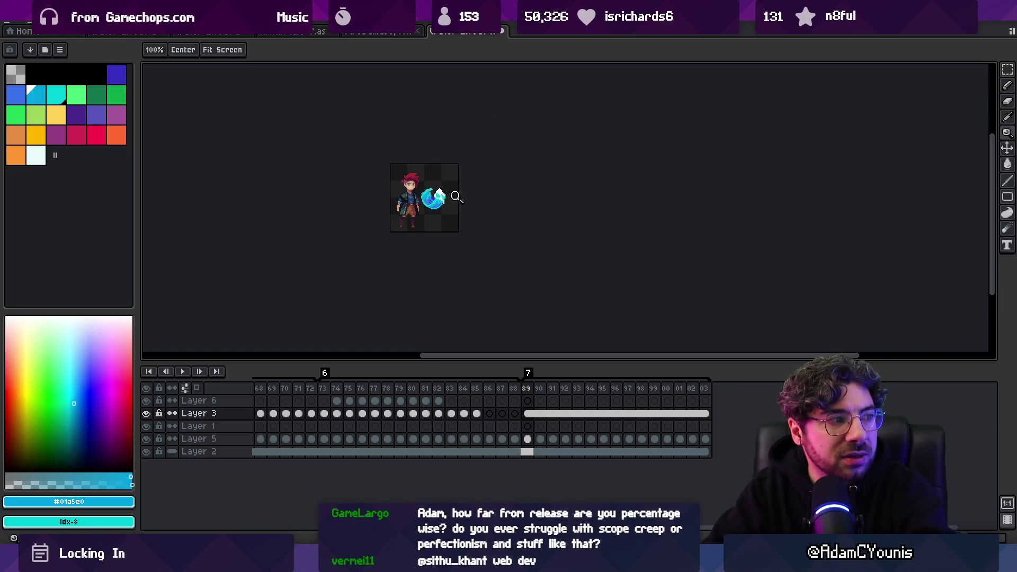
{"action": "scroll", "coordinate": [442, 200], "scroll_direction": "up", "scroll_amount": 2}
{"action": "key", "text": "b"}
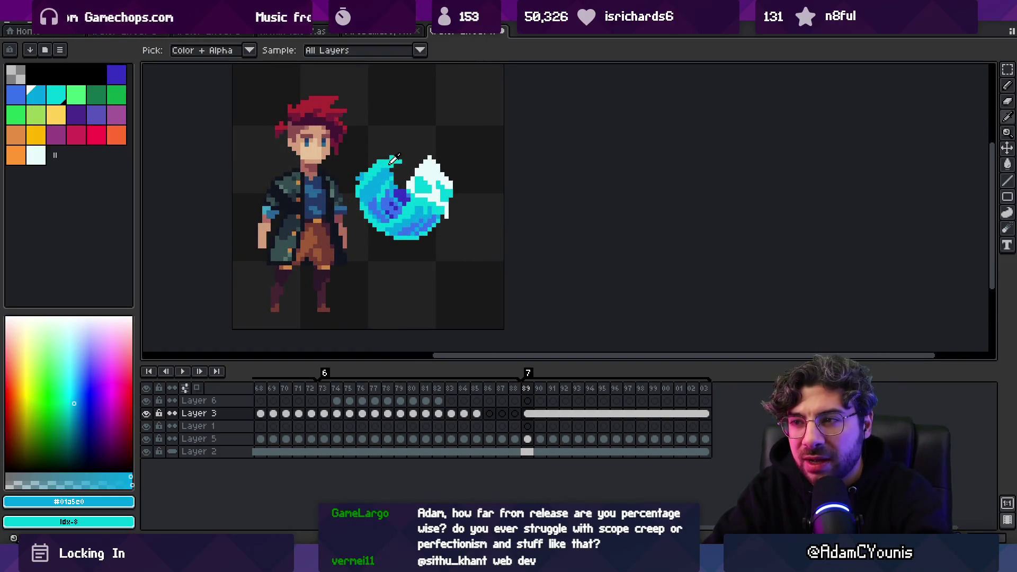
{"action": "left_click", "coordinate": [378, 231], "text": "alt"}
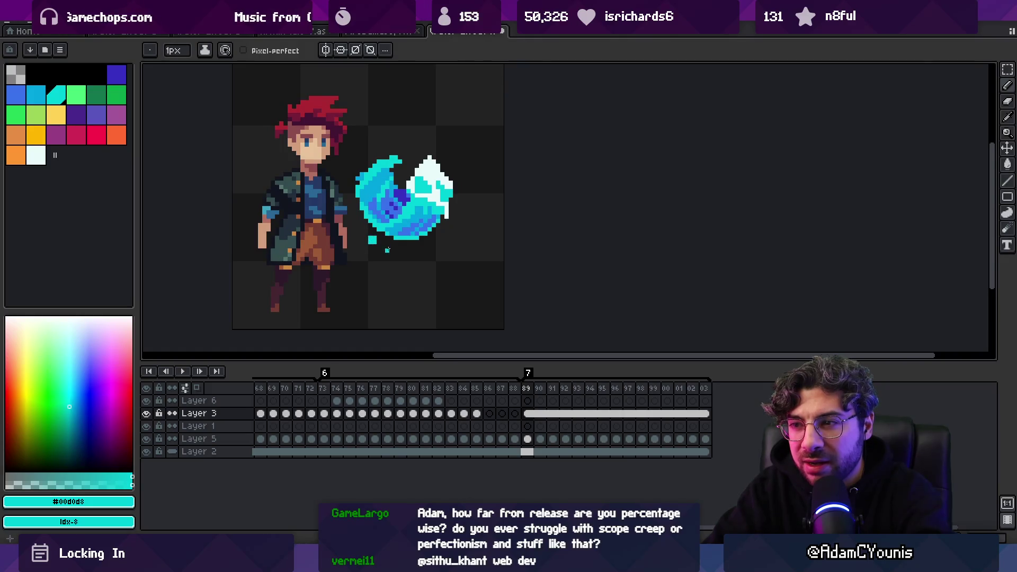
{"action": "key", "text": "v"}
{"action": "left_click", "coordinate": [529, 415]}
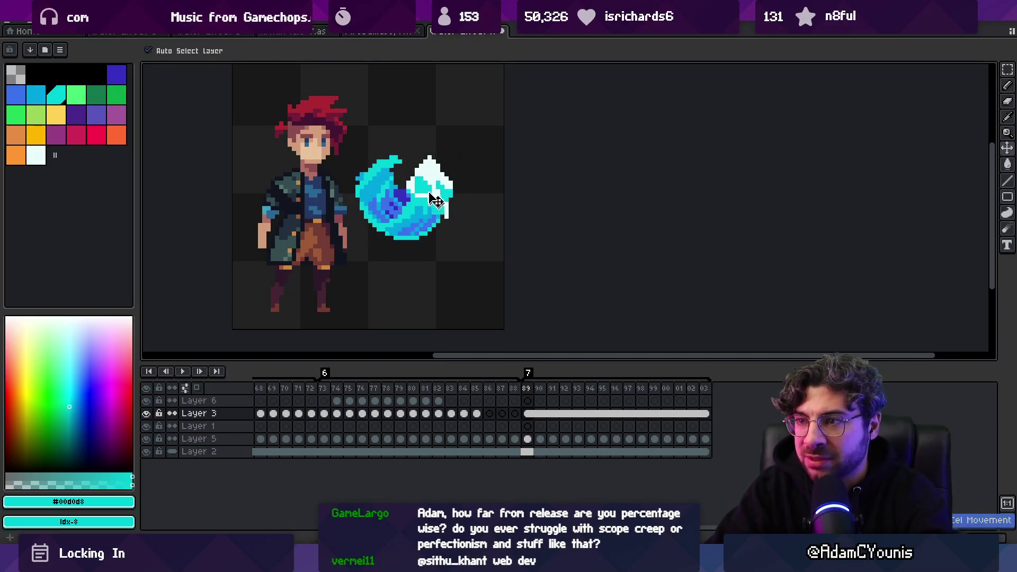
Add cyan shading to the white crest using the swoosh's lighter and deeper blues.
{"action": "key", "text": "h"}
{"action": "key", "text": "z"}
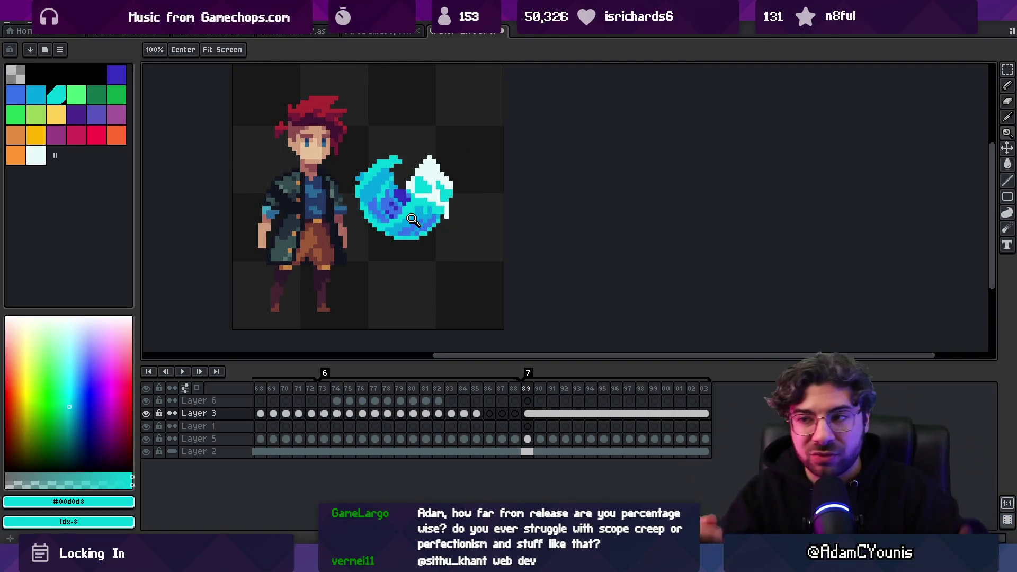
{"action": "key", "text": "b"}
{"action": "left_click", "coordinate": [367, 207], "text": "alt"}
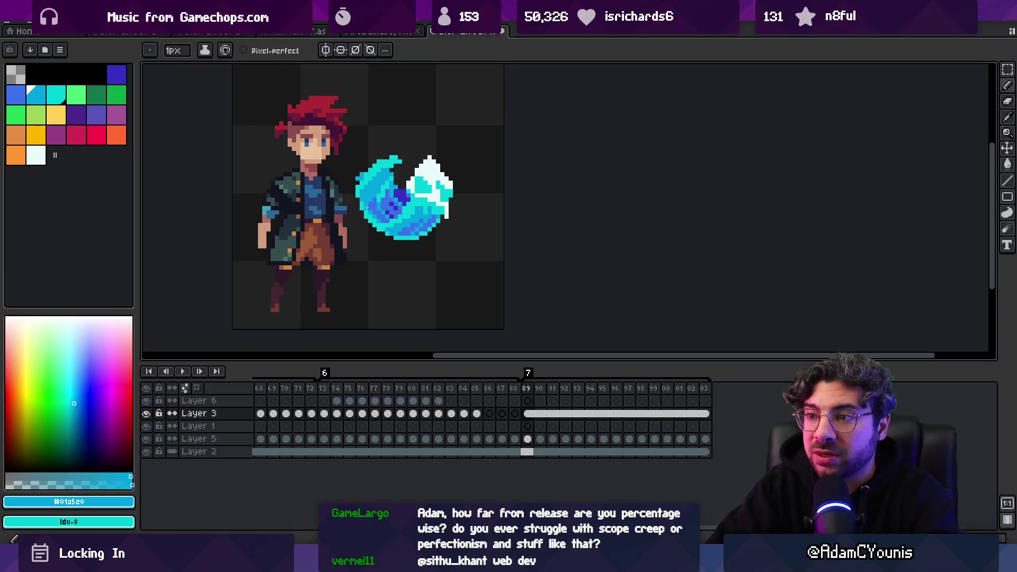
{"action": "key", "text": "z"}
{"action": "scroll", "coordinate": [408, 180], "scroll_direction": "down", "scroll_amount": 2}
{"action": "scroll", "coordinate": [402, 188], "scroll_direction": "up", "scroll_amount": 3}
{"action": "scroll", "coordinate": [400, 192], "scroll_direction": "up", "scroll_amount": 1}
{"action": "key", "text": "b"}
{"action": "left_click", "coordinate": [363, 174], "text": "alt"}
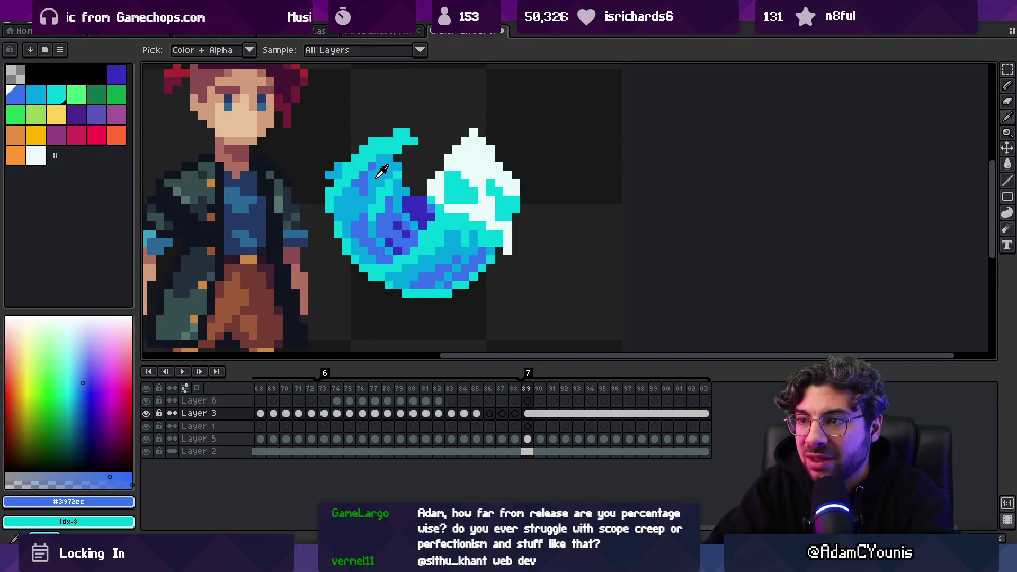
{"action": "left_click", "coordinate": [358, 173], "text": "alt"}
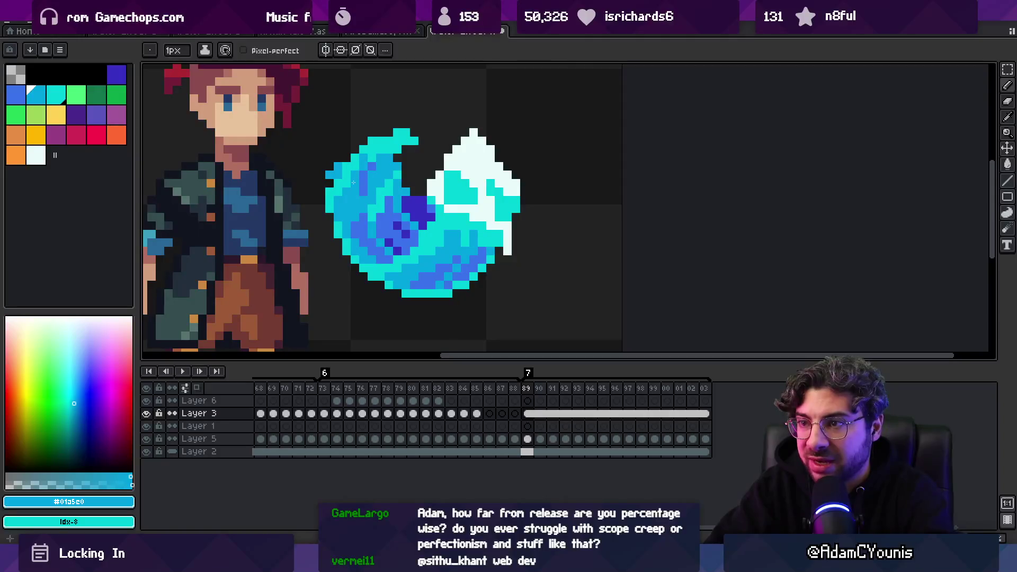
Scatter deeper blue dither pixels through the lower swirl and touch up with near-white.
{"action": "key", "text": "z"}
{"action": "scroll", "coordinate": [371, 185], "scroll_direction": "down", "scroll_amount": 5}
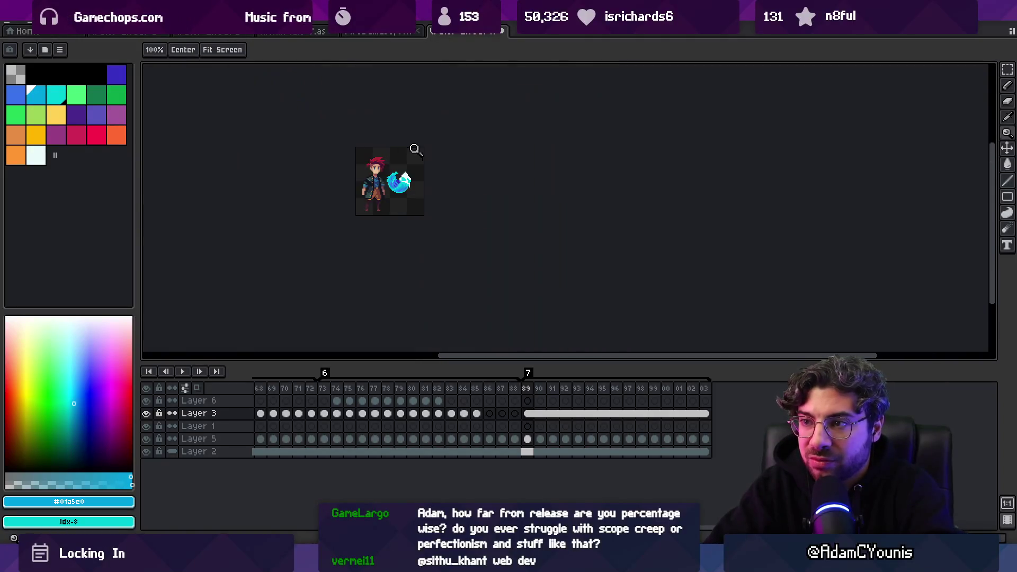
{"action": "scroll", "coordinate": [392, 184], "scroll_direction": "up", "scroll_amount": 5}
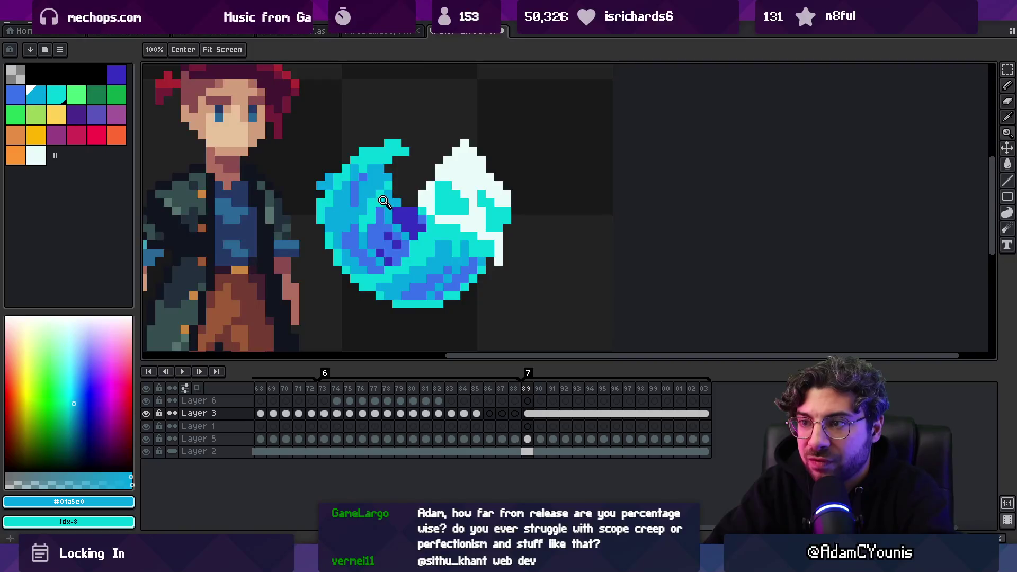
{"action": "key", "text": "b"}
{"action": "left_click", "coordinate": [360, 192], "text": "alt"}
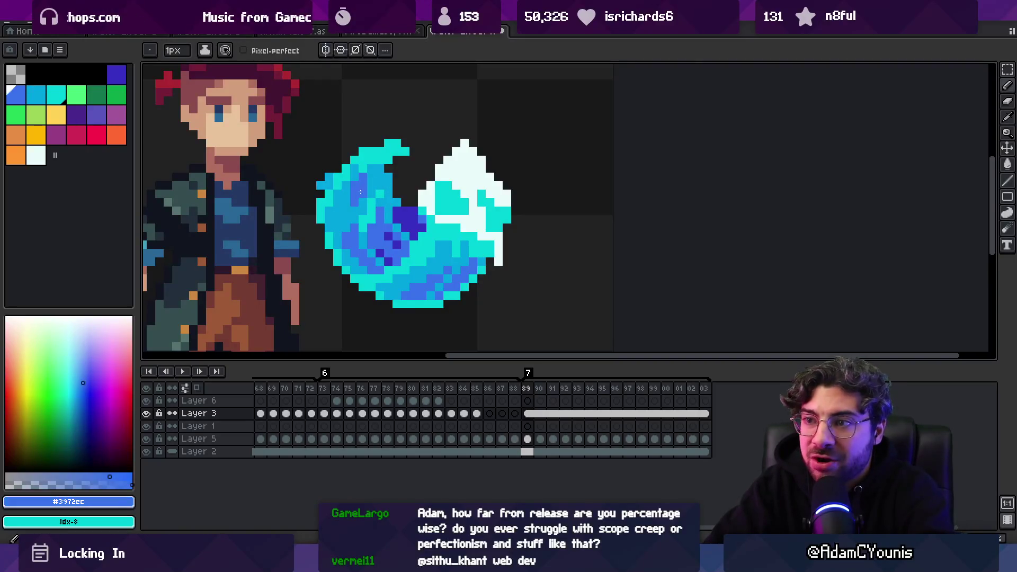
{"action": "key", "text": "z"}
{"action": "scroll", "coordinate": [408, 156], "scroll_direction": "down", "scroll_amount": 5}
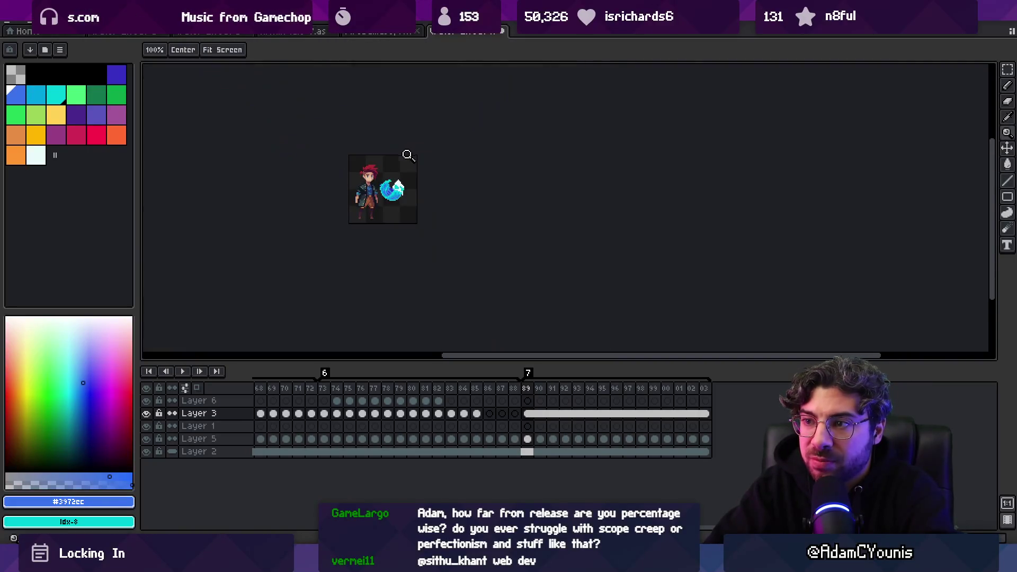
{"action": "scroll", "coordinate": [424, 164], "scroll_direction": "up", "scroll_amount": 5}
{"action": "scroll", "coordinate": [424, 164], "scroll_direction": "down", "scroll_amount": 5}
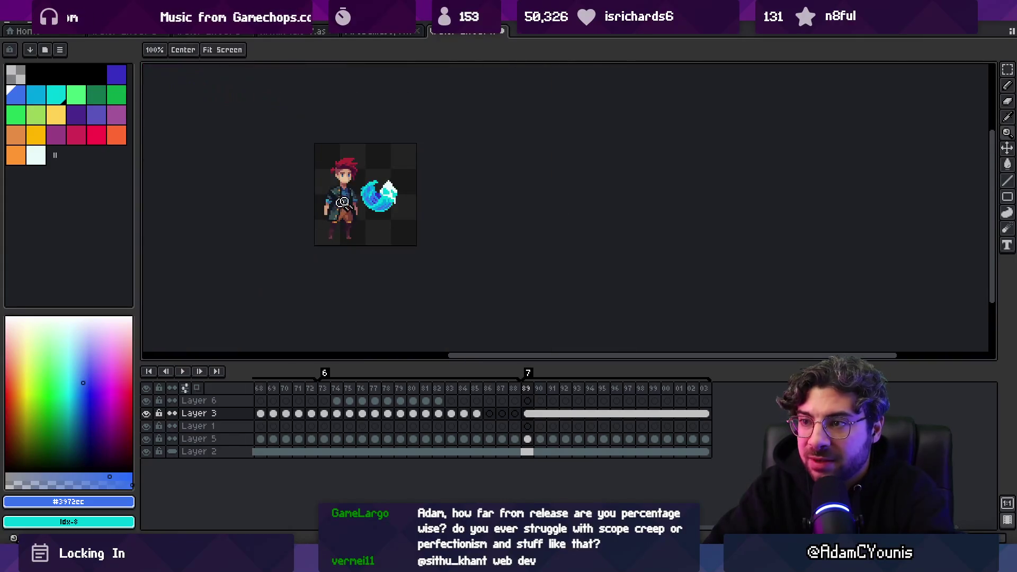
{"action": "scroll", "coordinate": [389, 197], "scroll_direction": "up", "scroll_amount": 4}
{"action": "key", "text": "b"}
{"action": "left_click", "coordinate": [414, 186], "text": "alt"}
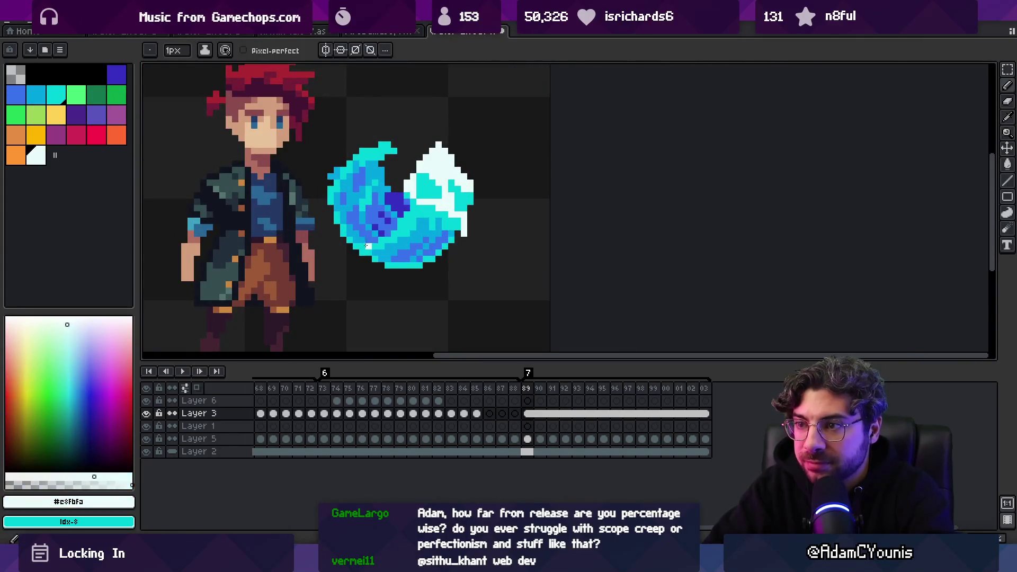
Select Layer 1 at frame 89 and sample the slash's cyan.
{"action": "key", "text": "z"}
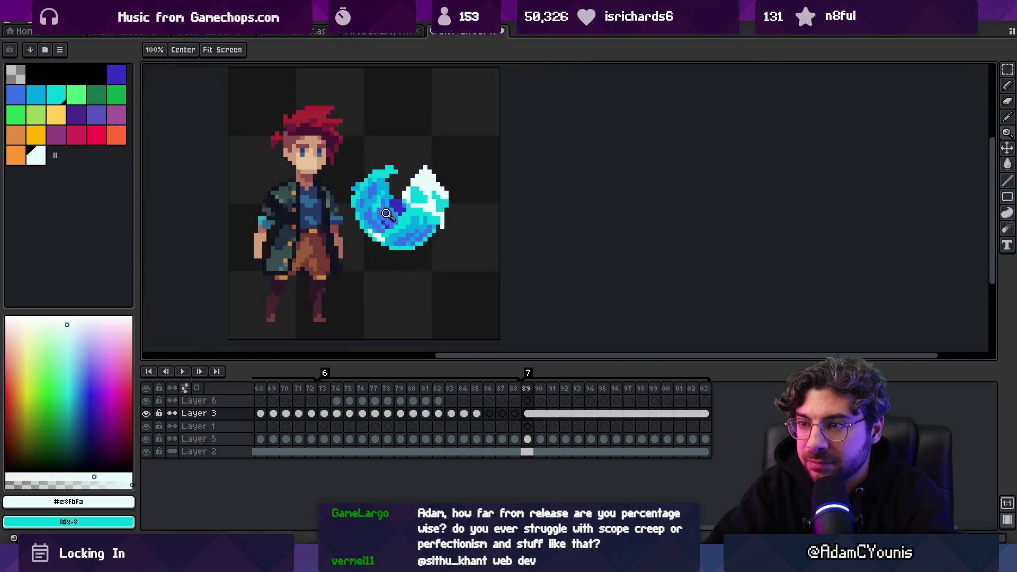
{"action": "scroll", "coordinate": [379, 186], "scroll_direction": "down", "scroll_amount": 5}
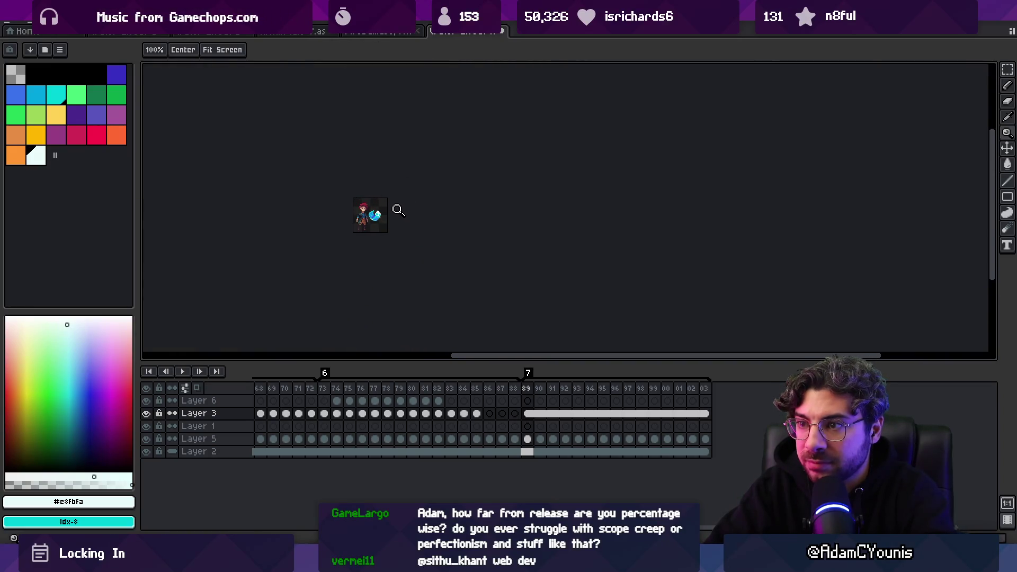
{"action": "scroll", "coordinate": [390, 212], "scroll_direction": "up", "scroll_amount": 5}
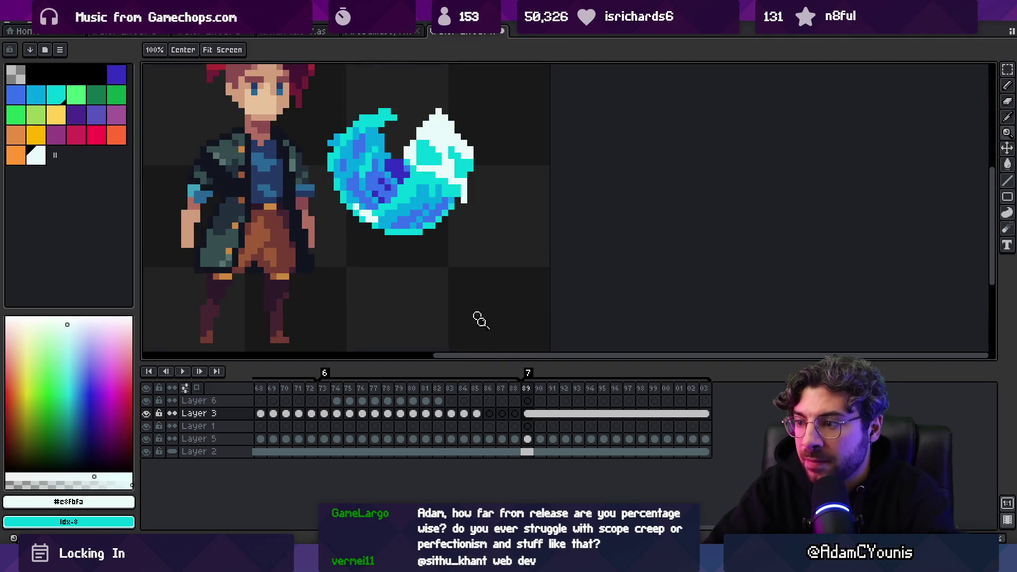
{"action": "left_click", "coordinate": [528, 427]}
{"action": "key", "text": "b"}
{"action": "left_click", "coordinate": [408, 192], "text": "alt"}
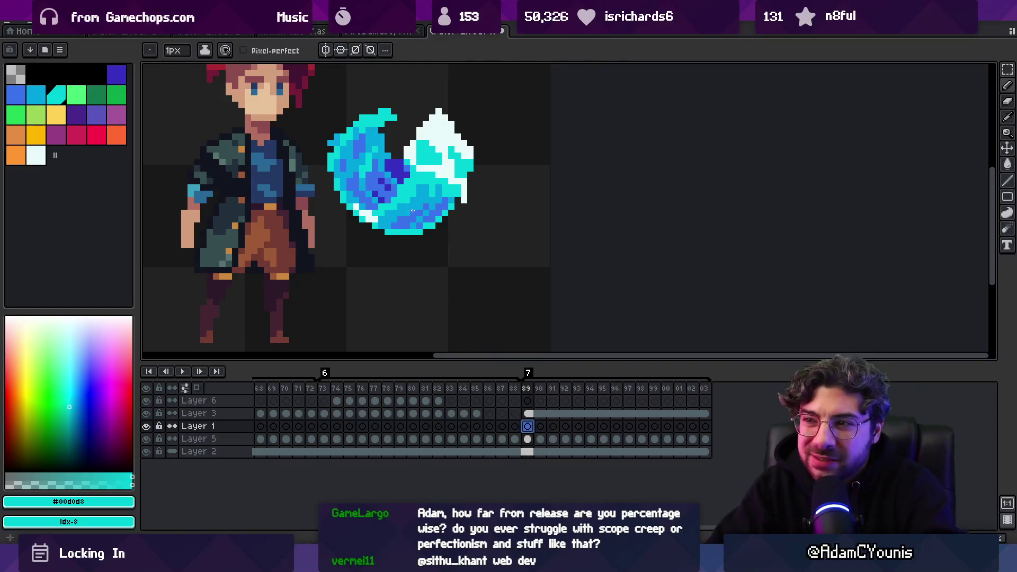
Sample #01a5e0 and try a blue stroke below-right of the slash on frame 95, erasing most of it.
{"action": "left_click", "coordinate": [421, 199], "text": "alt"}
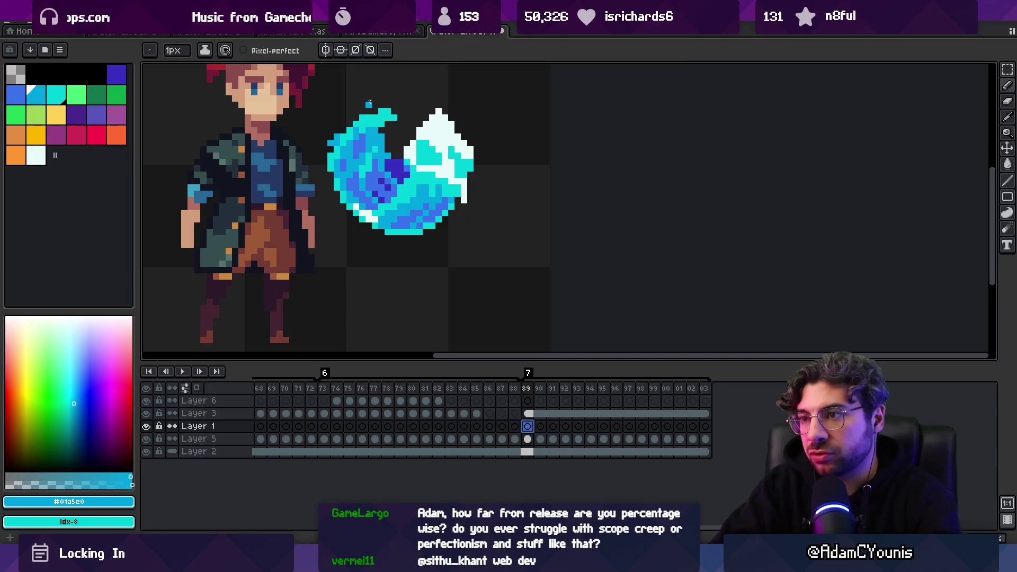
{"action": "left_click", "coordinate": [604, 427]}
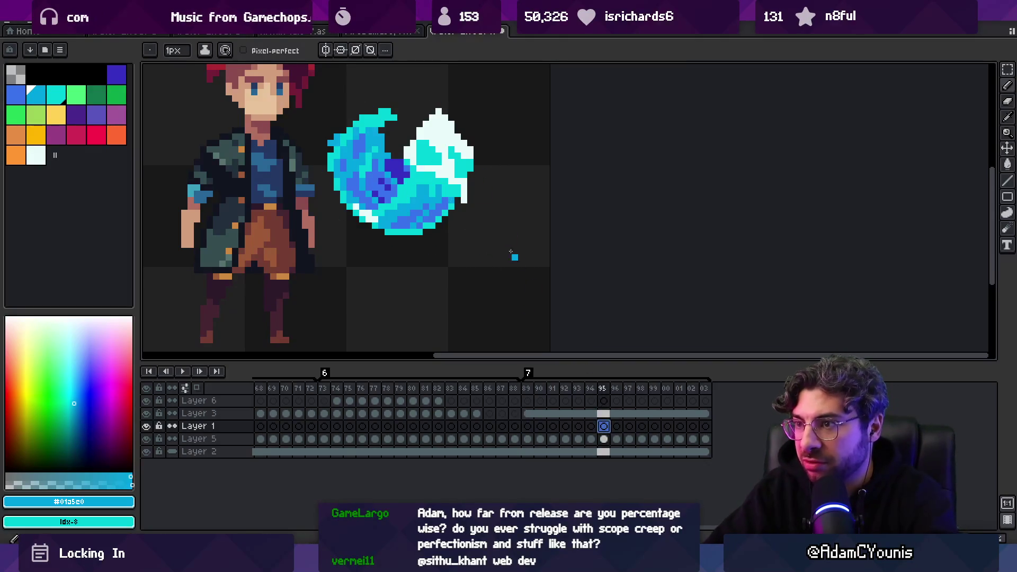
{"action": "left_click_drag", "start_coordinate": [451, 226], "coordinate": [483, 231]}
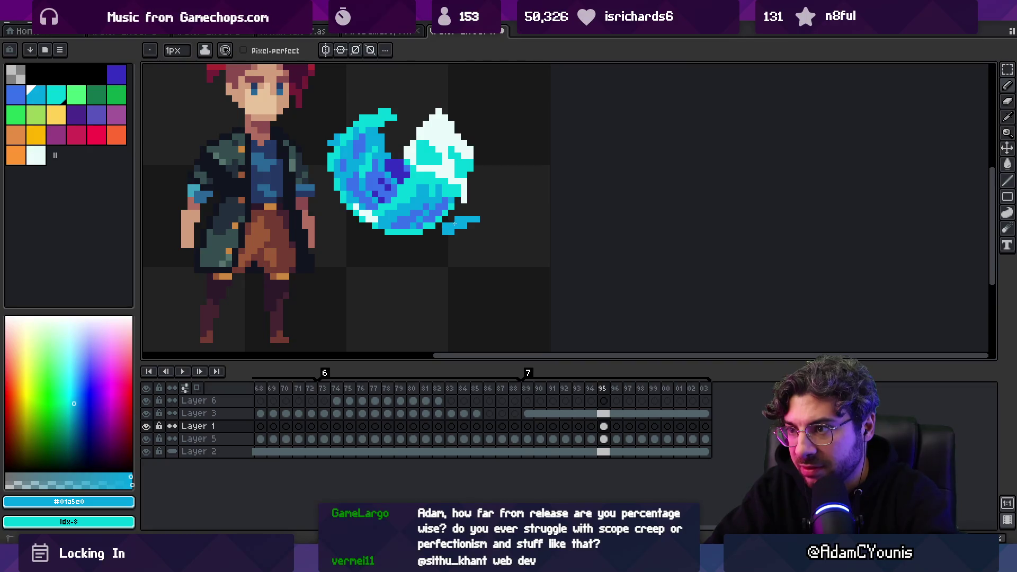
{"action": "key", "text": "e"}
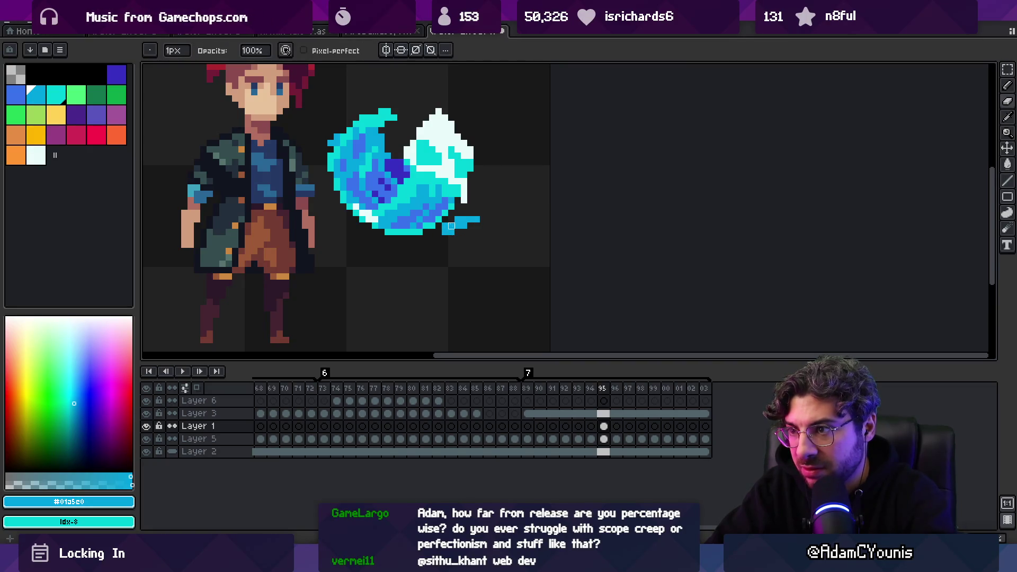
{"action": "left_click_drag", "start_coordinate": [450, 233], "coordinate": [477, 219]}
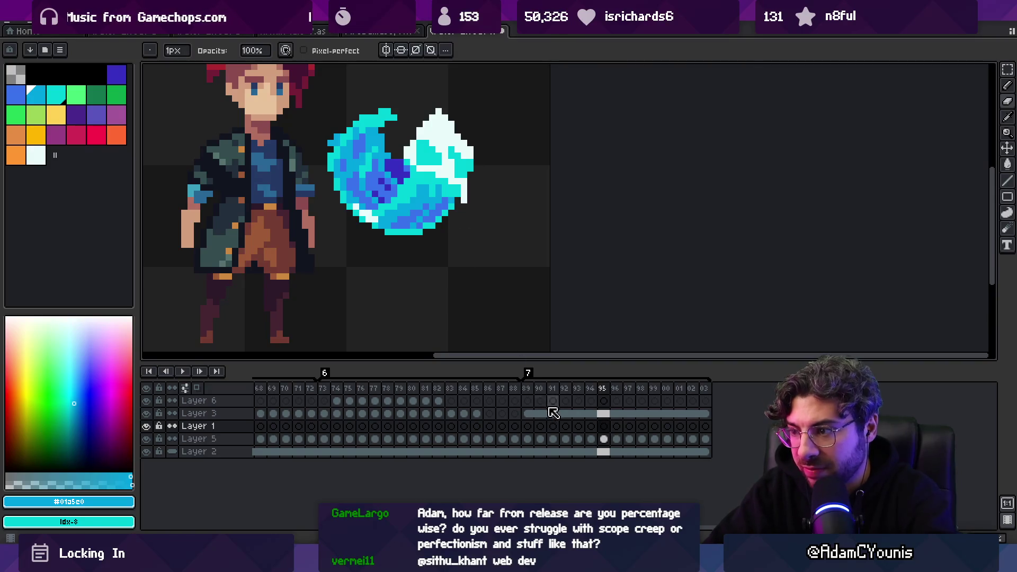
Place blue droplets below the slash on frames 92 and 93 with onion skin on.
{"action": "left_click", "coordinate": [565, 426]}
{"action": "key", "text": "b"}
{"action": "left_click", "coordinate": [413, 251]}
{"action": "key", "text": "Right"}
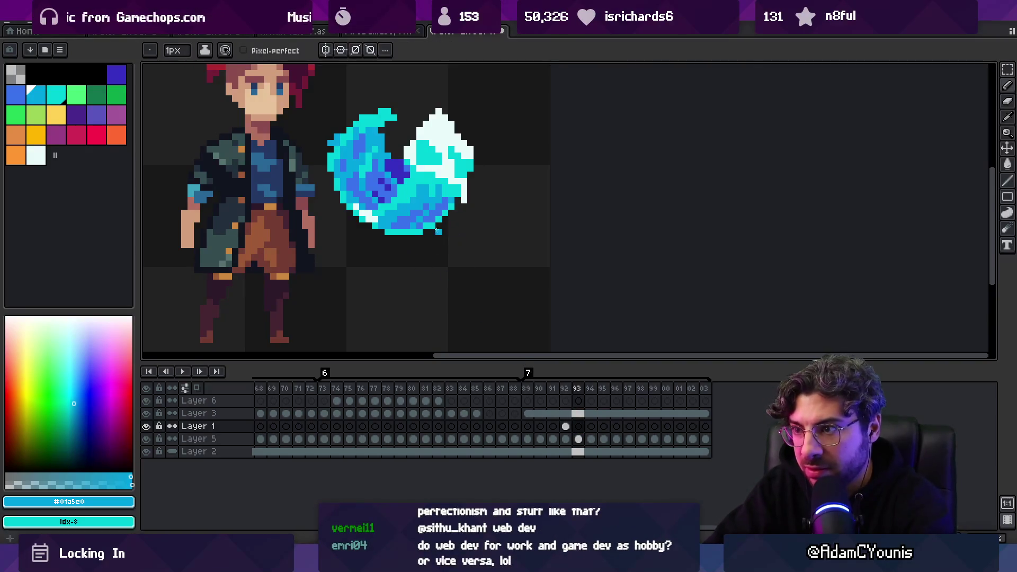
{"action": "key", "text": "F3"}
{"action": "key", "text": "plus"}
{"action": "left_click", "coordinate": [429, 249]}
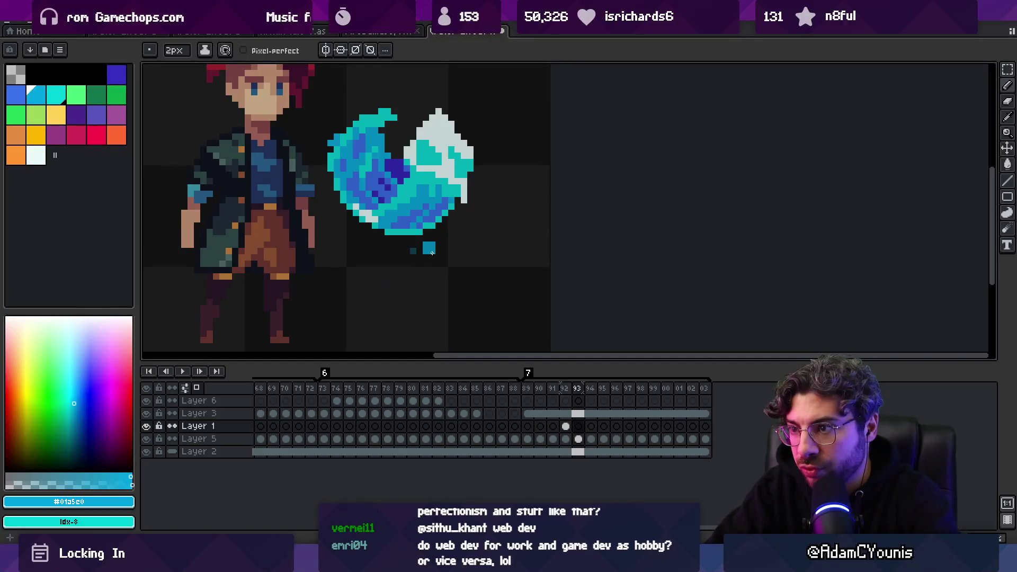
{"action": "key", "text": "minus"}
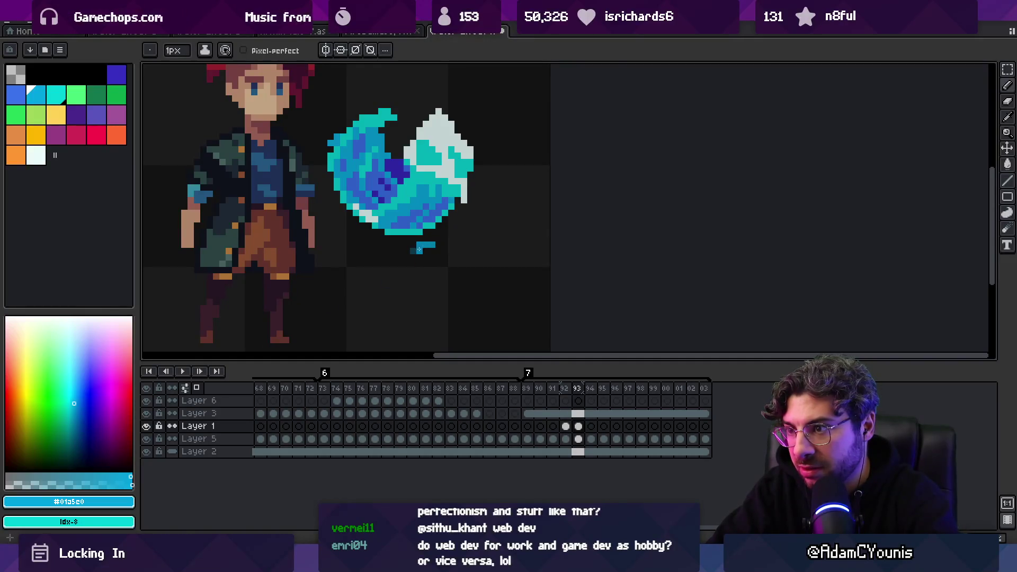
{"action": "key", "text": "e"}
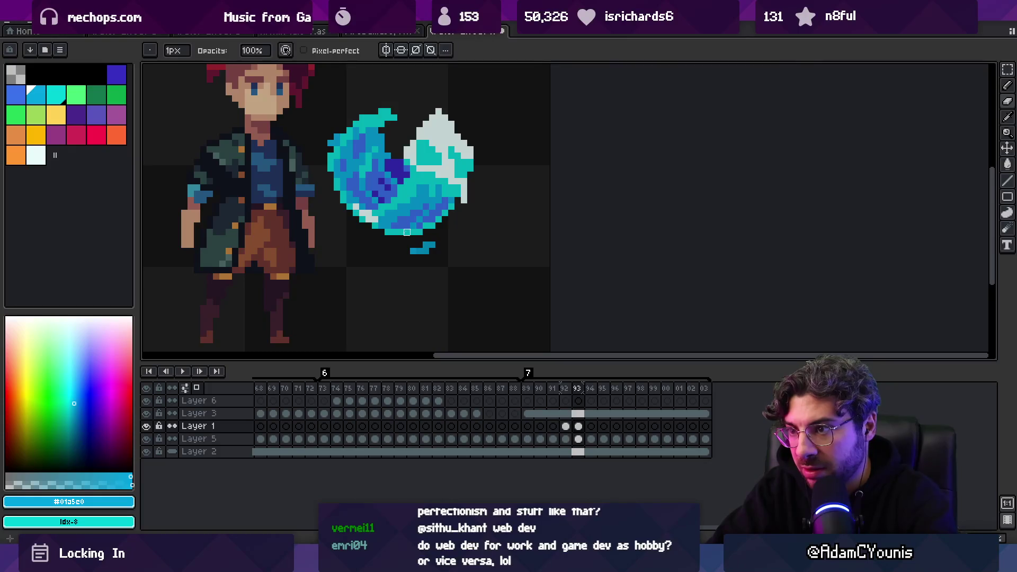
{"action": "key", "text": "b"}
Step through frames 94–99 to check the droplet trail, ending on frame 98.
{"action": "key", "text": "period"}
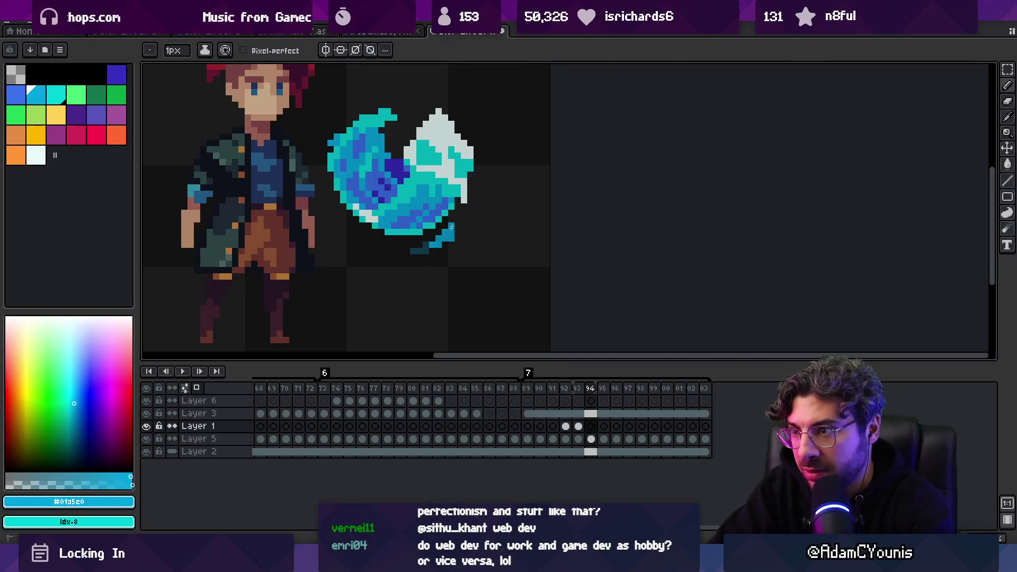
{"action": "key", "text": "period"}
{"action": "key", "text": "period"}
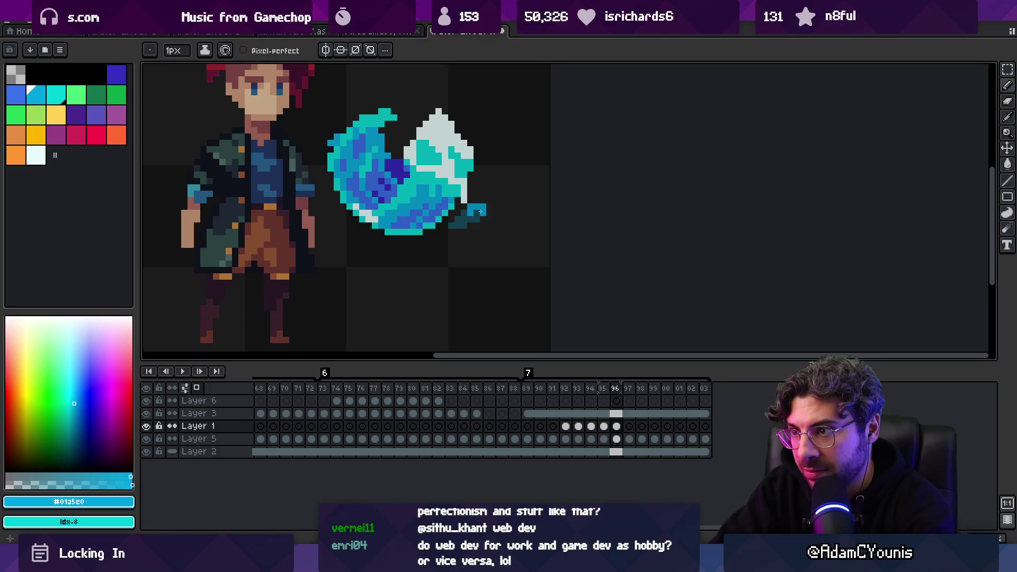
{"action": "key", "text": "period"}
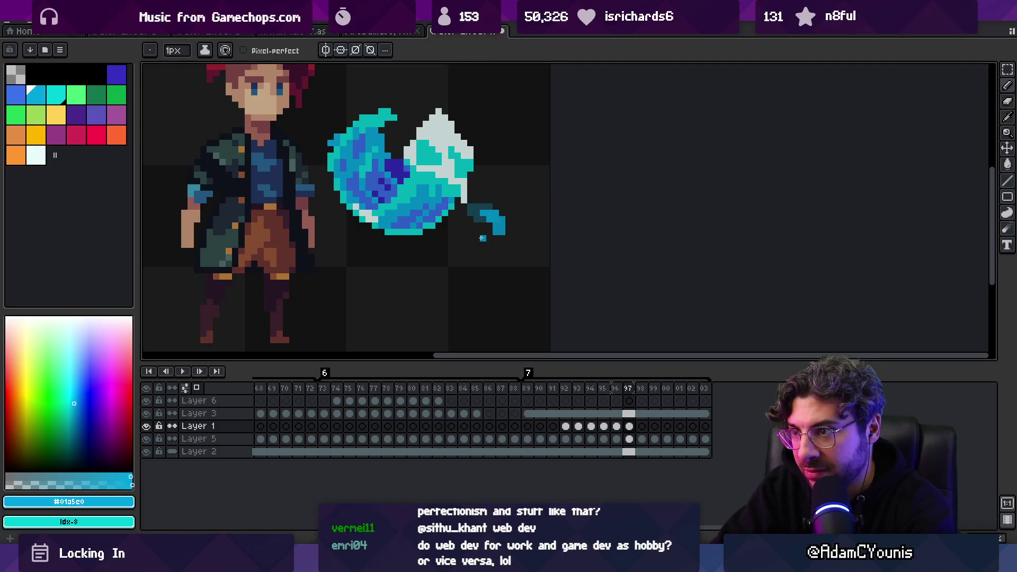
{"action": "key", "text": "period"}
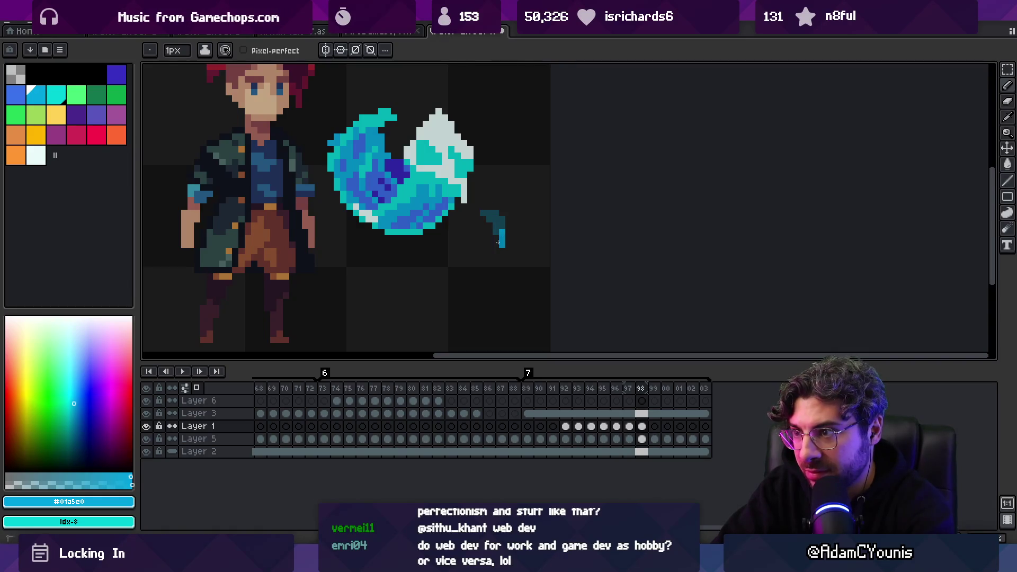
{"action": "key", "text": "period"}
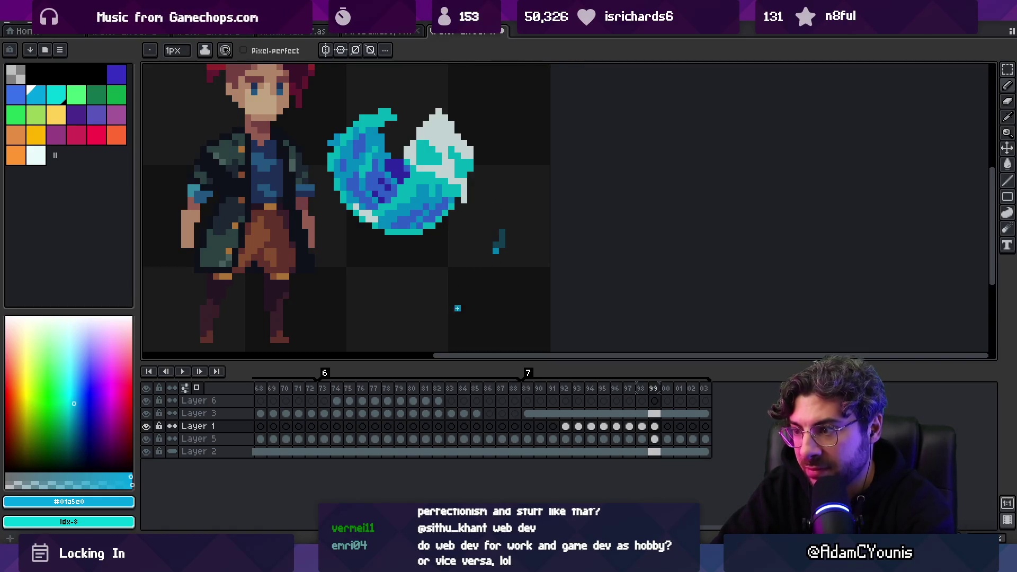
{"action": "key", "text": "comma"}
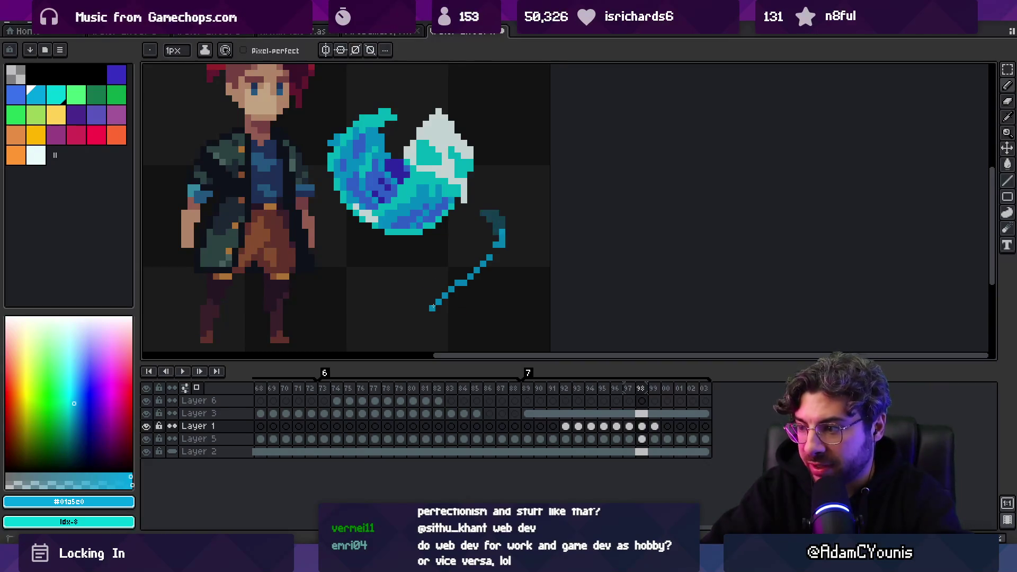
Add a new Layer 7 above Layer 1 and recentre the sprite.
{"action": "key", "text": "shift+n"}
{"action": "key", "text": "space"}
{"action": "left_click_drag", "start_coordinate": [392, 252], "coordinate": [408, 281]}
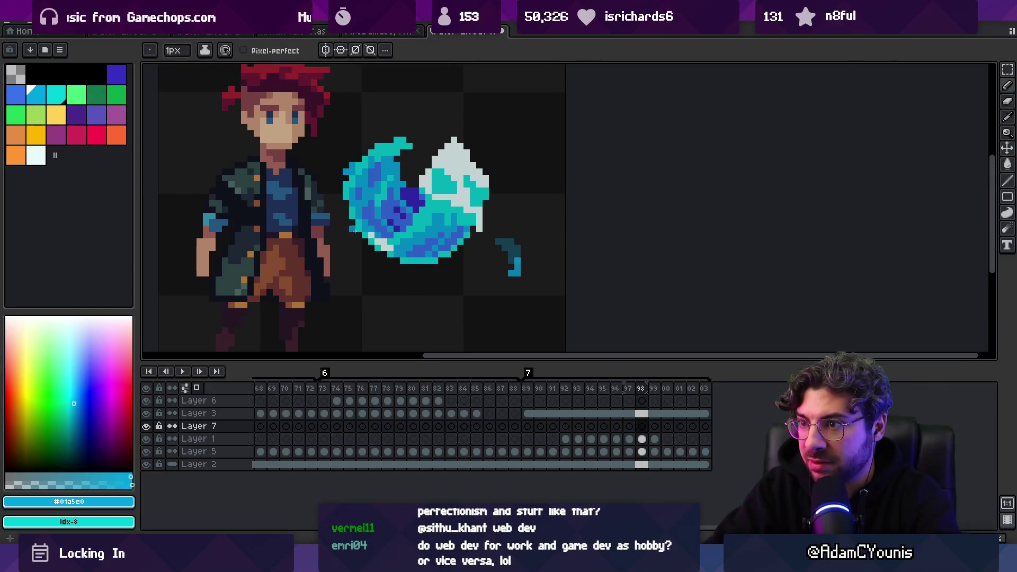
{"action": "key", "text": "Return"}
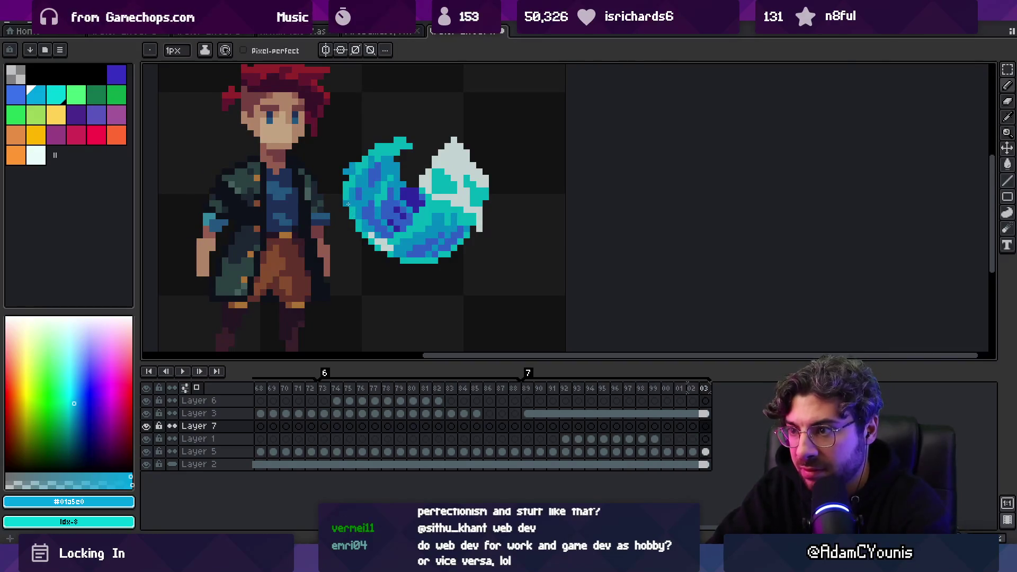
{"action": "key", "text": "Right"}
{"action": "key", "text": "Right"}
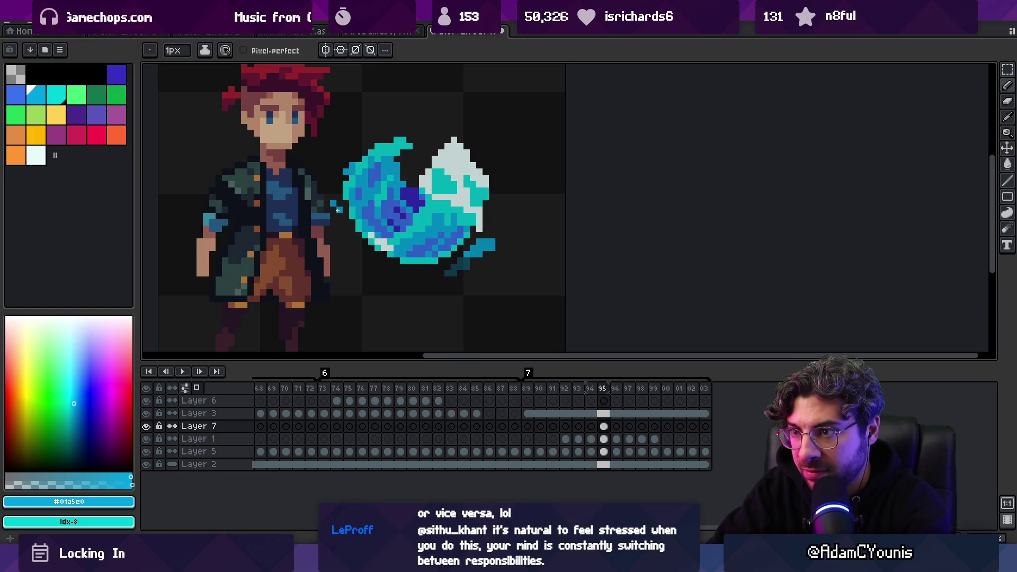
{"action": "key", "text": "Right"}
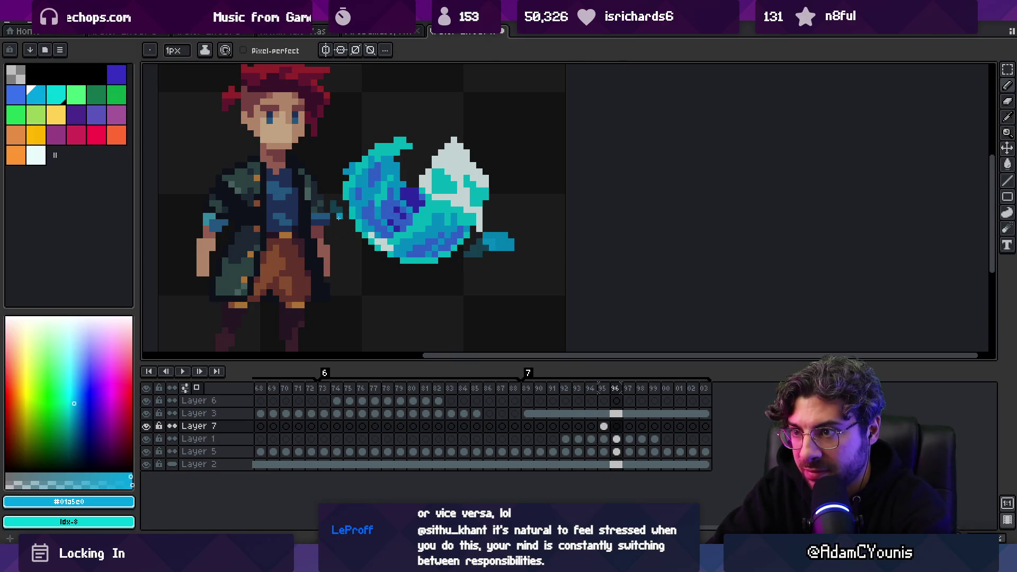
{"action": "key", "text": "Right"}
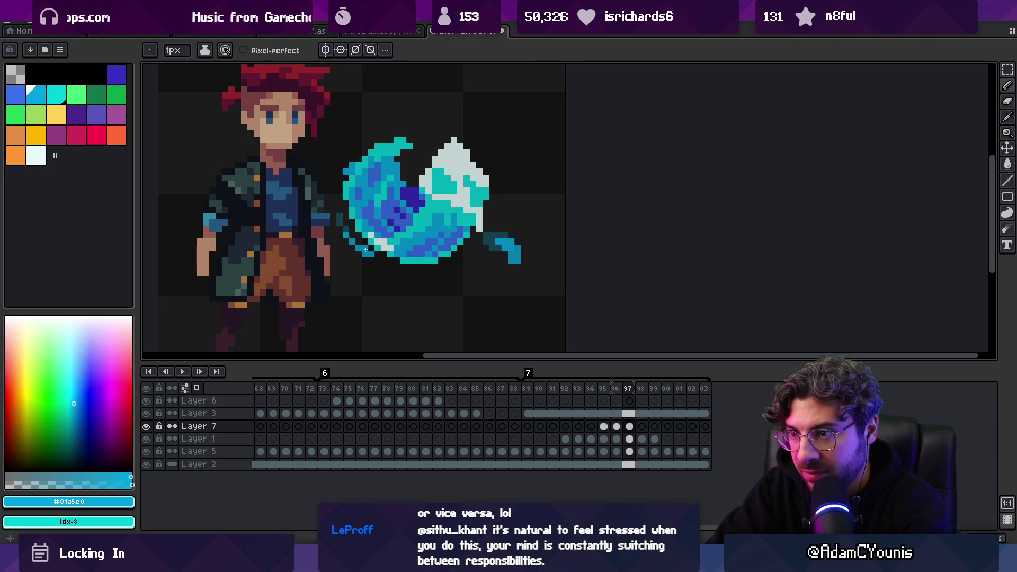
{"action": "key", "text": "Right"}
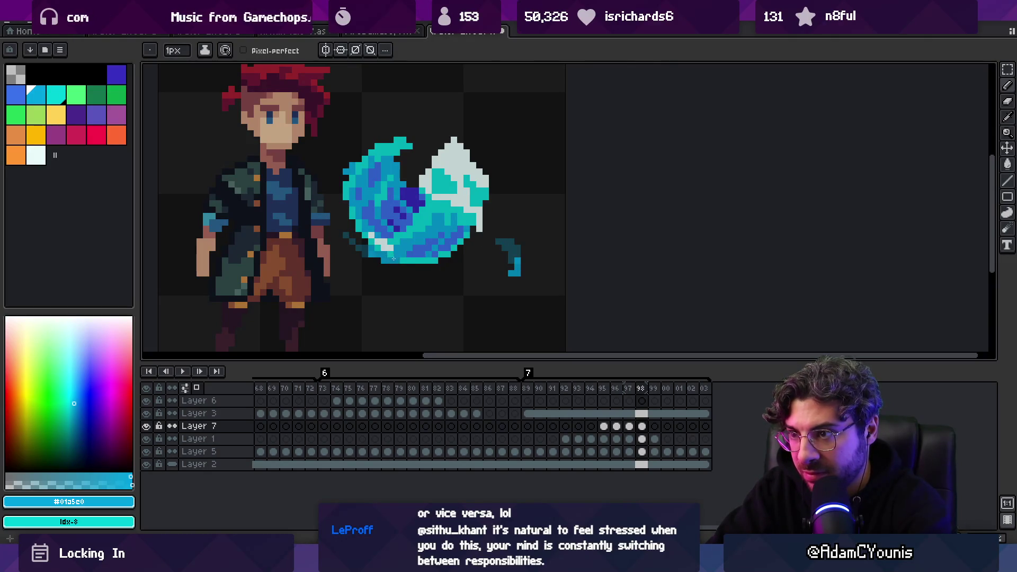
{"action": "key", "text": "Right"}
{"action": "key", "text": "Right"}
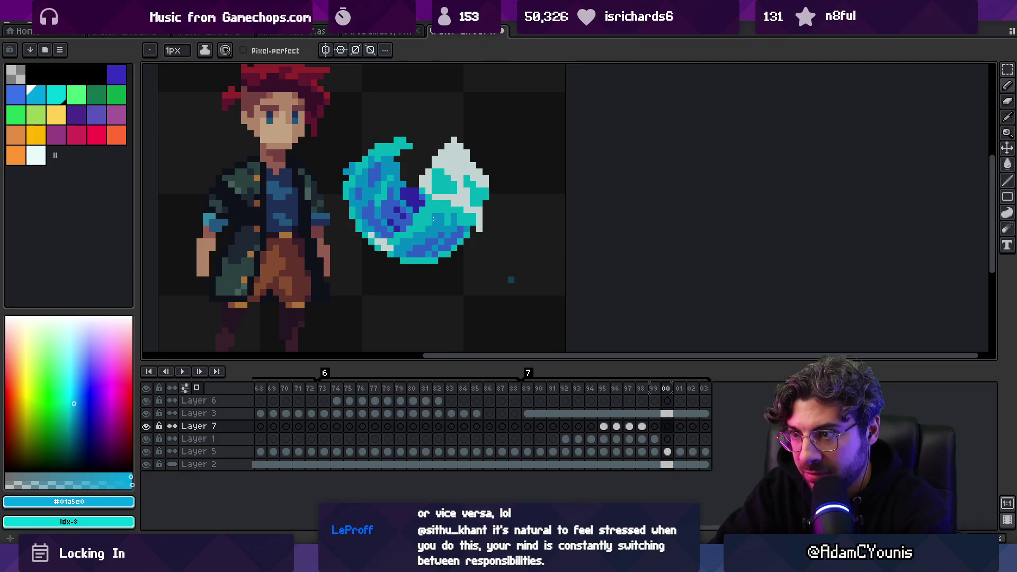
{"action": "key", "text": "Right"}
{"action": "key", "text": "Right"}
{"action": "key", "text": "Right"}
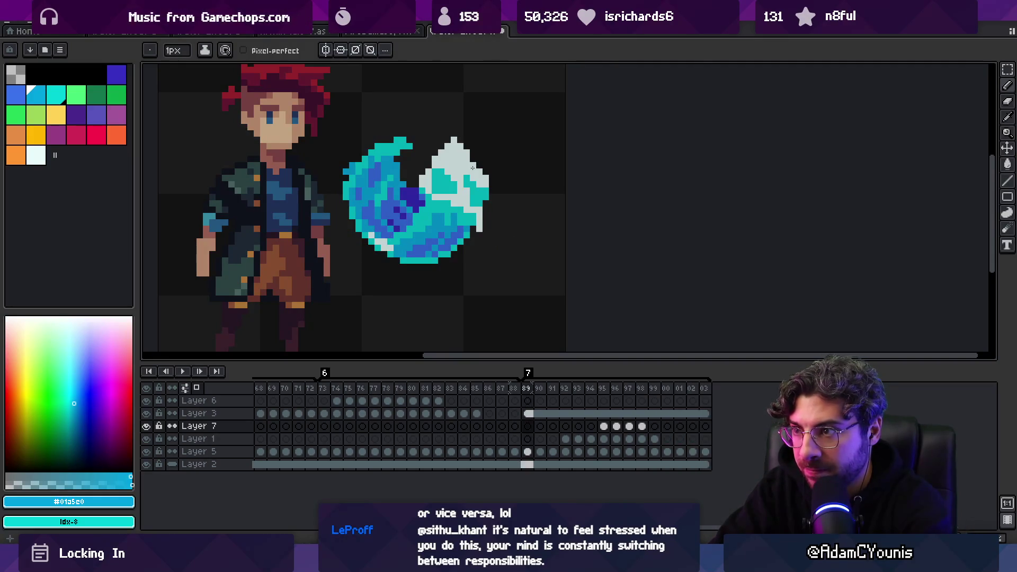
{"action": "key", "text": "Right"}
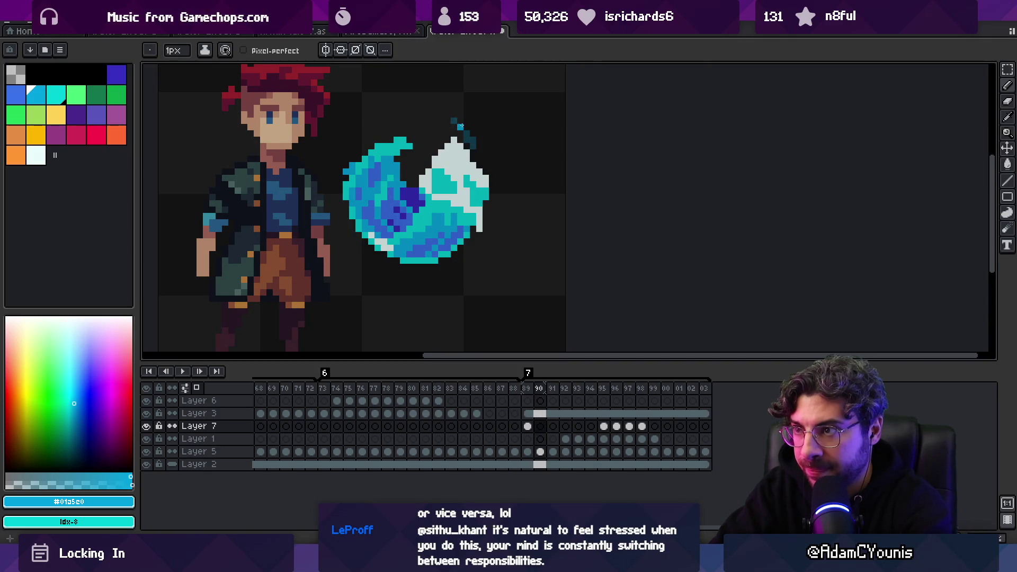
{"action": "key", "text": "Right"}
{"action": "key", "text": "Right"}
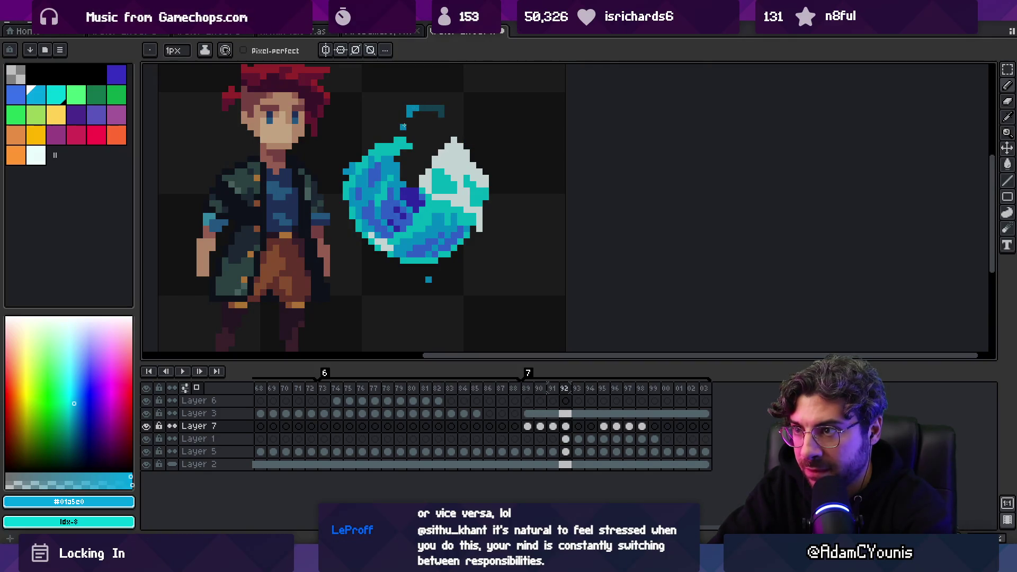
{"action": "key", "text": "Right"}
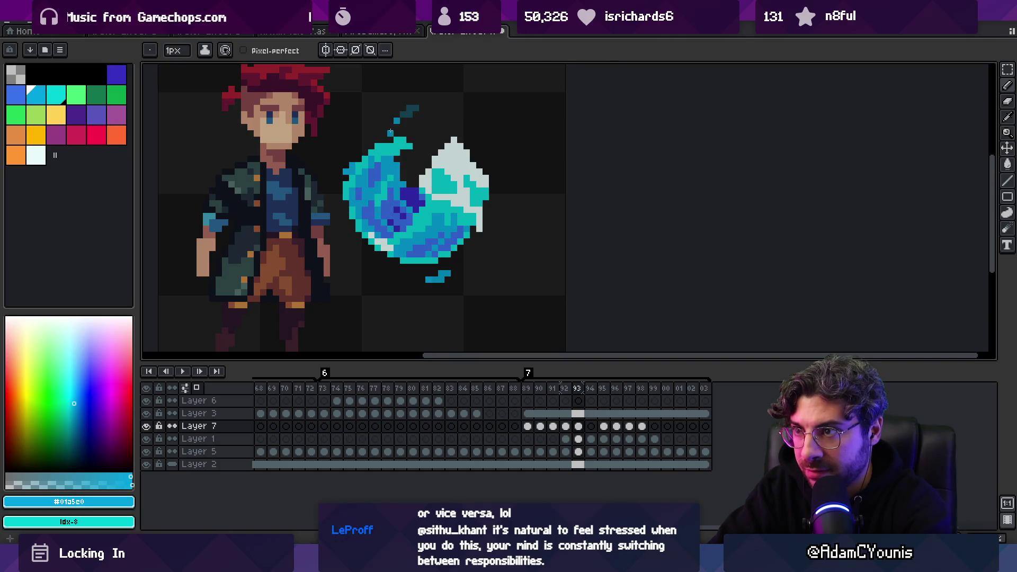
{"action": "key", "text": "Right"}
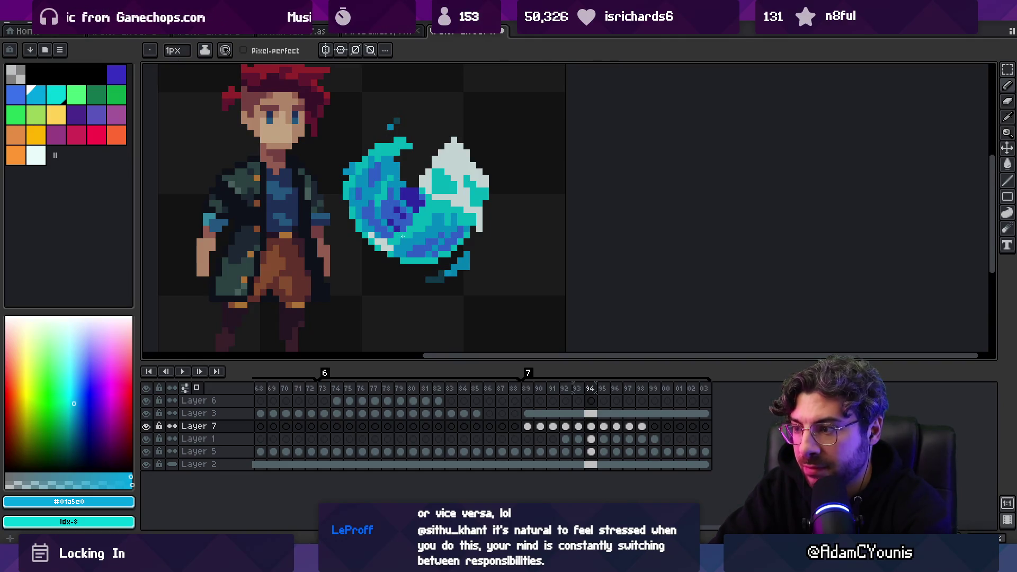
{"action": "key", "text": "Return"}
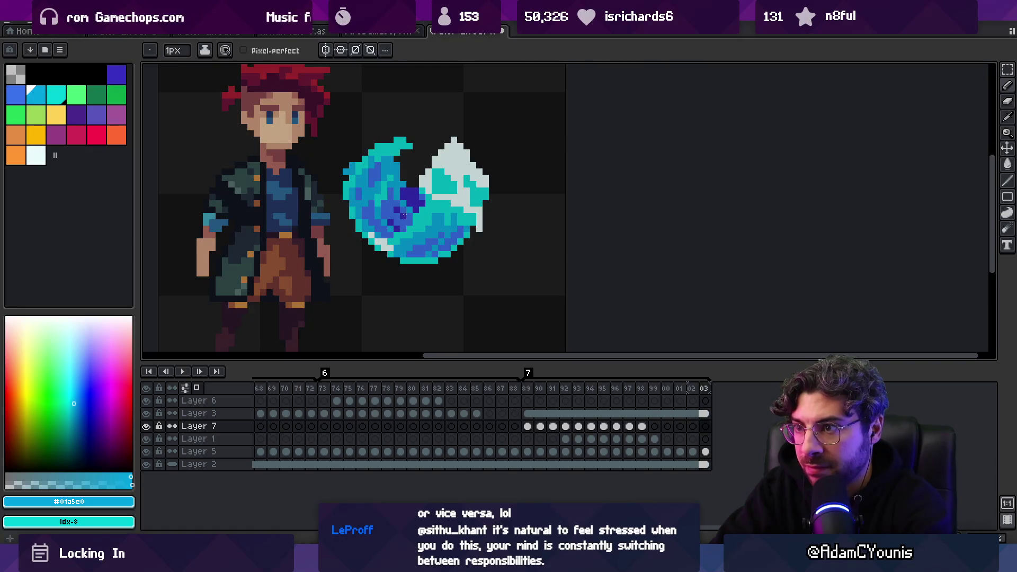
{"action": "key", "text": "Return"}
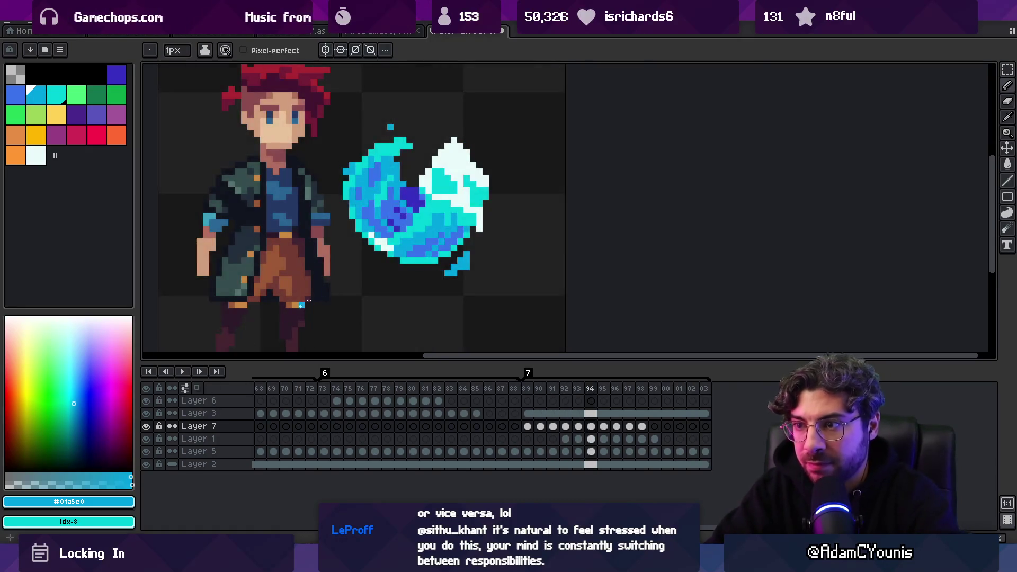
{"action": "key", "text": "z"}
{"action": "scroll", "coordinate": [309, 300], "scroll_direction": "down", "scroll_amount": 5}
{"action": "key", "text": "Return"}
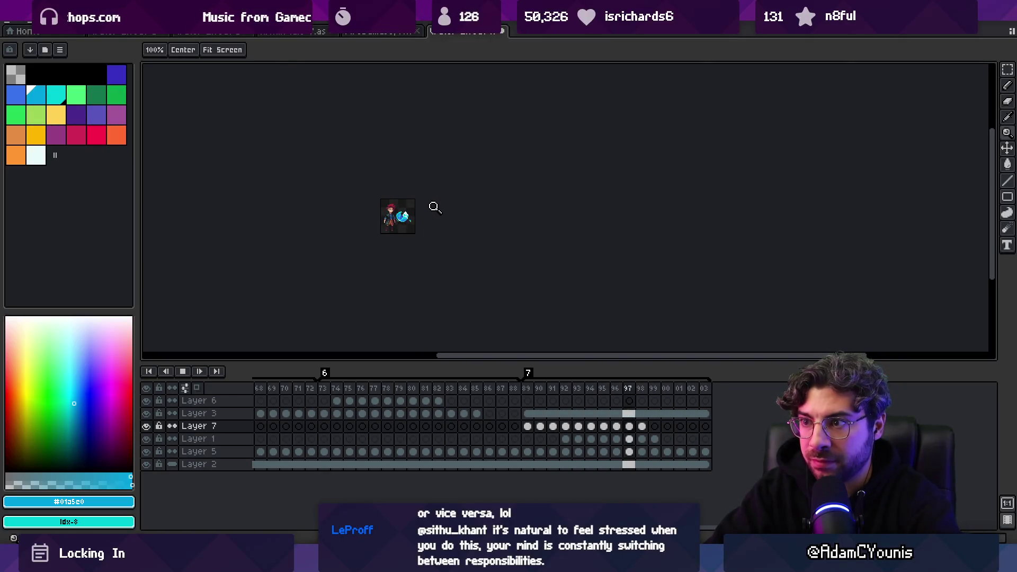
Stop playback and select frames 89–97 across all layers in the timeline.
{"action": "scroll", "coordinate": [429, 212], "scroll_direction": "up", "scroll_amount": 5}
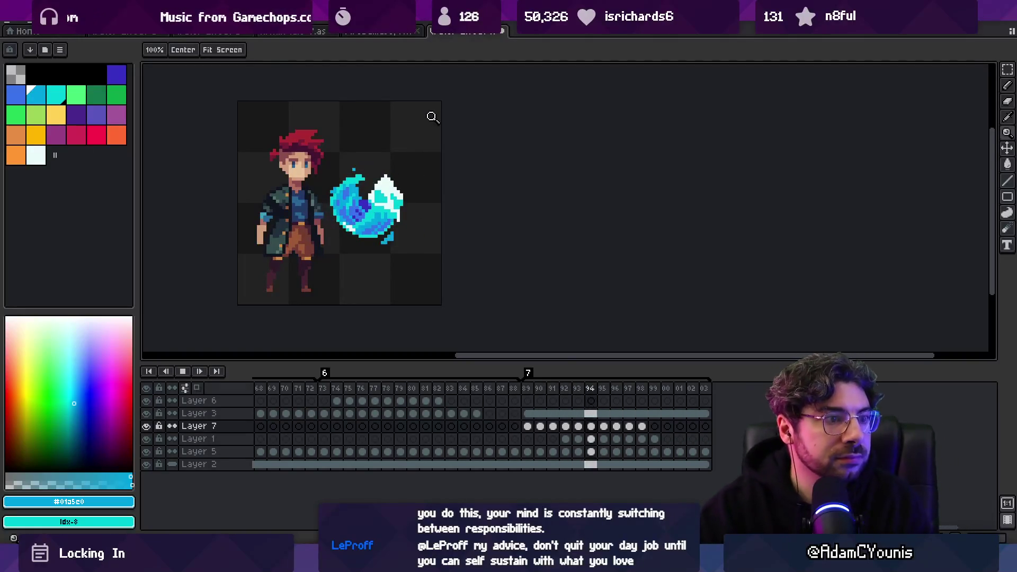
{"action": "key", "text": "Return"}
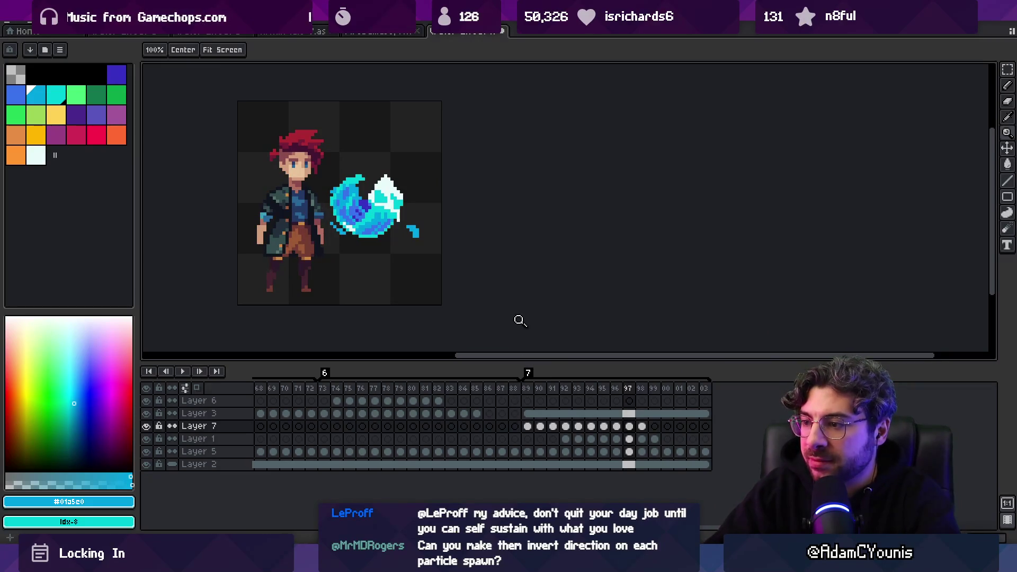
{"action": "mouse_move", "coordinate": [527, 390]}
{"action": "left_mouse_down"}
{"action": "mouse_move", "coordinate": [687, 422]}
{"action": "mouse_move", "coordinate": [529, 390]}
{"action": "mouse_move", "coordinate": [700, 391]}
{"action": "mouse_move", "coordinate": [515, 390]}
{"action": "mouse_move", "coordinate": [677, 364]}
{"action": "mouse_move", "coordinate": [609, 367]}
{"action": "mouse_move", "coordinate": [564, 398]}
{"action": "mouse_move", "coordinate": [670, 394]}
{"action": "mouse_move", "coordinate": [596, 386]}
{"action": "mouse_move", "coordinate": [633, 374]}
{"action": "left_mouse_up"}
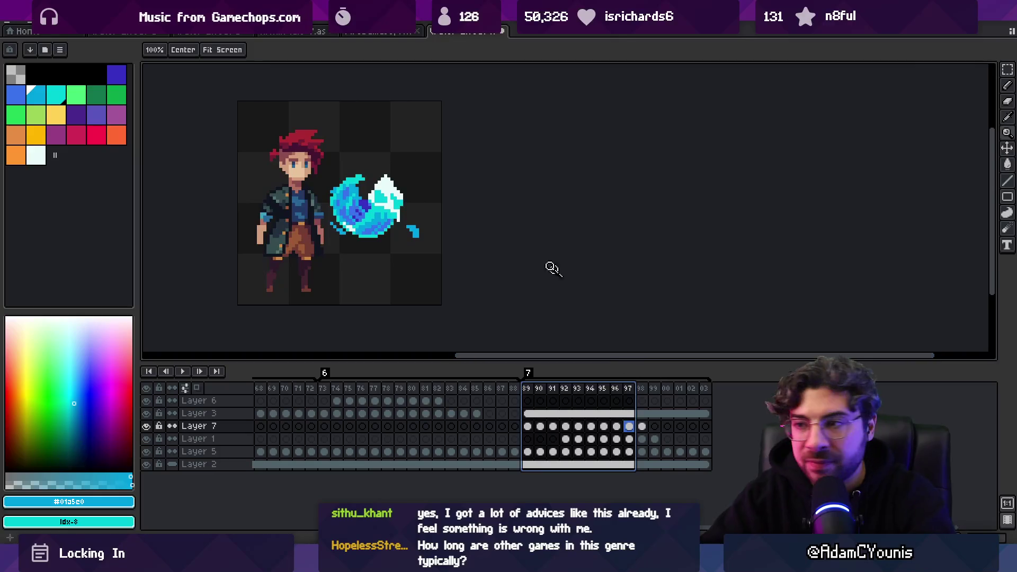
{"action": "scroll", "coordinate": [420, 200], "scroll_direction": "up", "scroll_amount": 2}
Add Layer 8 and draw a cyan droplet rising away from the slash on each frame 97–03.
{"action": "key", "text": "b"}
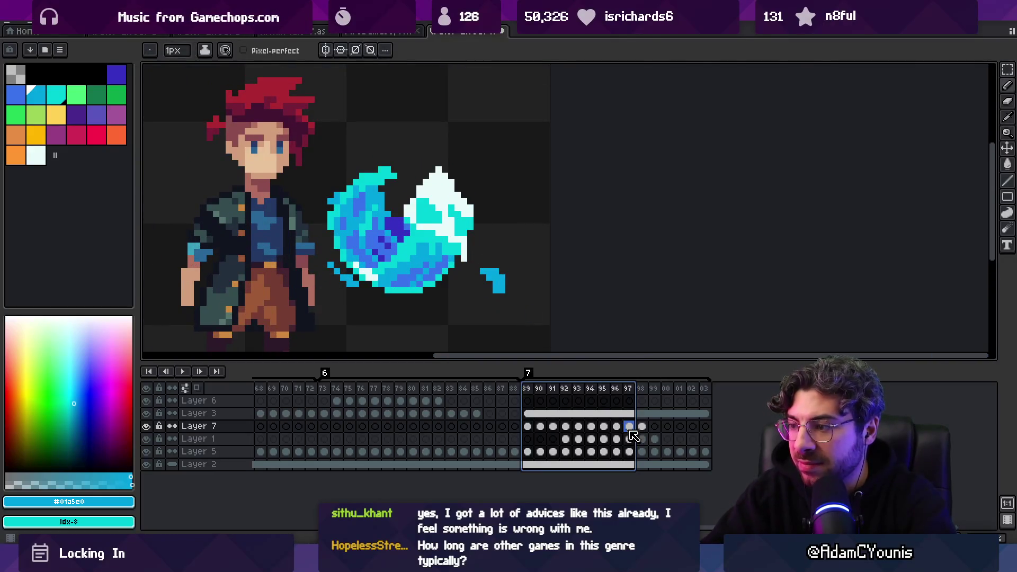
{"action": "key", "text": "Escape"}
{"action": "key", "text": "shift+n"}
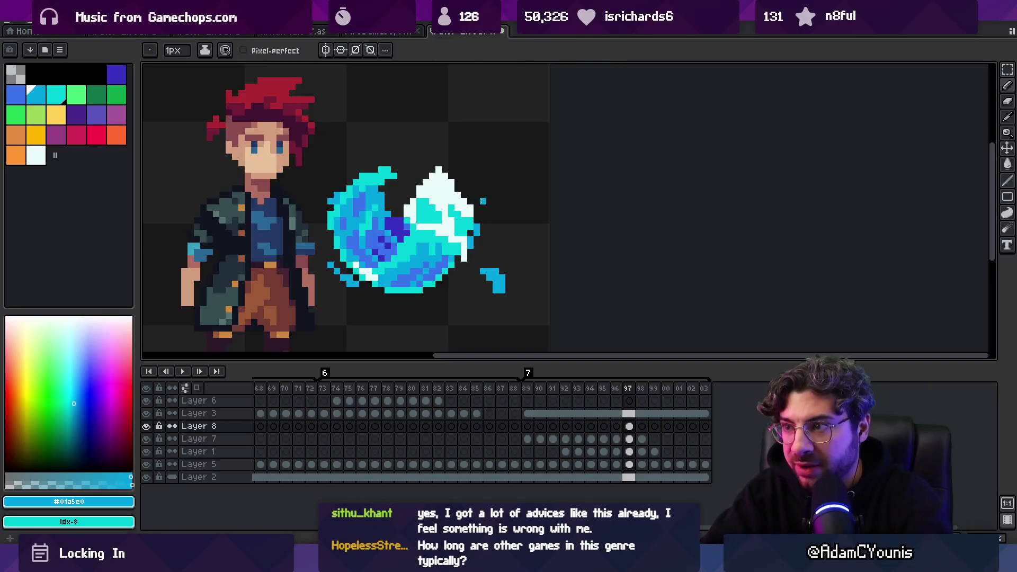
{"action": "key", "text": "Right"}
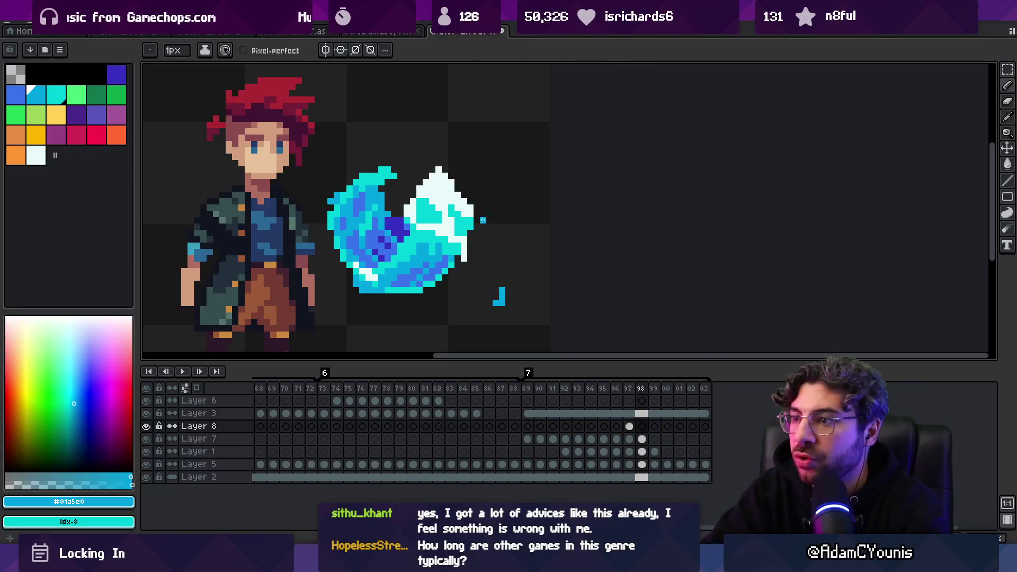
{"action": "key", "text": "Right"}
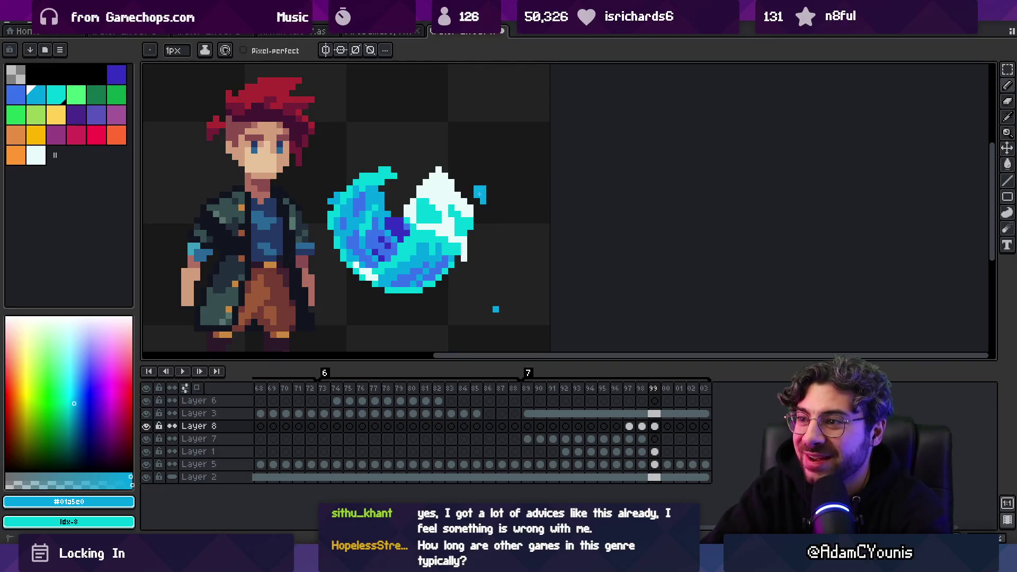
{"action": "key", "text": "Right"}
{"action": "key", "text": "Right"}
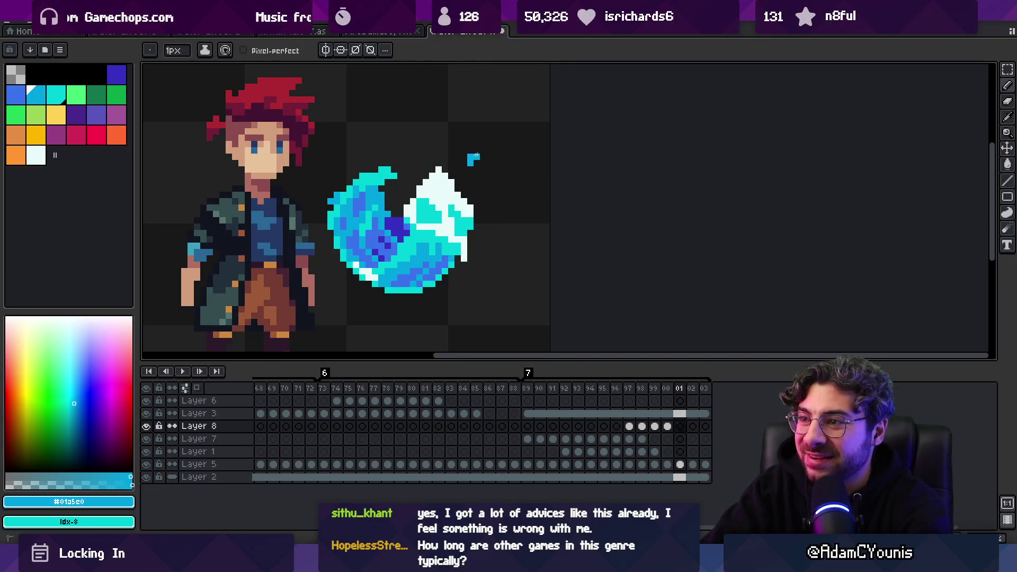
{"action": "key", "text": "Right"}
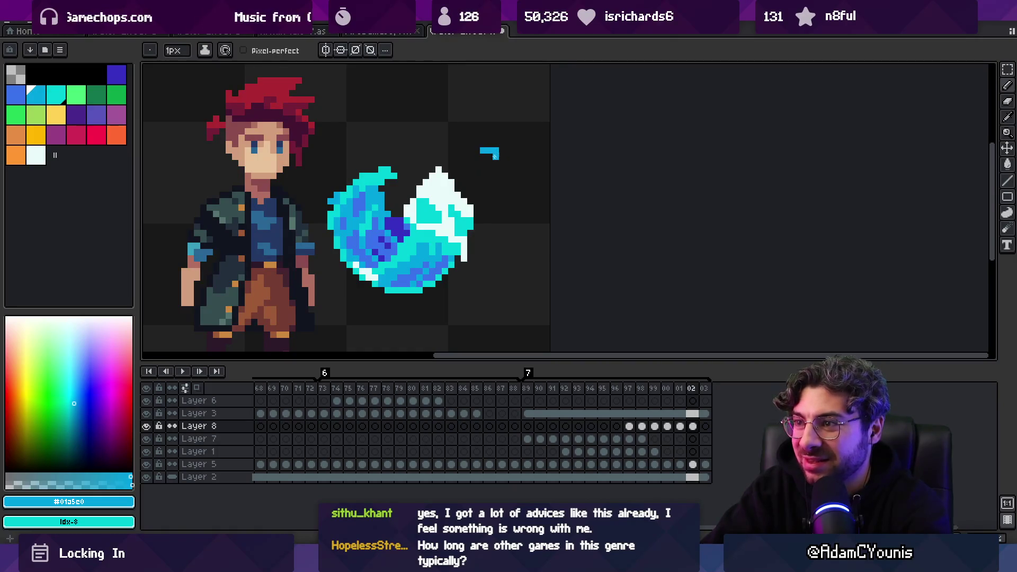
{"action": "key", "text": "Right"}
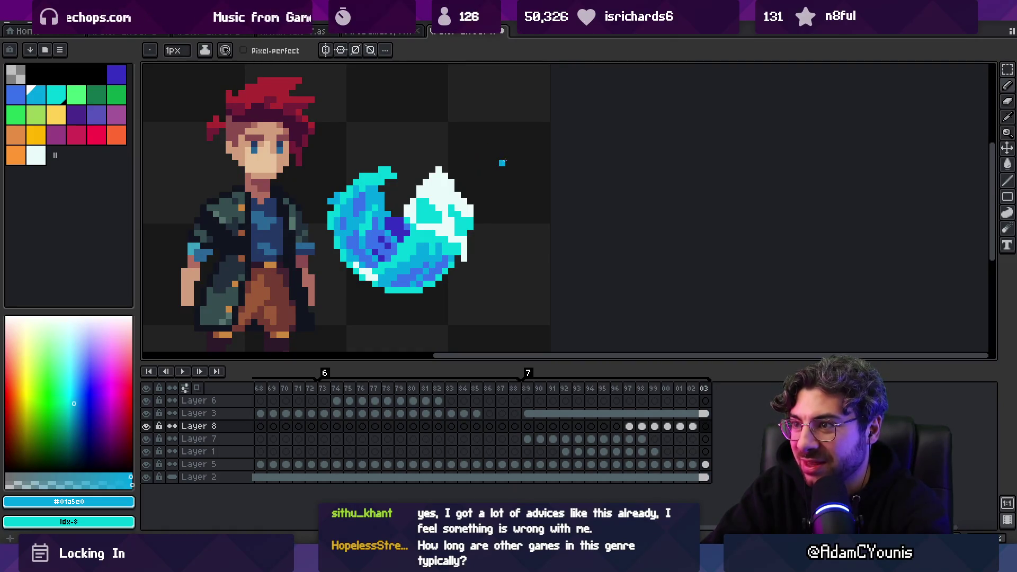
{"action": "scroll", "coordinate": [464, 205], "scroll_direction": "down", "scroll_amount": 3}
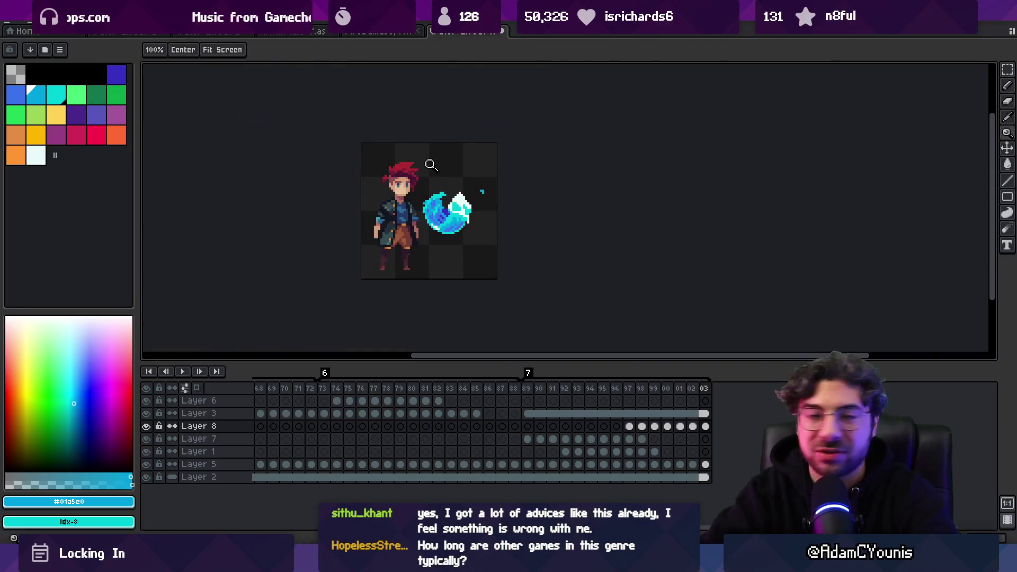
Play the animation, step back through frames 99 to 97, and replay it.
{"action": "key", "text": "Return"}
{"action": "scroll", "coordinate": [489, 180], "scroll_direction": "down", "scroll_amount": 1}
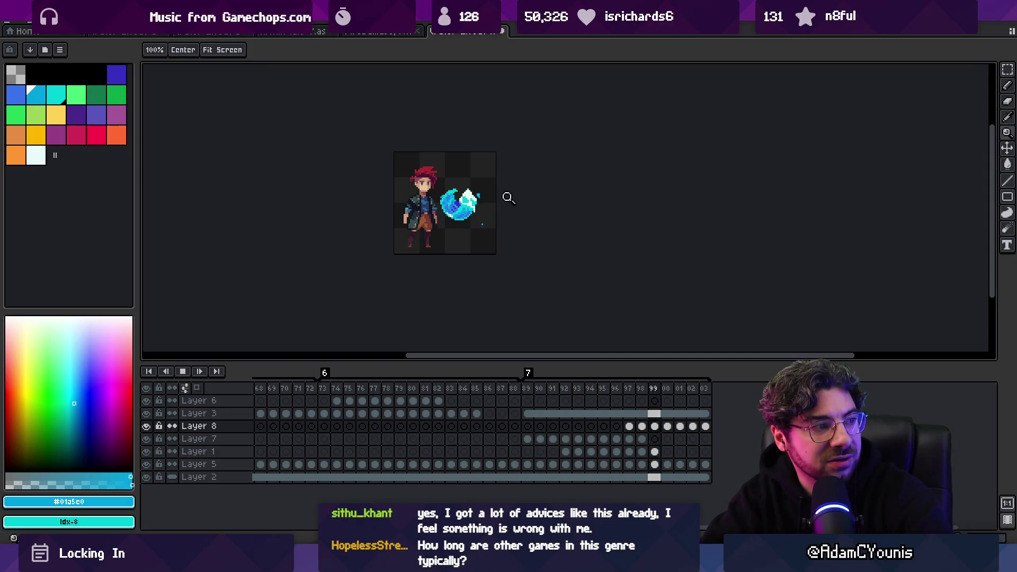
{"action": "scroll", "coordinate": [506, 196], "scroll_direction": "up", "scroll_amount": 1}
{"action": "key", "text": "Return"}
{"action": "key", "text": "v"}
{"action": "key", "text": "Left"}
{"action": "key", "text": "Left"}
{"action": "key", "text": "Left"}
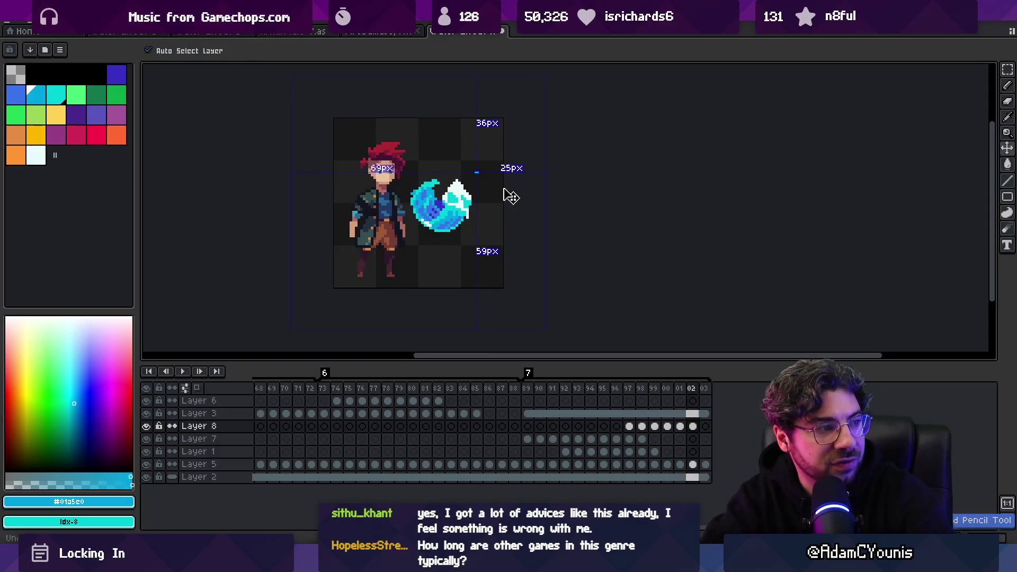
{"action": "key", "text": "Left"}
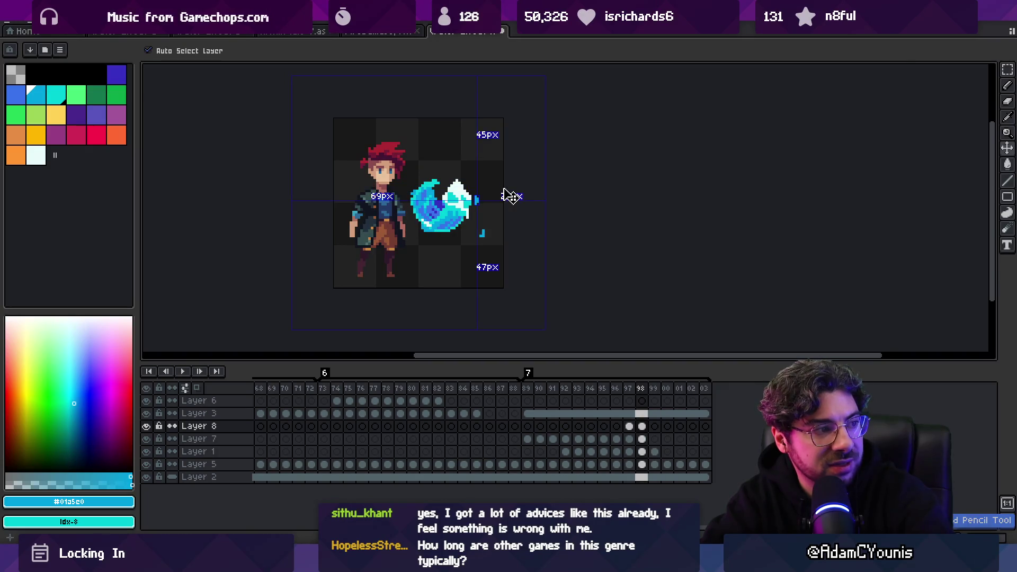
{"action": "key", "text": "z"}
{"action": "key", "text": "Left"}
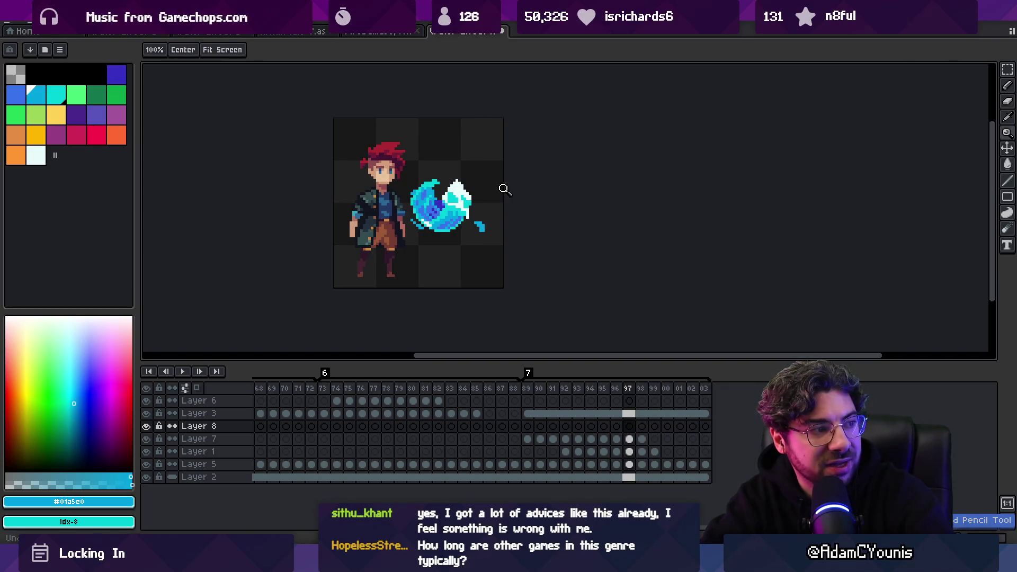
{"action": "key", "text": "Return"}
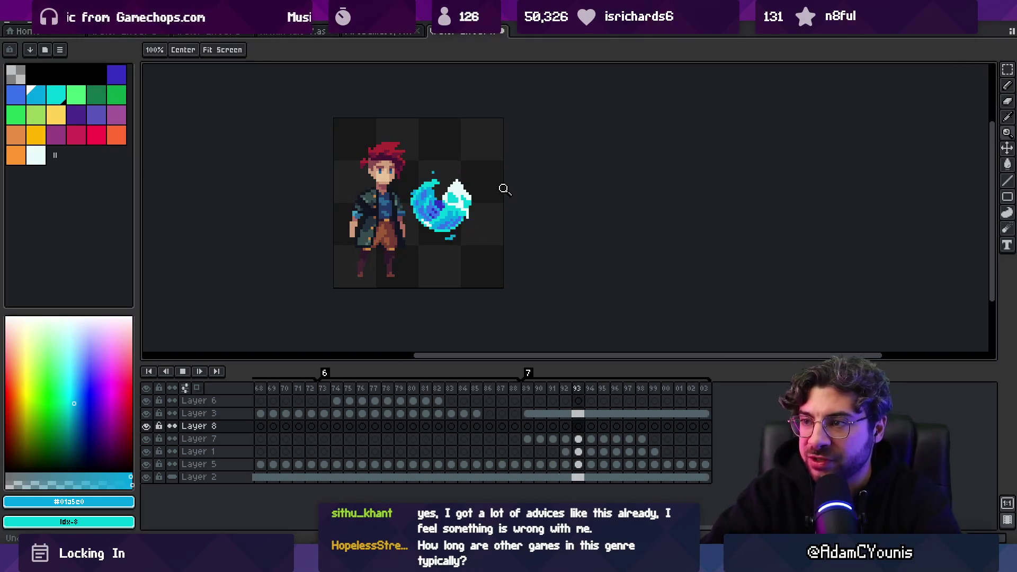
{"action": "key", "text": "Return"}
{"action": "key", "text": "End"}
Place a droplet pixel on Layer 8 at frame 02 and check it in playback.
{"action": "key", "text": "b"}
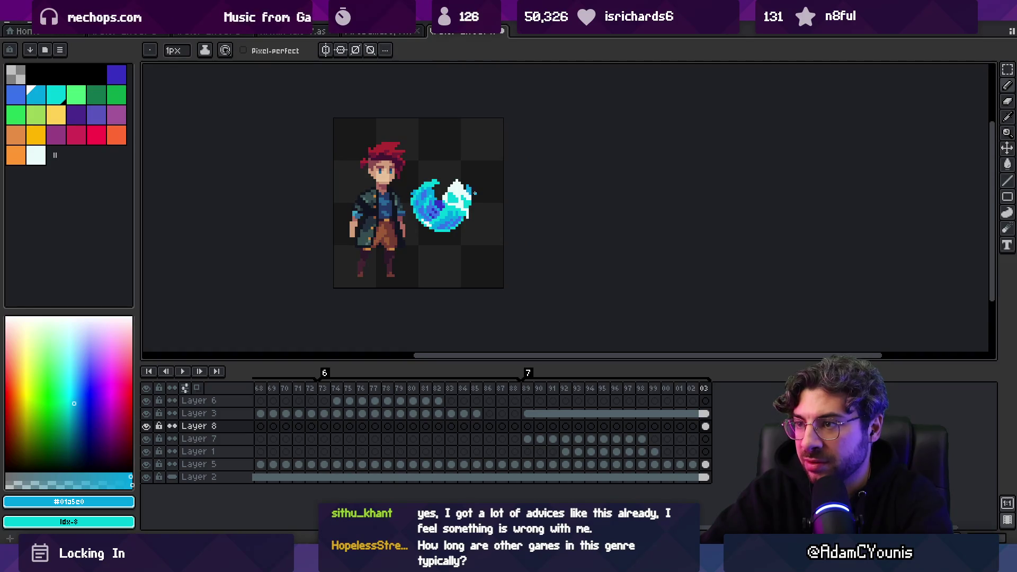
{"action": "key", "text": "z"}
{"action": "scroll", "coordinate": [475, 196], "scroll_direction": "down", "scroll_amount": 2}
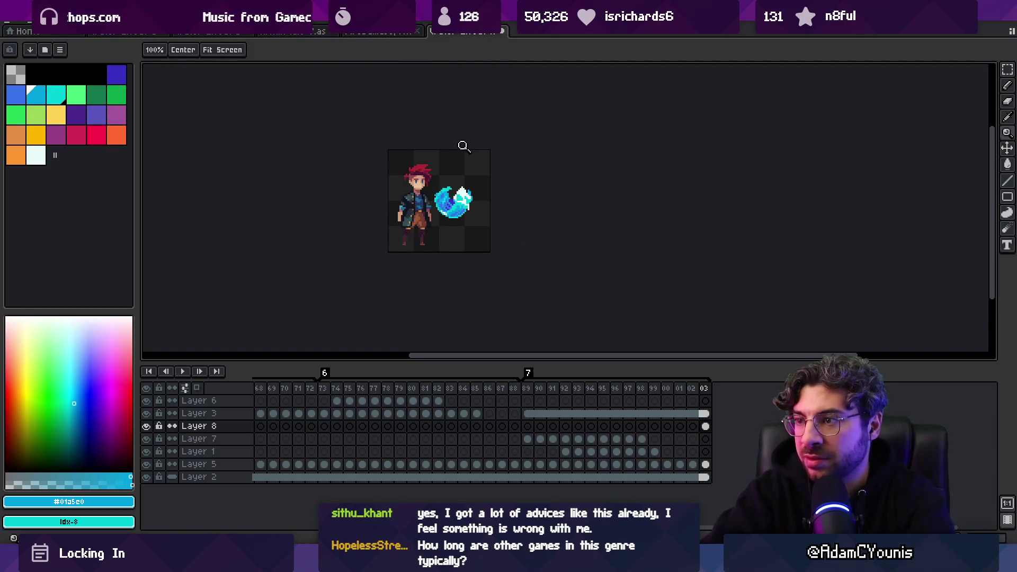
{"action": "key", "text": "Left"}
{"action": "scroll", "coordinate": [451, 197], "scroll_direction": "up", "scroll_amount": 4}
{"action": "key", "text": "b"}
{"action": "left_click", "coordinate": [493, 200]}
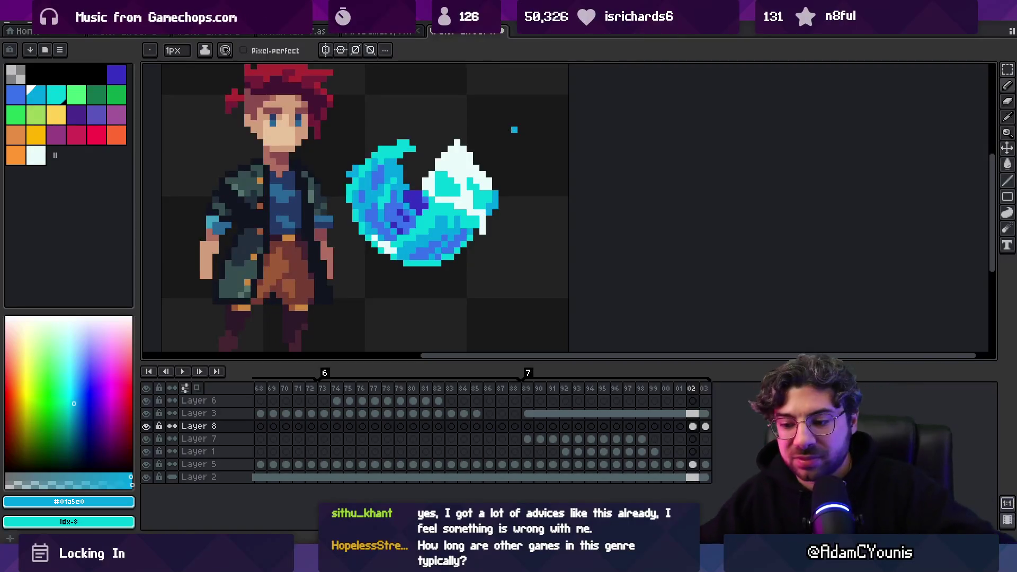
{"action": "key", "text": "Return"}
{"action": "key", "text": "z"}
{"action": "scroll", "coordinate": [498, 138], "scroll_direction": "down", "scroll_amount": 2}
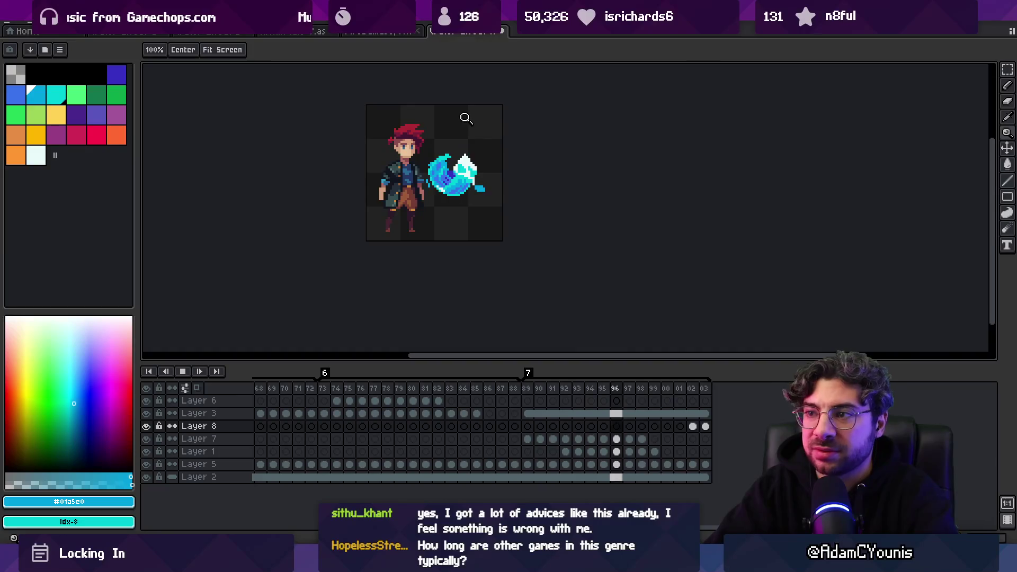
{"action": "scroll", "coordinate": [486, 151], "scroll_direction": "down", "scroll_amount": 1}
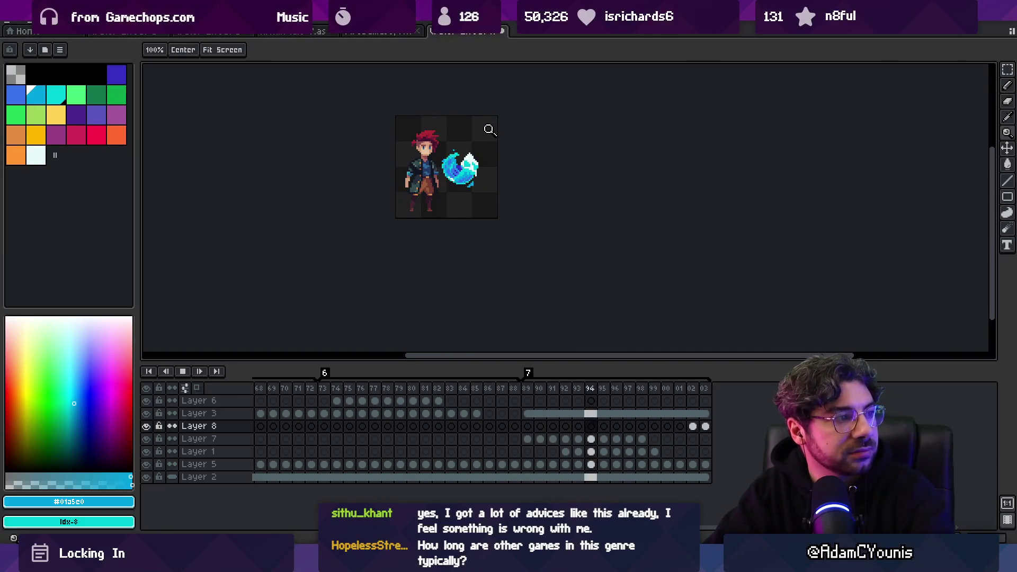
{"action": "scroll", "coordinate": [490, 152], "scroll_direction": "up", "scroll_amount": 2}
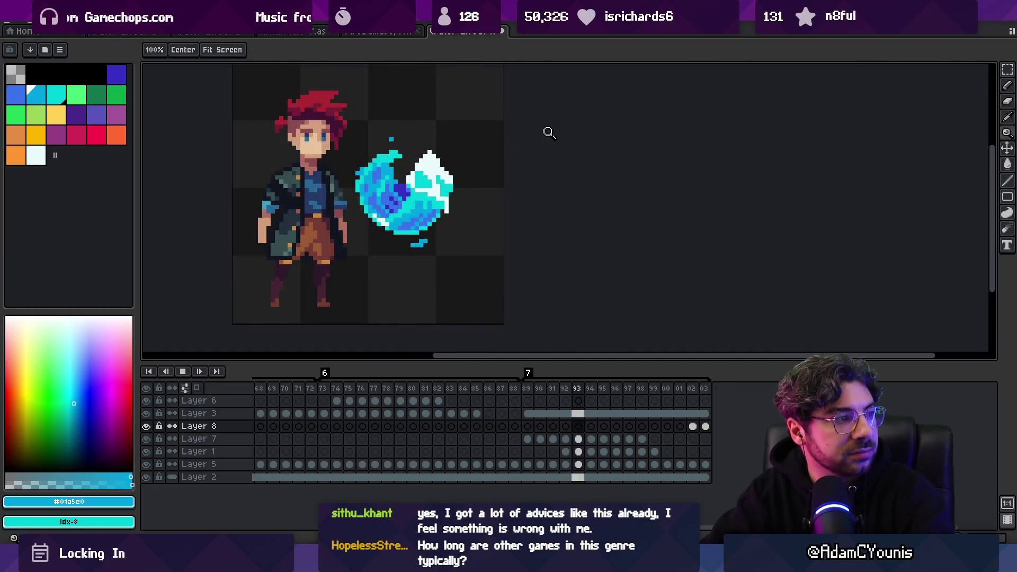
{"action": "key", "text": "Return"}
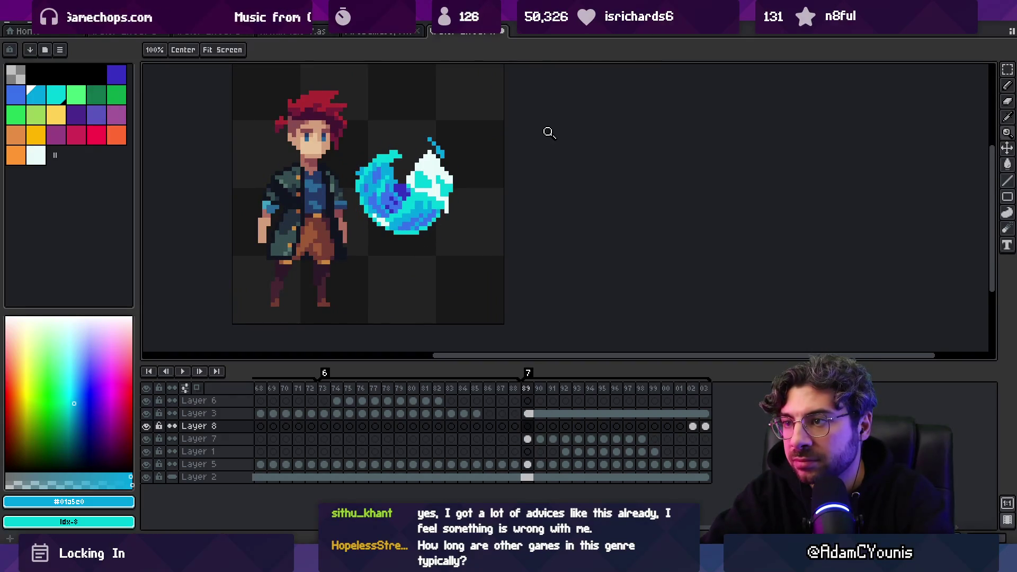
Touch up Layer 7's pixels on frame 90 with the pencil and eraser.
{"action": "key", "text": "Right"}
{"action": "key", "text": "b"}
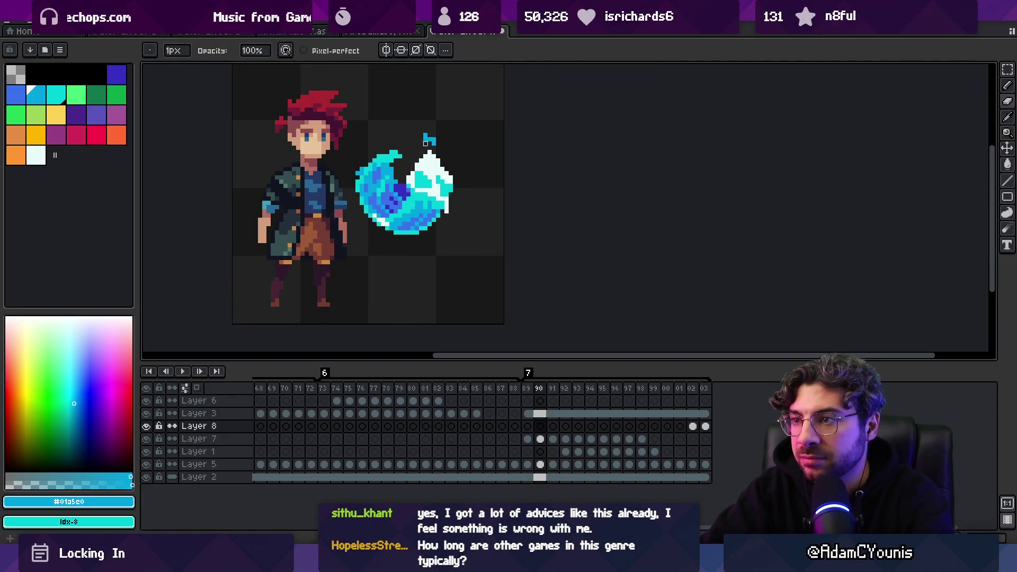
{"action": "key", "text": "Down"}
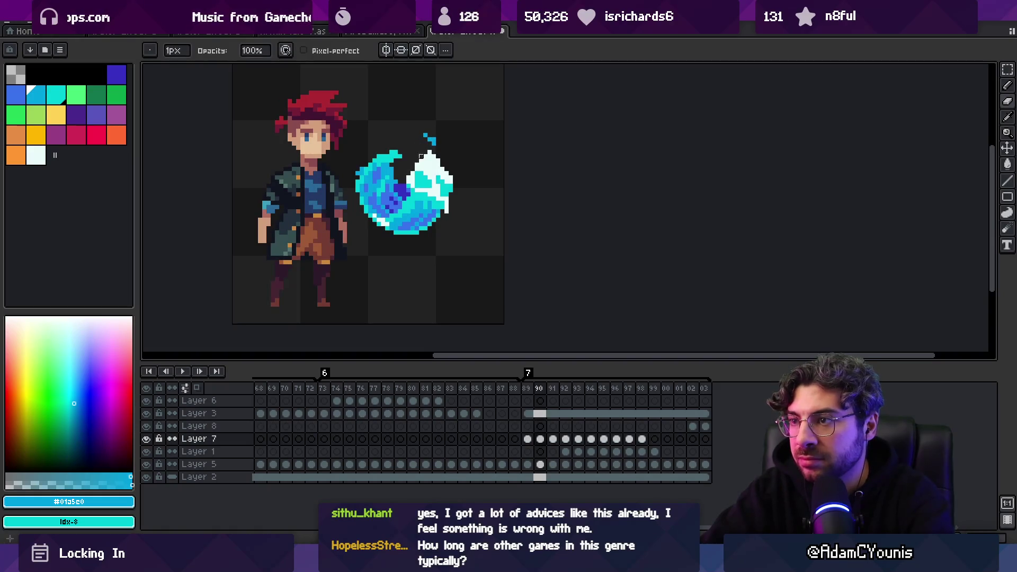
{"action": "key", "text": "e"}
{"action": "key", "text": "b"}
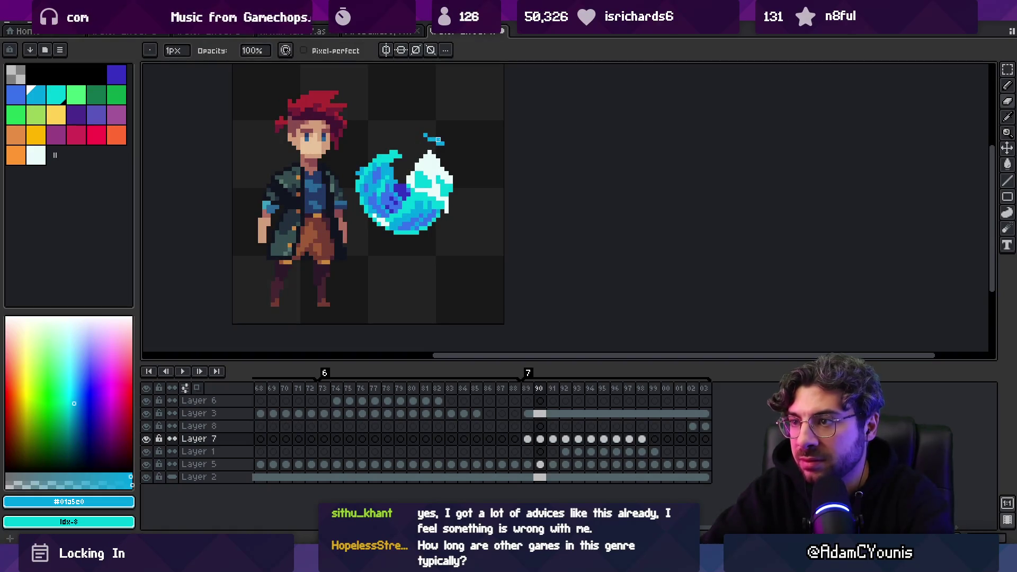
{"action": "key", "text": "e"}
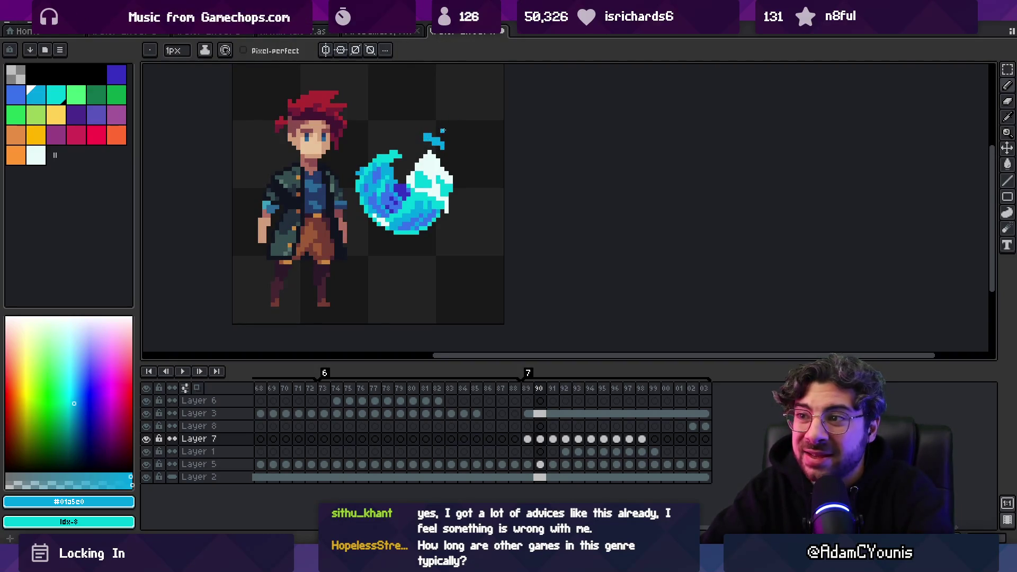
{"action": "key", "text": "b"}
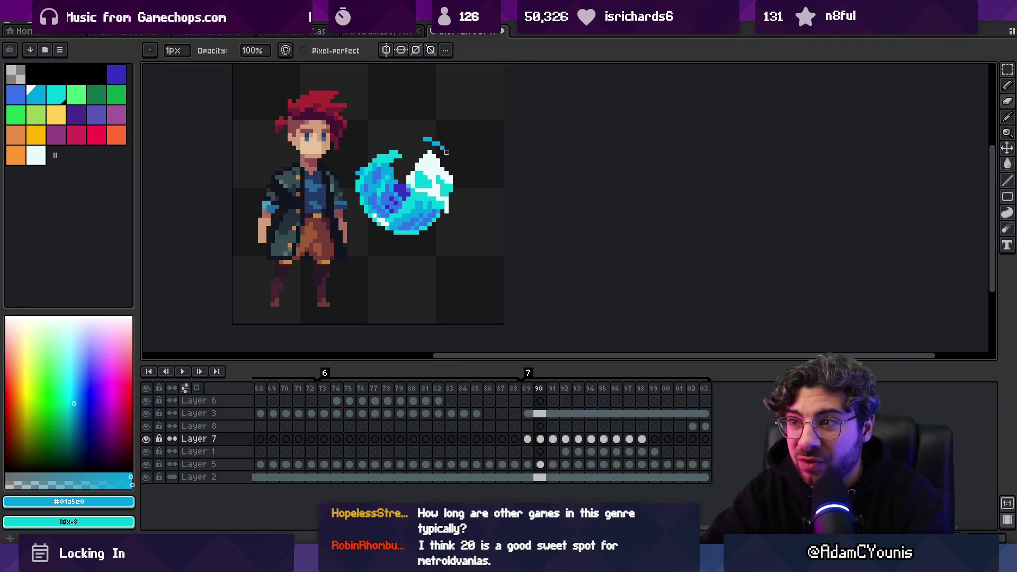
{"action": "key", "text": "e"}
Zoom out to the whole sprite and preview the animation.
{"action": "key", "text": "period"}
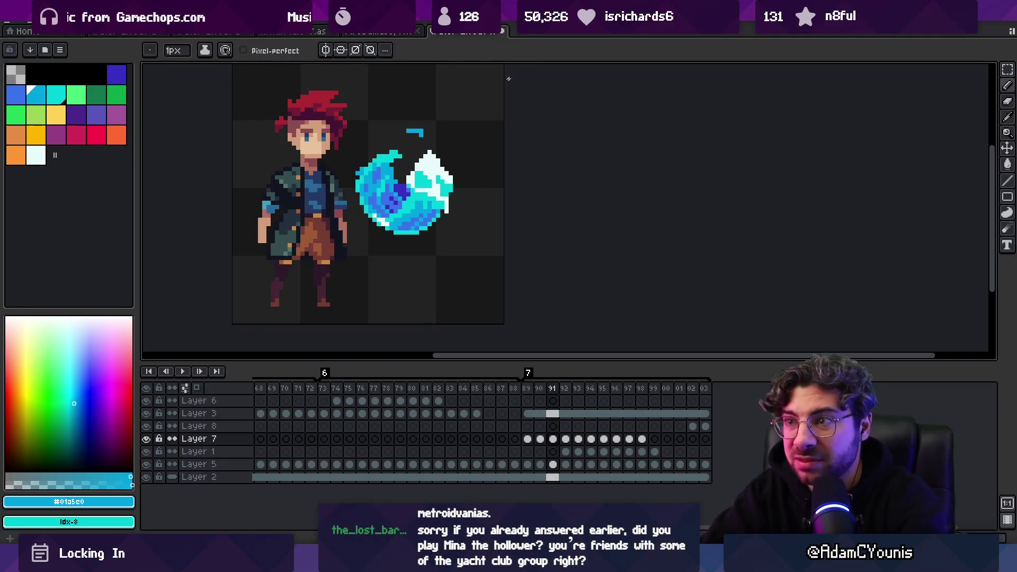
{"action": "key", "text": "z"}
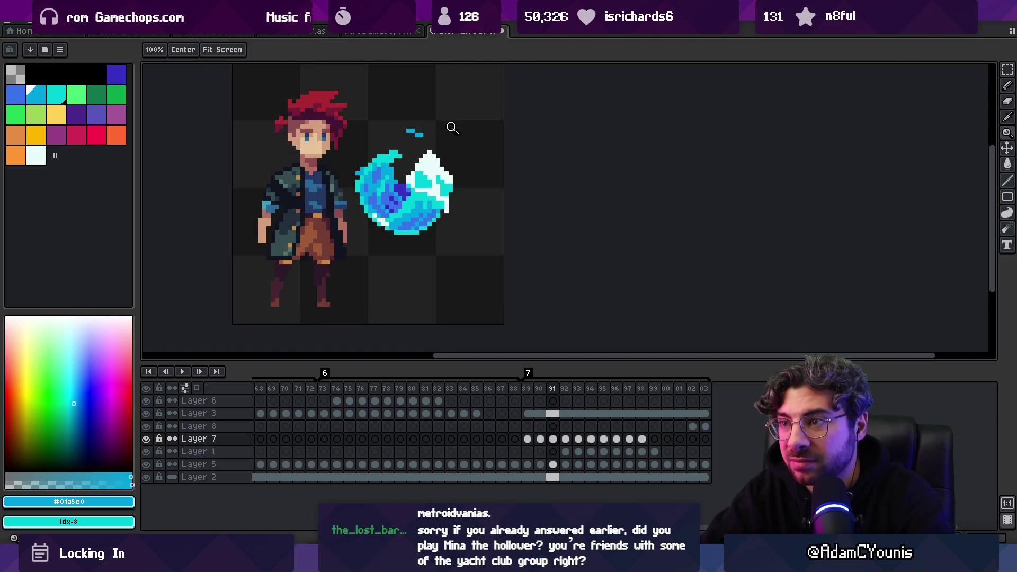
{"action": "right_click", "coordinate": [452, 127]}
{"action": "key", "text": "Return"}
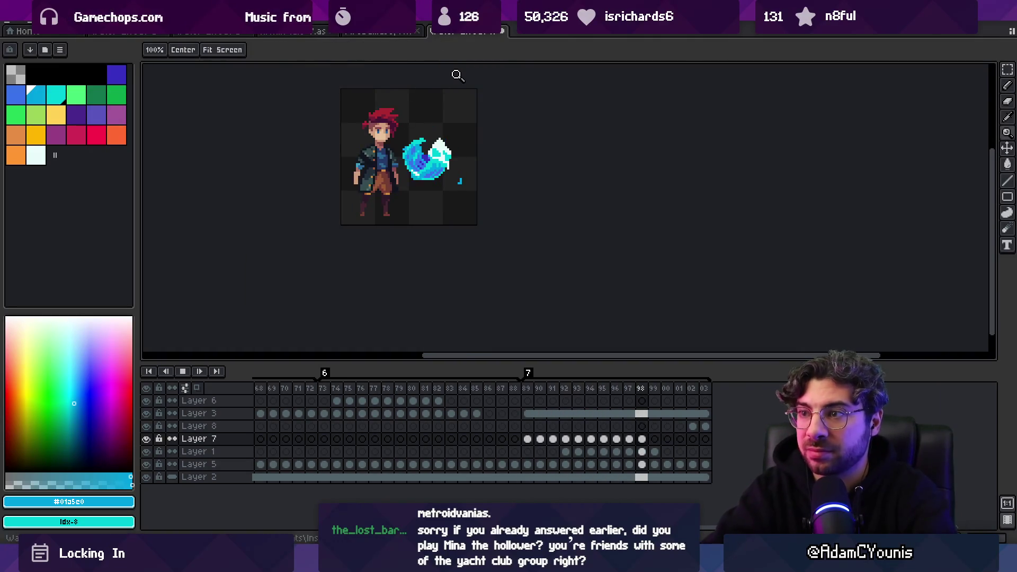
{"action": "key", "text": "Return"}
{"action": "key", "text": "Return"}
{"action": "key", "text": "Return"}
At frame 92, select Layer 2 and insert a new empty Layer 9 above it.
{"action": "key", "text": "period"}
{"action": "left_click", "coordinate": [457, 75]}
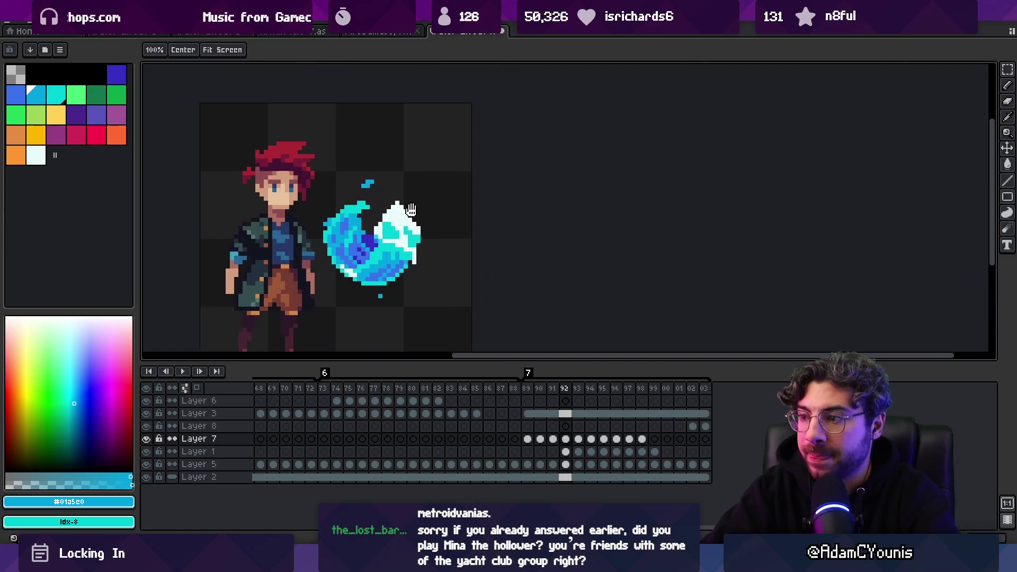
{"action": "left_click", "coordinate": [313, 477]}
{"action": "key", "text": "shift+n"}
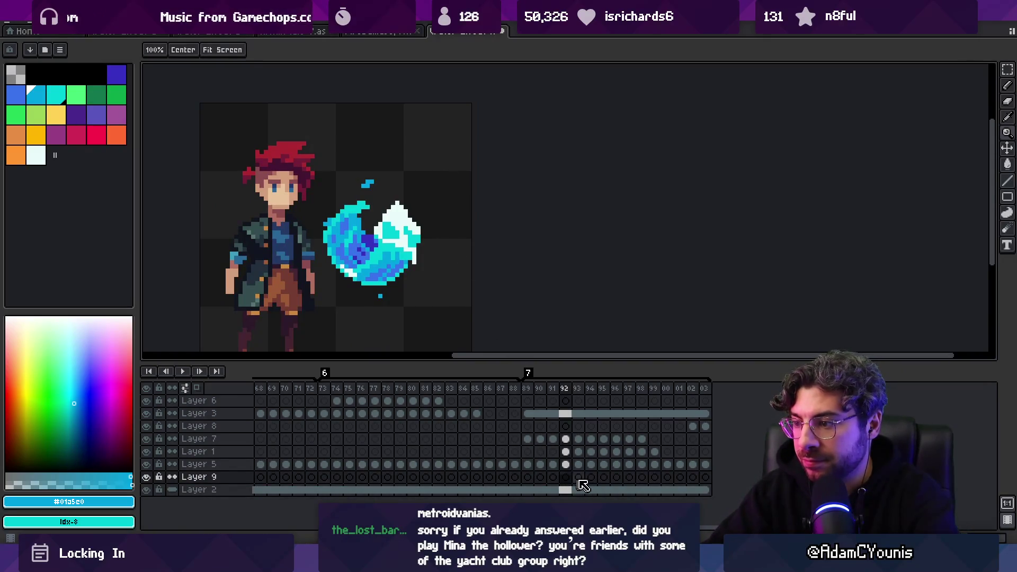
Place a first blue pixel on Layer 9 at frame 89.
{"action": "left_click_drag", "start_coordinate": [705, 478], "coordinate": [554, 479]}
{"action": "left_click", "coordinate": [527, 477]}
{"action": "key", "text": "b"}
{"action": "left_click", "coordinate": [457, 148]}
Unlink Layer 9's cels from frame 89 through the last frame.
{"action": "left_click_drag", "start_coordinate": [705, 477], "coordinate": [528, 476]}
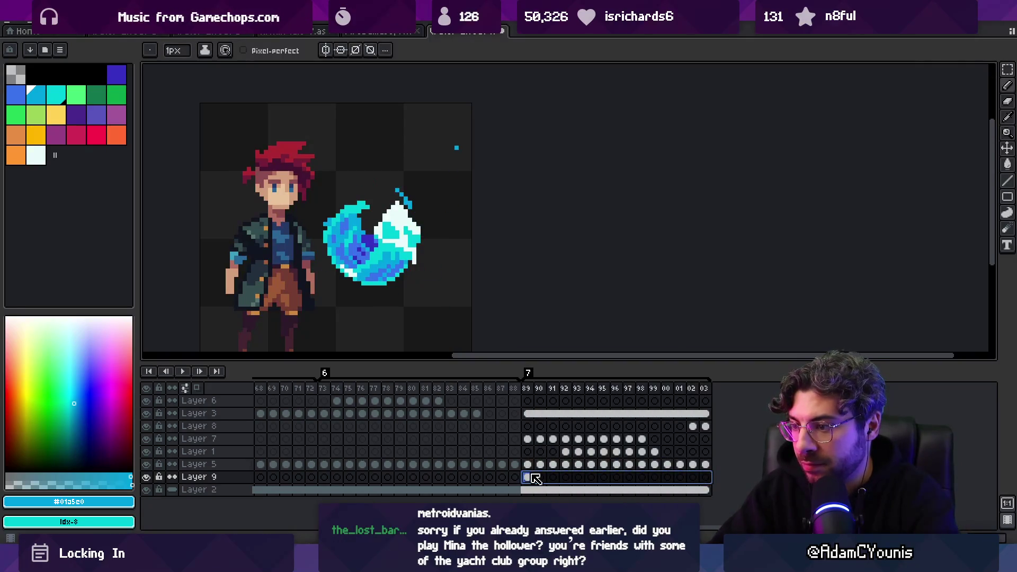
{"action": "right_click", "coordinate": [528, 476]}
{"action": "left_click", "coordinate": [551, 498]}
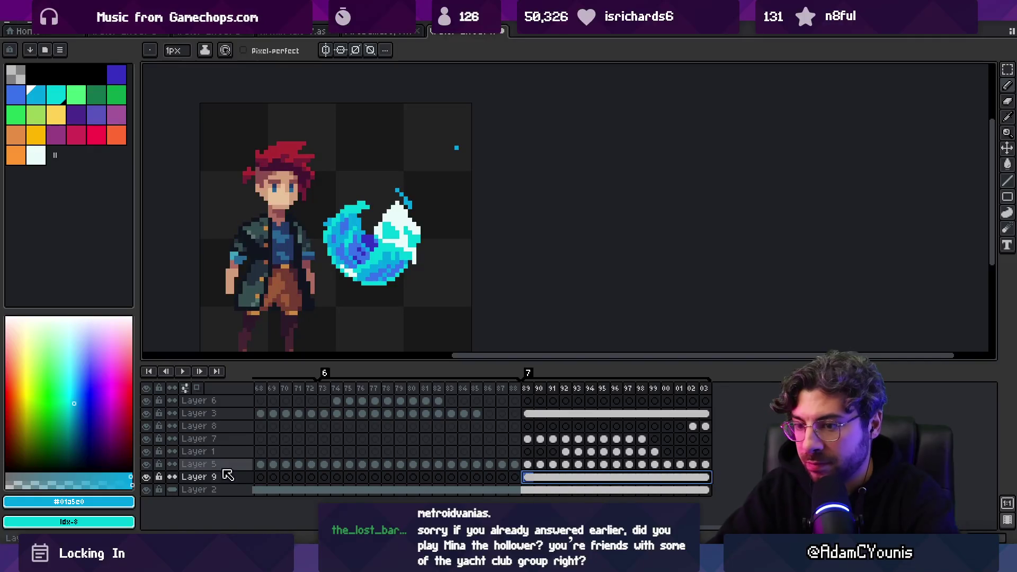
{"action": "double_click", "coordinate": [198, 477]}
{"action": "left_click", "coordinate": [440, 239]}
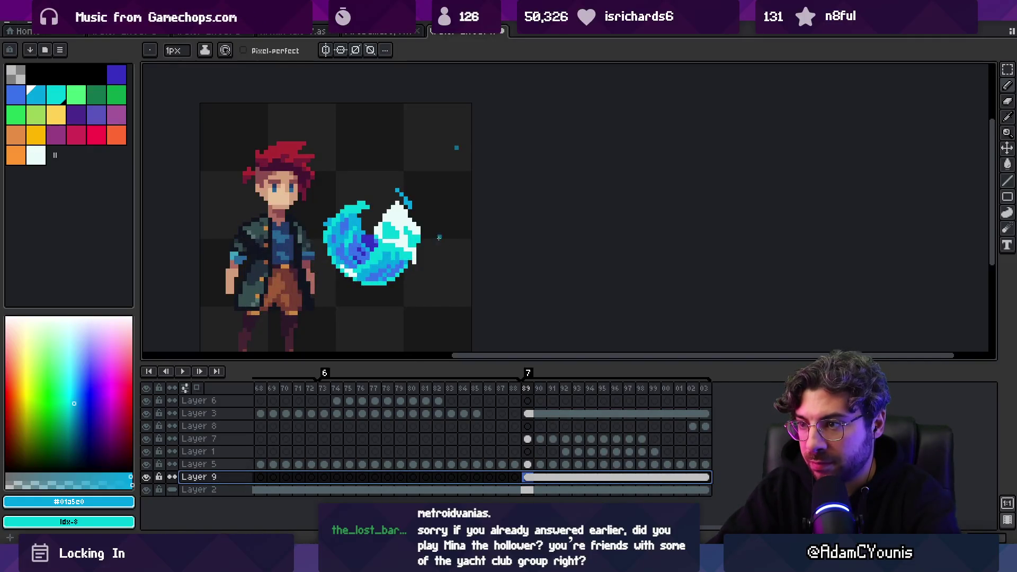
{"action": "key", "text": "Escape"}
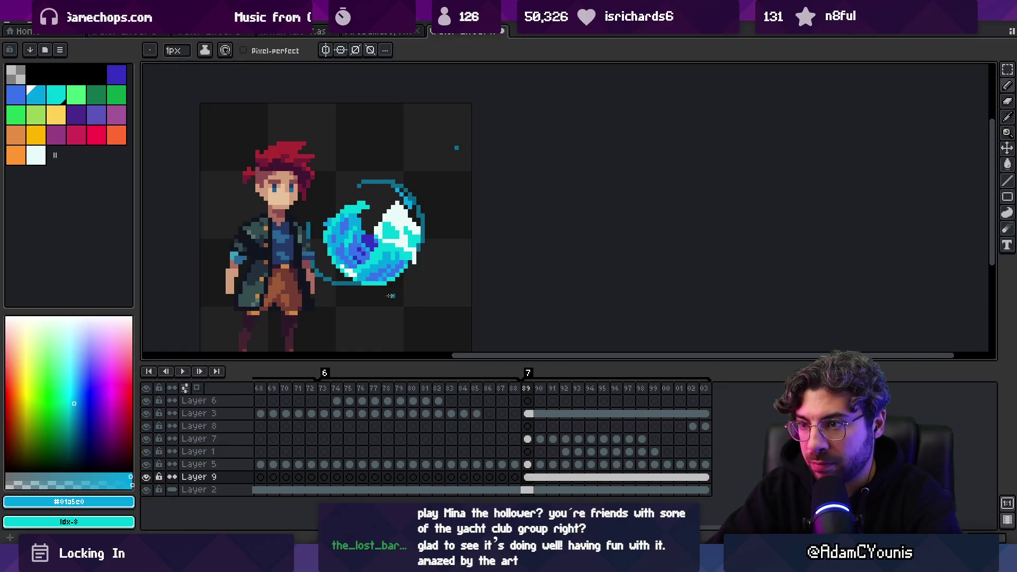
Draw a dark teal arc around the slash on frame 89 with a tail trailing right.
{"action": "left_click_drag", "start_coordinate": [363, 293], "coordinate": [418, 270]}
{"action": "left_click_drag", "start_coordinate": [367, 294], "coordinate": [463, 247]}
{"action": "key", "text": "ctrl+z"}
{"action": "key", "text": "ctrl+z"}
{"action": "key", "text": "ctrl+y"}
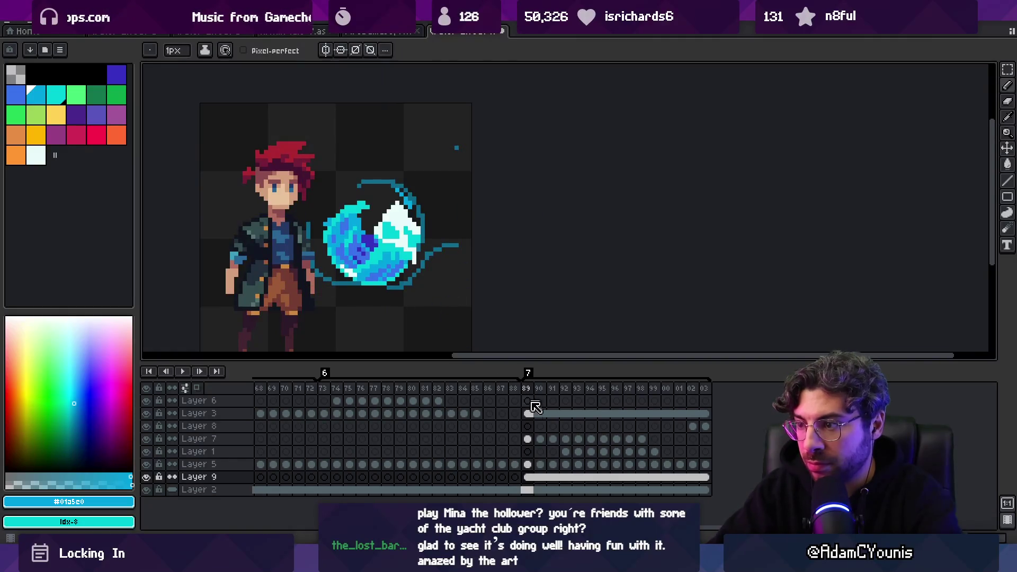
{"action": "mouse_move", "coordinate": [528, 469]}
{"action": "left_mouse_down"}
{"action": "mouse_move", "coordinate": [585, 450]}
{"action": "mouse_move", "coordinate": [525, 457]}
{"action": "left_mouse_up"}
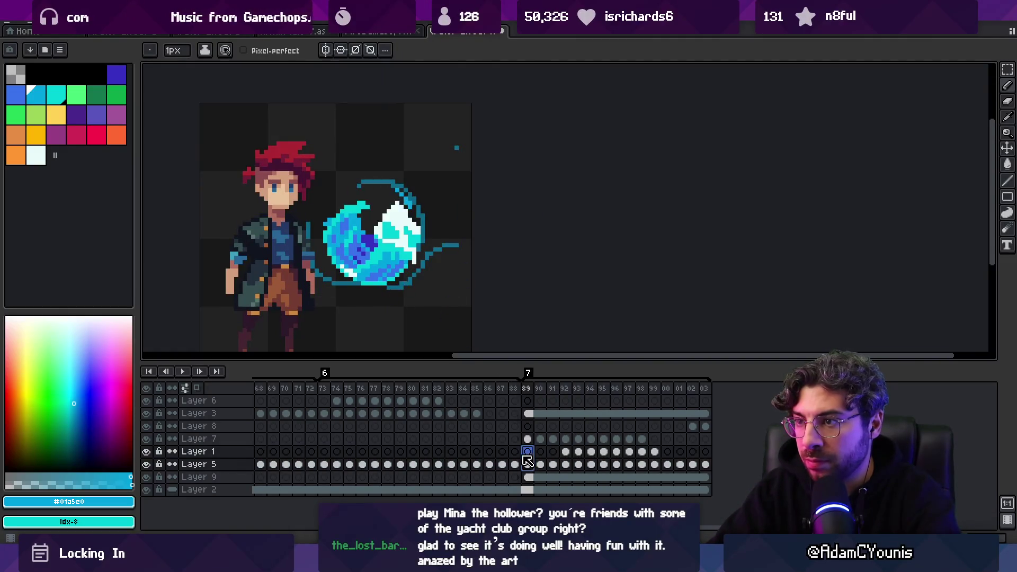
{"action": "scroll", "coordinate": [439, 192], "scroll_direction": "up", "scroll_amount": 3}
{"action": "left_click", "coordinate": [524, 240], "text": "ctrl"}
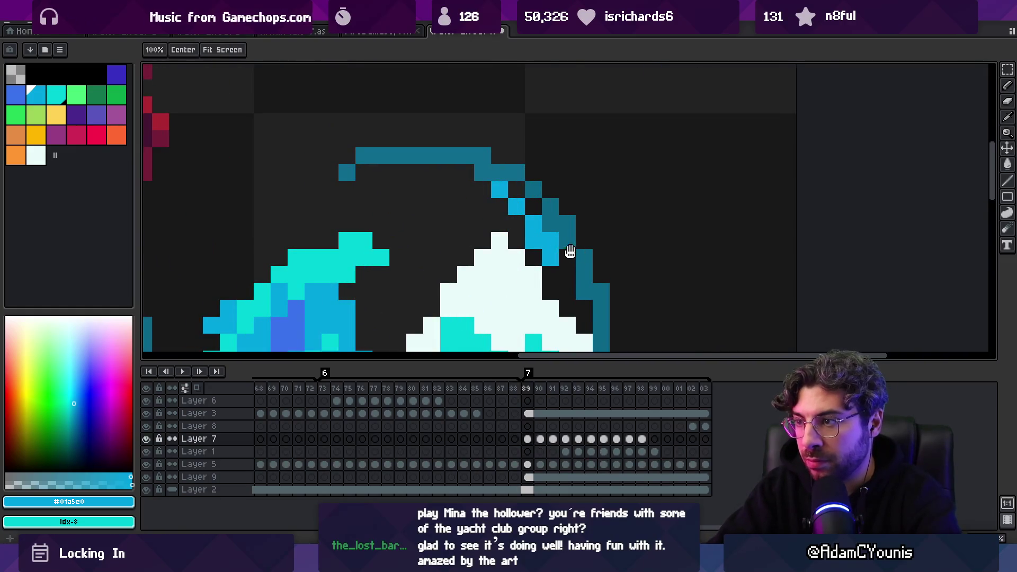
Return to frame 89 and pick Layer 7 from its arc pixel.
{"action": "left_click_drag", "start_coordinate": [570, 251], "coordinate": [468, 221]}
{"action": "key", "text": "End"}
{"action": "left_click", "coordinate": [477, 277]}
{"action": "key", "text": "z"}
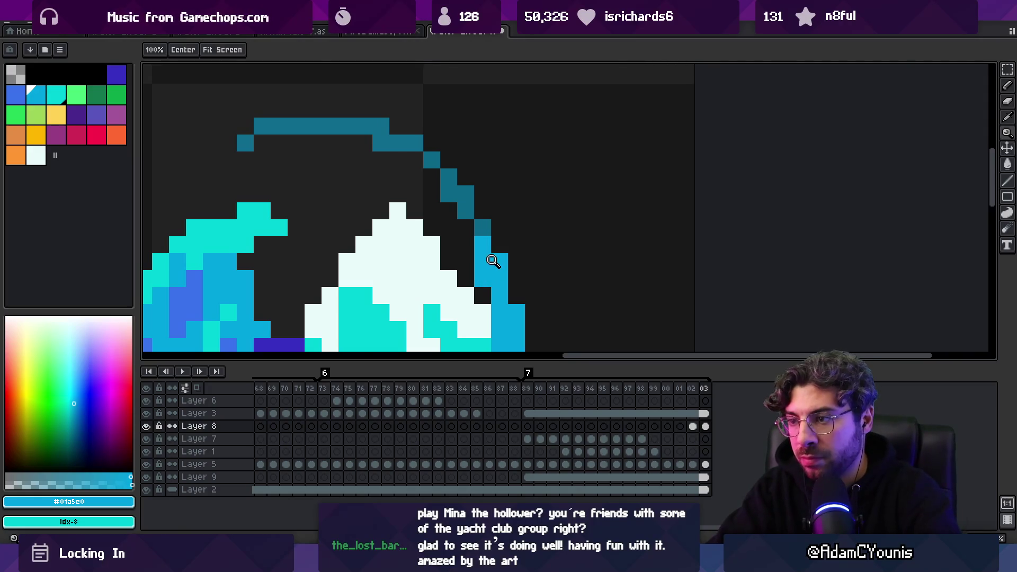
{"action": "scroll", "coordinate": [477, 271], "scroll_direction": "down", "scroll_amount": 3}
{"action": "key", "text": "b"}
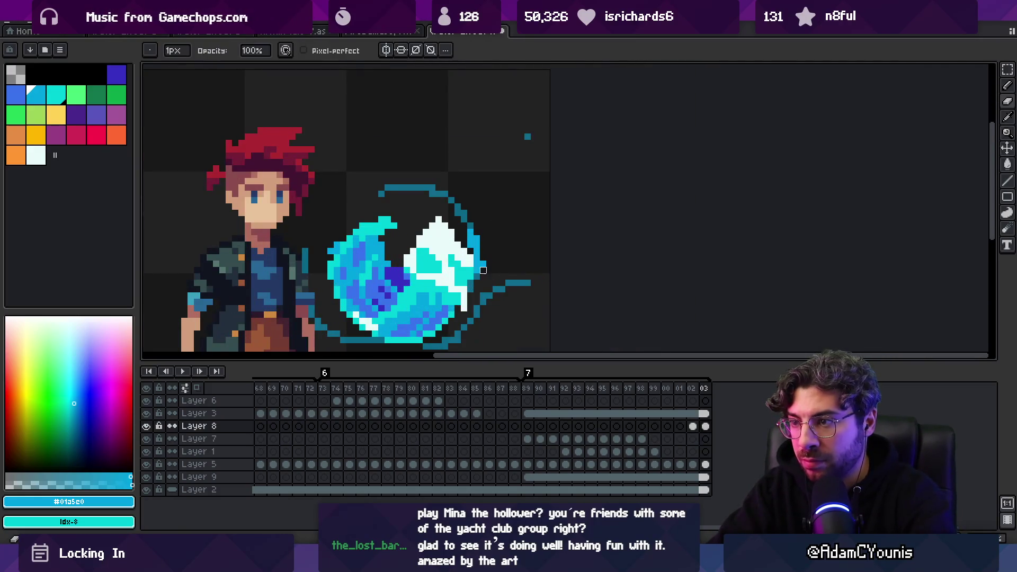
{"action": "key", "text": "Right"}
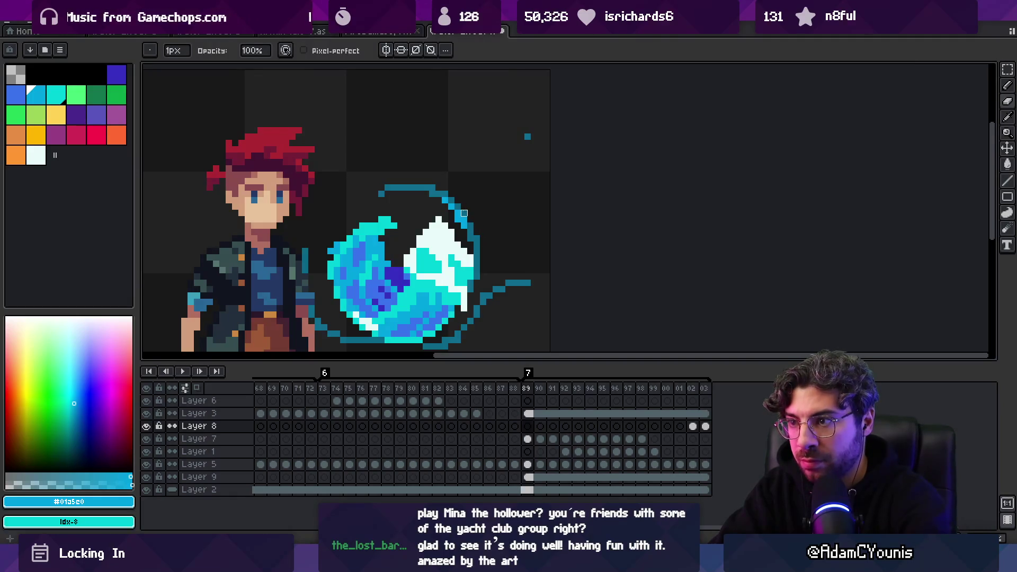
{"action": "key", "text": "v"}
{"action": "left_click", "coordinate": [469, 213]}
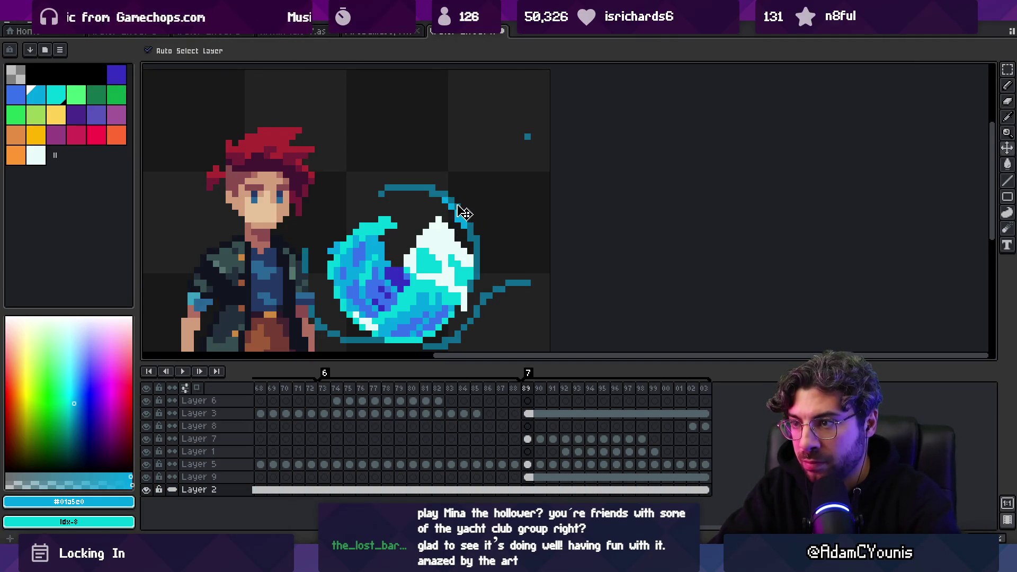
{"action": "left_click", "coordinate": [456, 214]}
{"action": "key", "text": "m"}
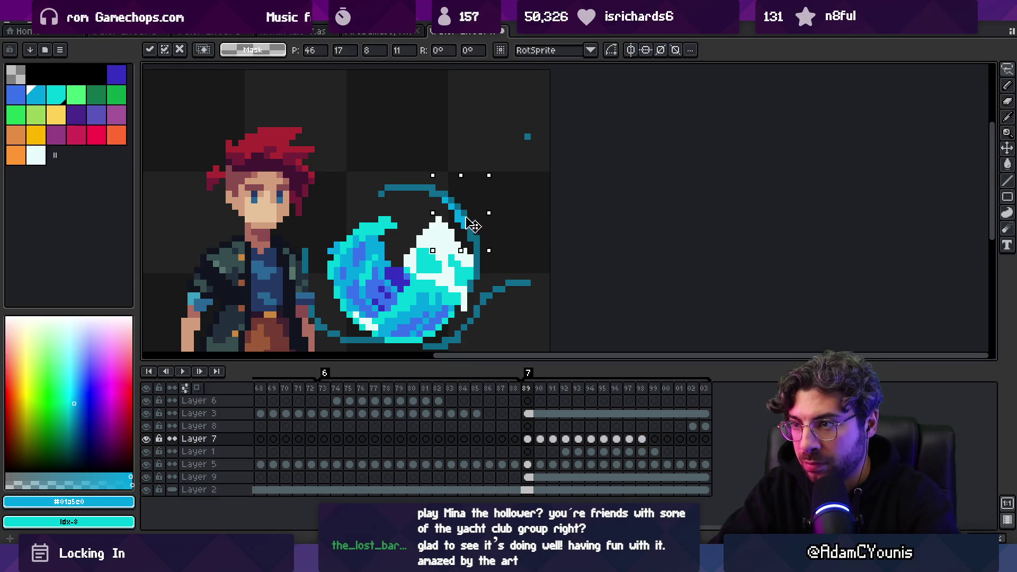
Shift part of the top arc up-right on frame 90 and trim the hook through frame 93.
{"action": "key", "text": "Right"}
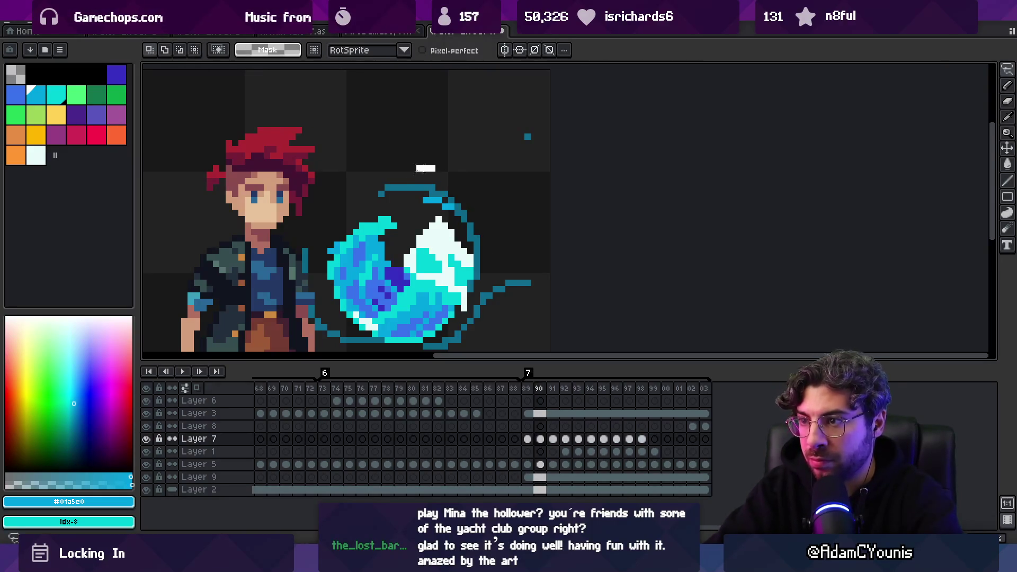
{"action": "left_click_drag", "start_coordinate": [437, 201], "coordinate": [448, 194]}
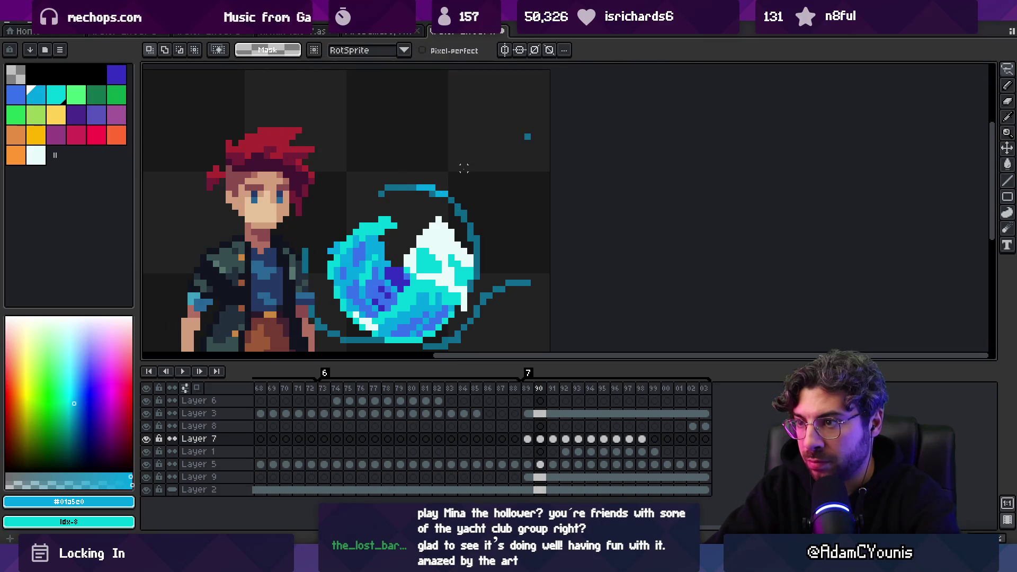
{"action": "key", "text": "Right"}
{"action": "key", "text": "b"}
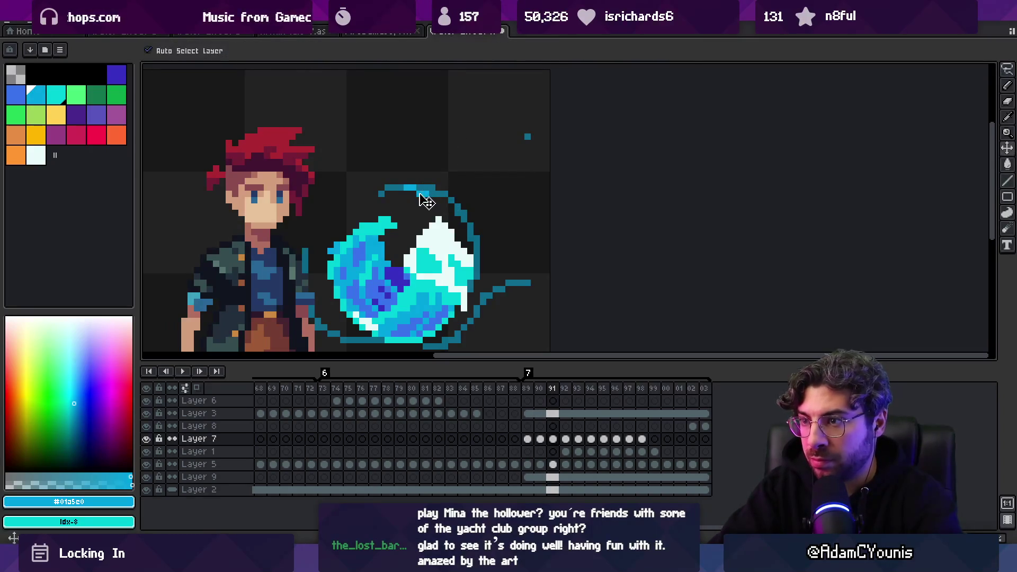
{"action": "key", "text": "Right"}
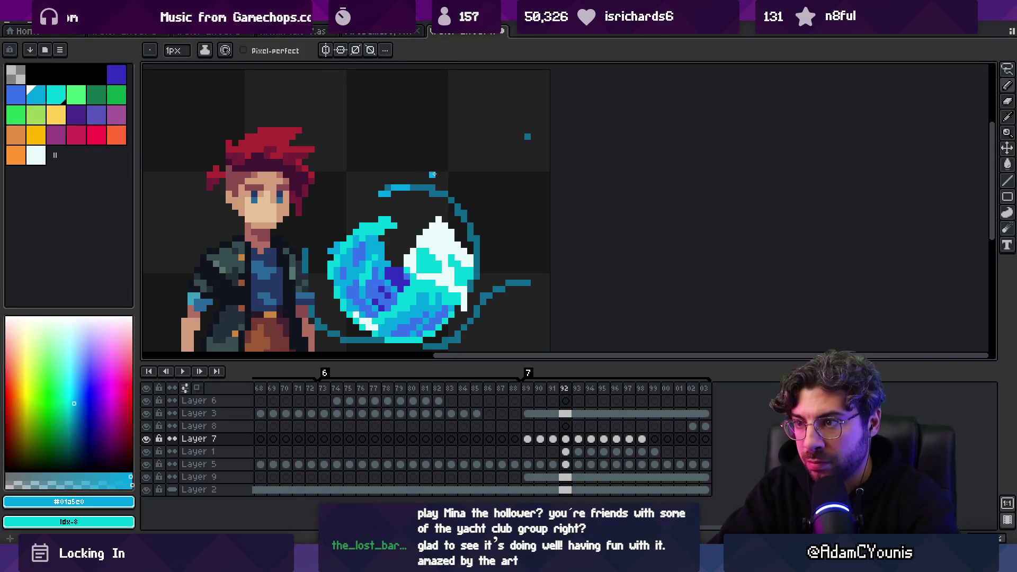
{"action": "key", "text": "Right"}
{"action": "key", "text": "ctrl+z"}
{"action": "key", "text": "m"}
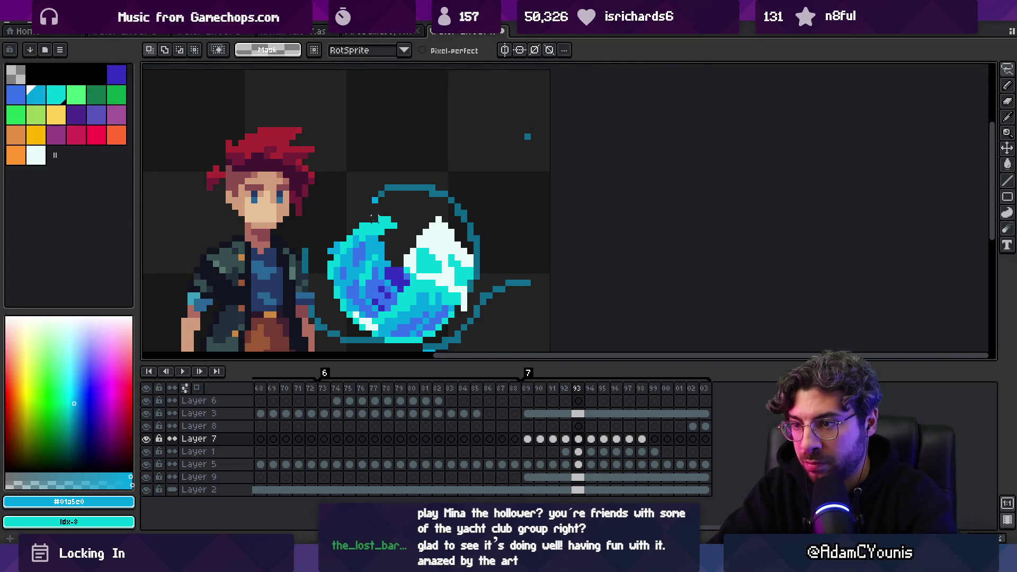
Preview the animation and hide Layer 9's deeper-blue arc.
{"action": "key", "text": "minus"}
{"action": "key", "text": "Return"}
{"action": "left_click", "coordinate": [146, 476]}
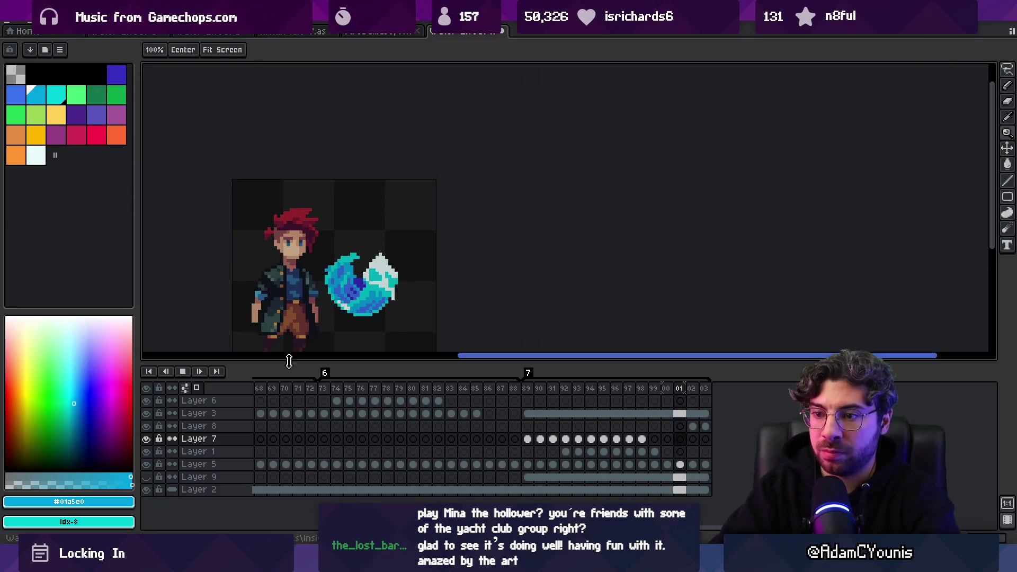
Zoom in on the character and slash while the animation plays, then stop it.
{"action": "scroll", "coordinate": [391, 262], "scroll_direction": "down", "scroll_amount": 1}
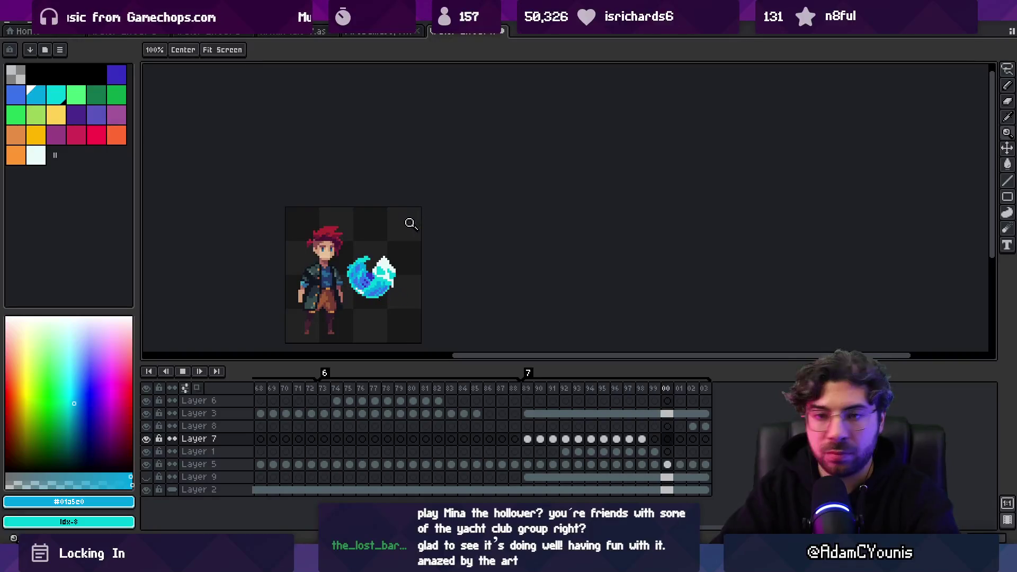
{"action": "scroll", "coordinate": [410, 245], "scroll_direction": "down", "scroll_amount": 1}
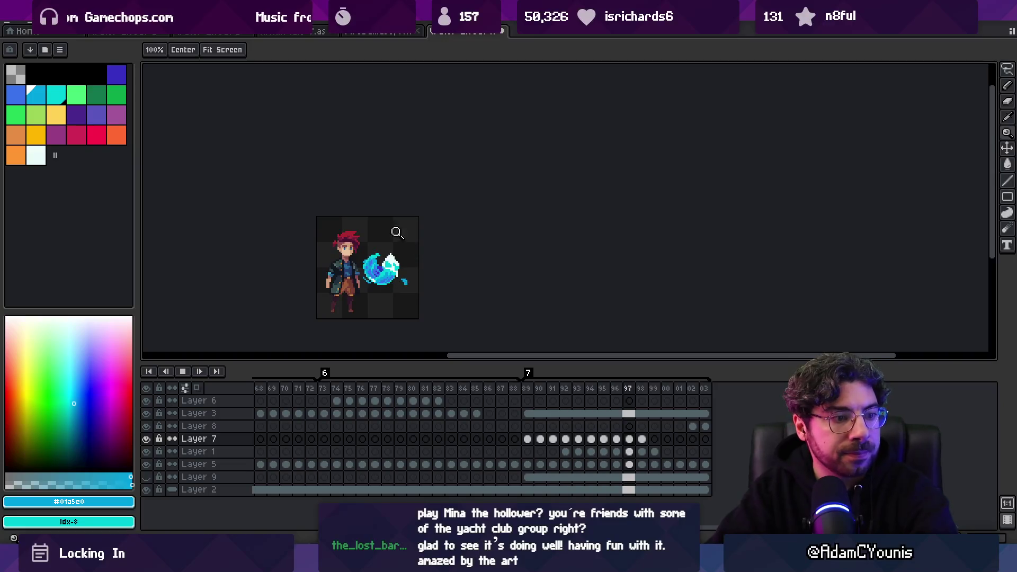
{"action": "left_click", "coordinate": [390, 273]}
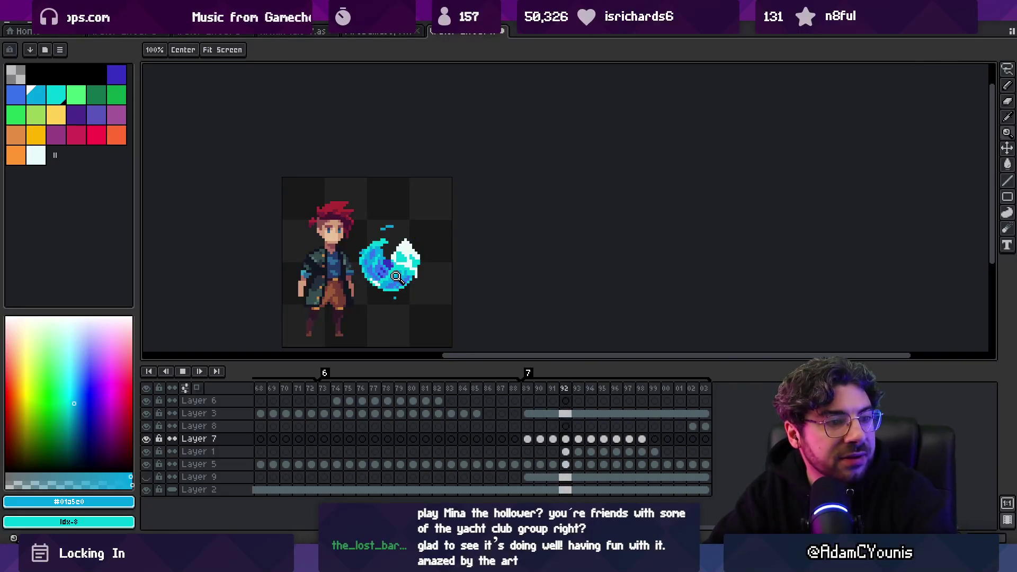
{"action": "key", "text": "Return"}
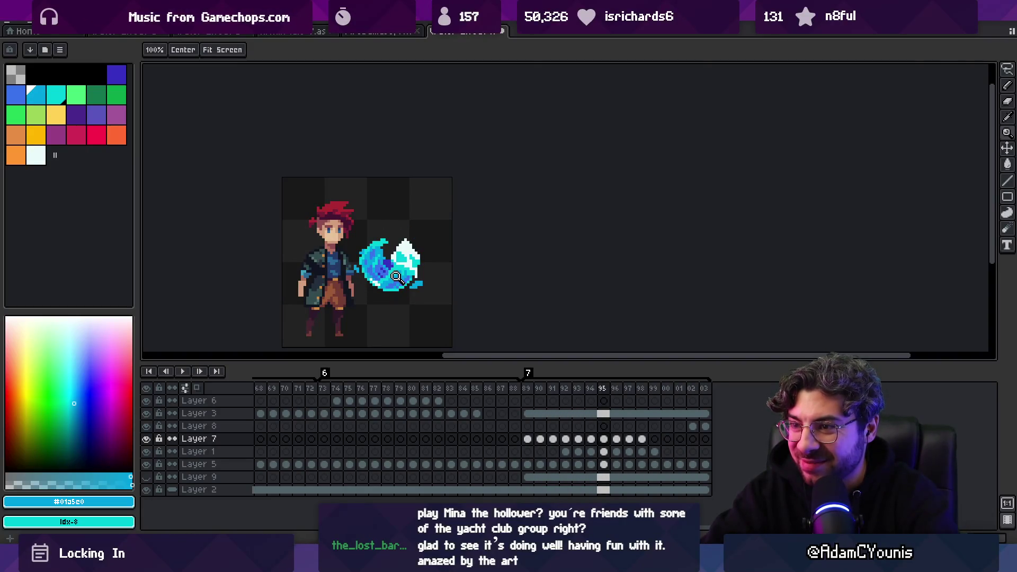
{"action": "left_click", "coordinate": [333, 239]}
Step through slash frames 93 to 97, switching between pencil and eraser.
{"action": "key", "text": "v"}
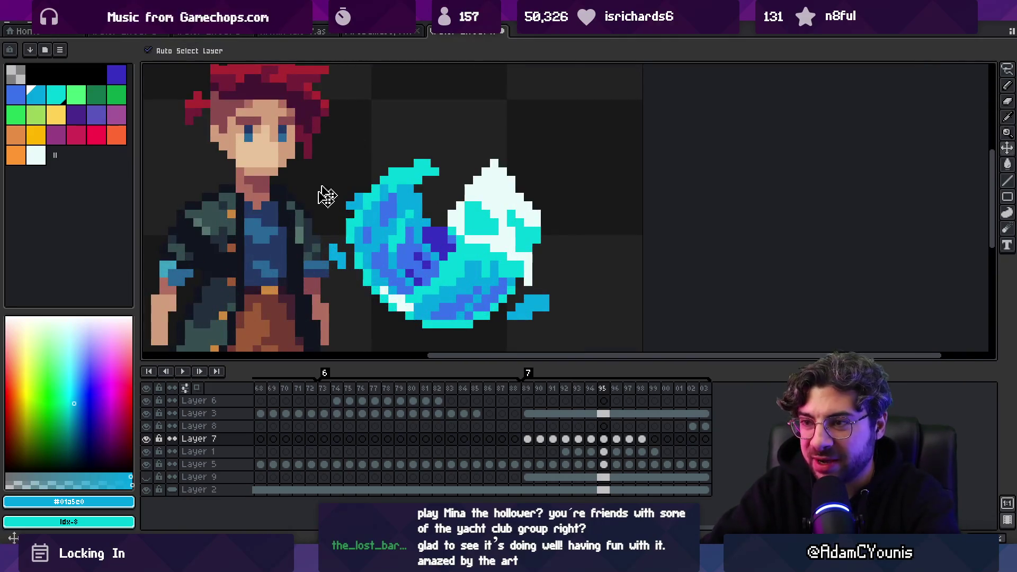
{"action": "key", "text": "b"}
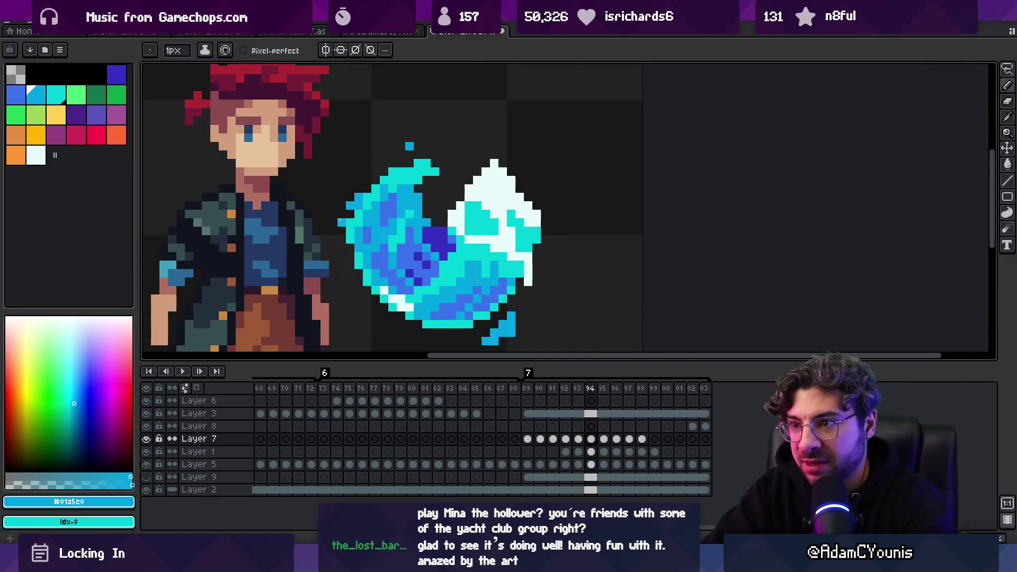
{"action": "key", "text": "comma"}
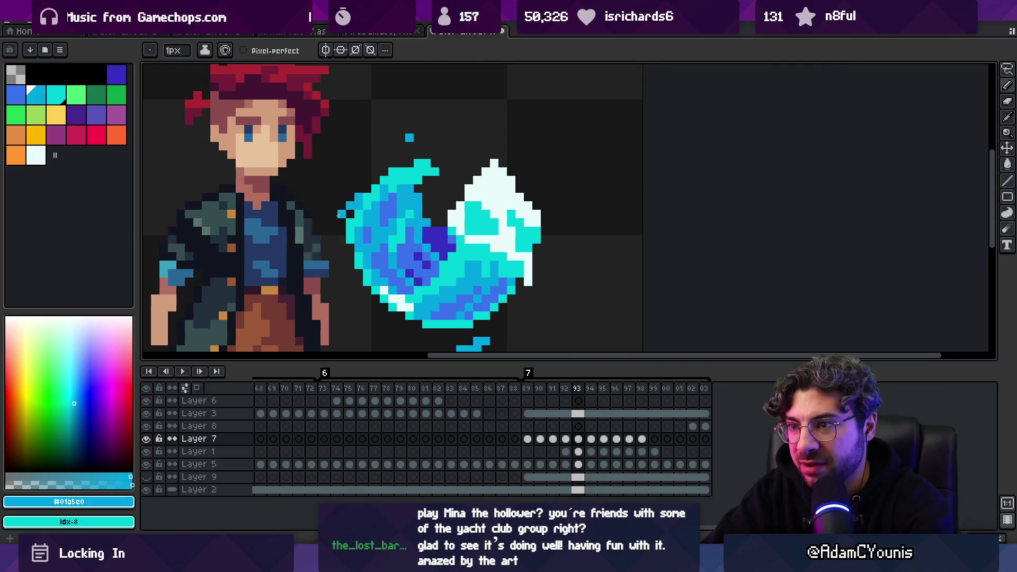
{"action": "key", "text": "period"}
{"action": "key", "text": "period"}
{"action": "key", "text": "period"}
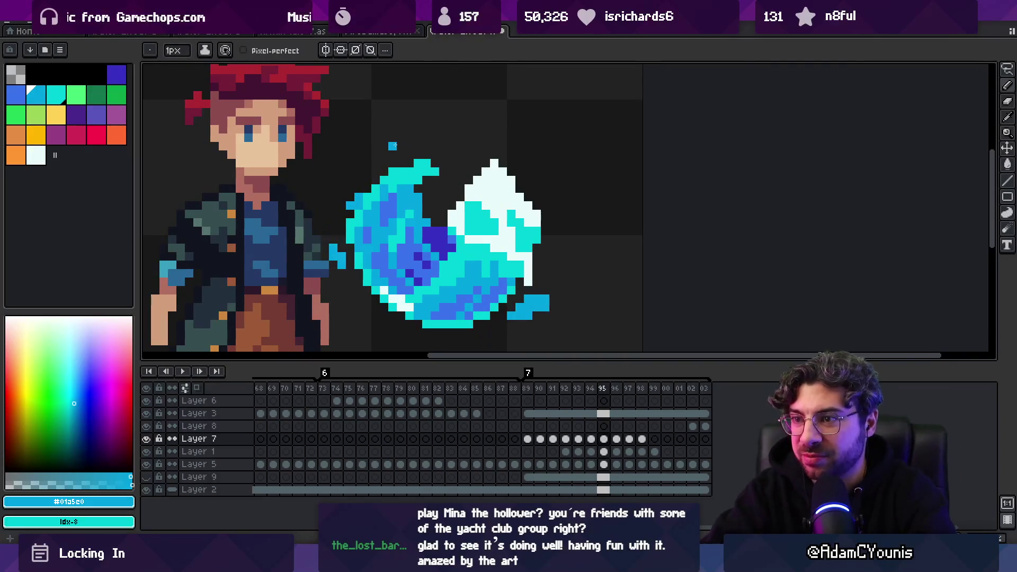
{"action": "key", "text": "comma"}
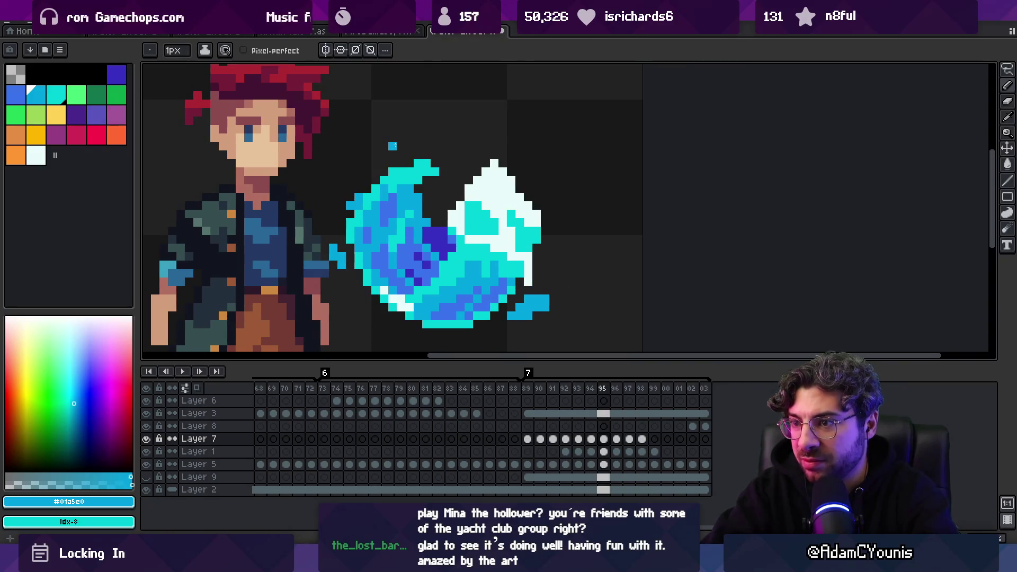
{"action": "key", "text": "e"}
{"action": "key", "text": "z"}
{"action": "scroll", "coordinate": [341, 178], "scroll_direction": "down", "scroll_amount": 3}
{"action": "key", "text": "period"}
{"action": "key", "text": "period"}
{"action": "key", "text": "comma"}
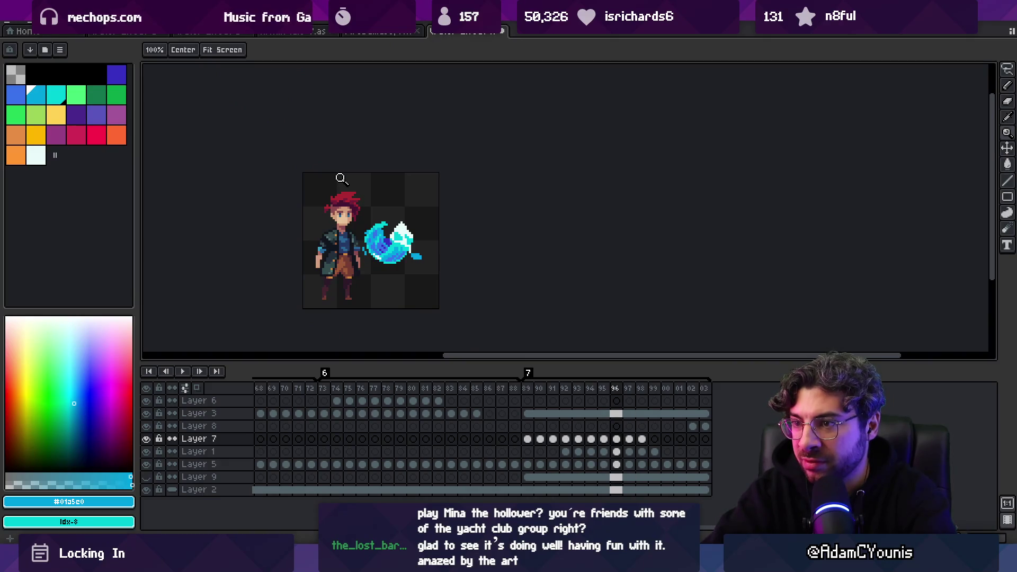
Replay the animation and step forward to frame 98.
{"action": "scroll", "coordinate": [354, 247], "scroll_direction": "up", "scroll_amount": 3}
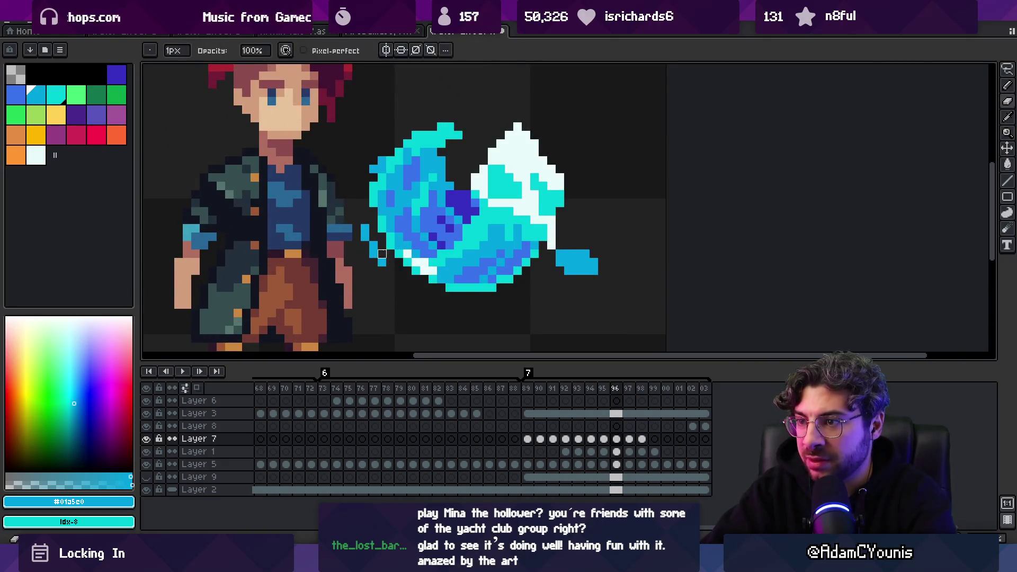
{"action": "scroll", "coordinate": [347, 207], "scroll_direction": "down", "scroll_amount": 4}
{"action": "key", "text": "Return"}
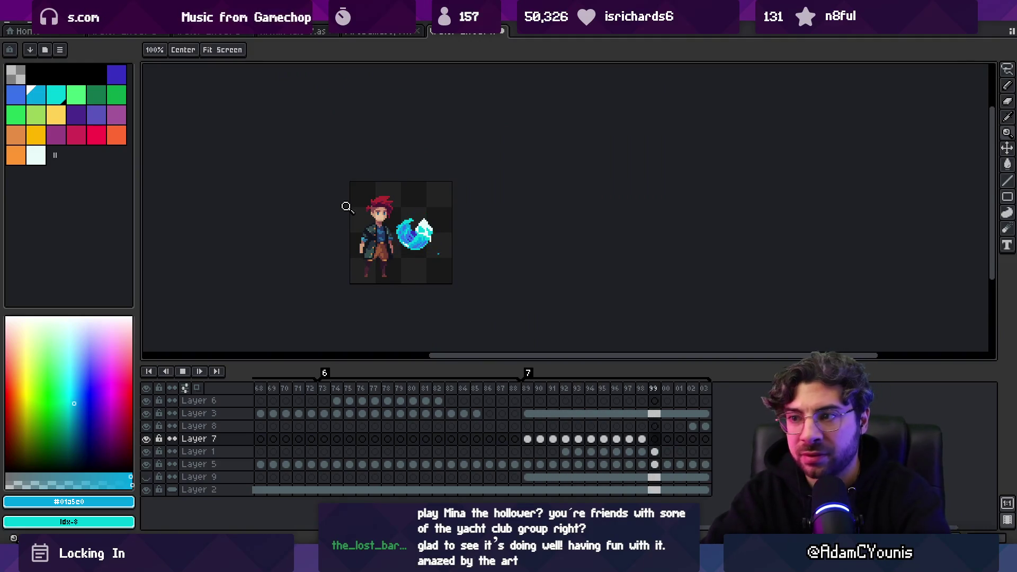
{"action": "key", "text": "Return"}
{"action": "key", "text": "Right"}
{"action": "key", "text": "Right"}
{"action": "key", "text": "Right"}
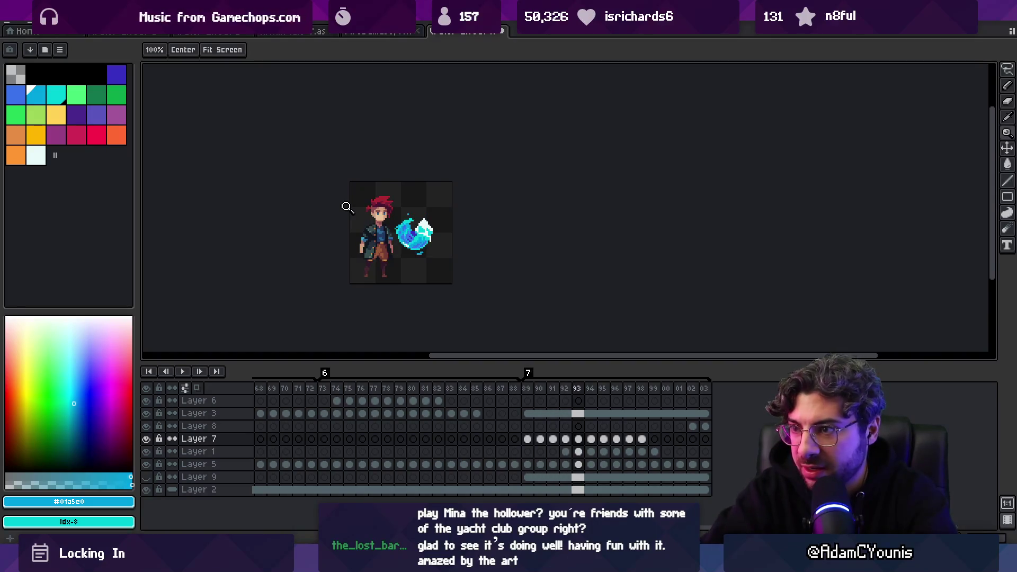
{"action": "key", "text": "Right"}
{"action": "key", "text": "Right"}
{"action": "key", "text": "Right"}
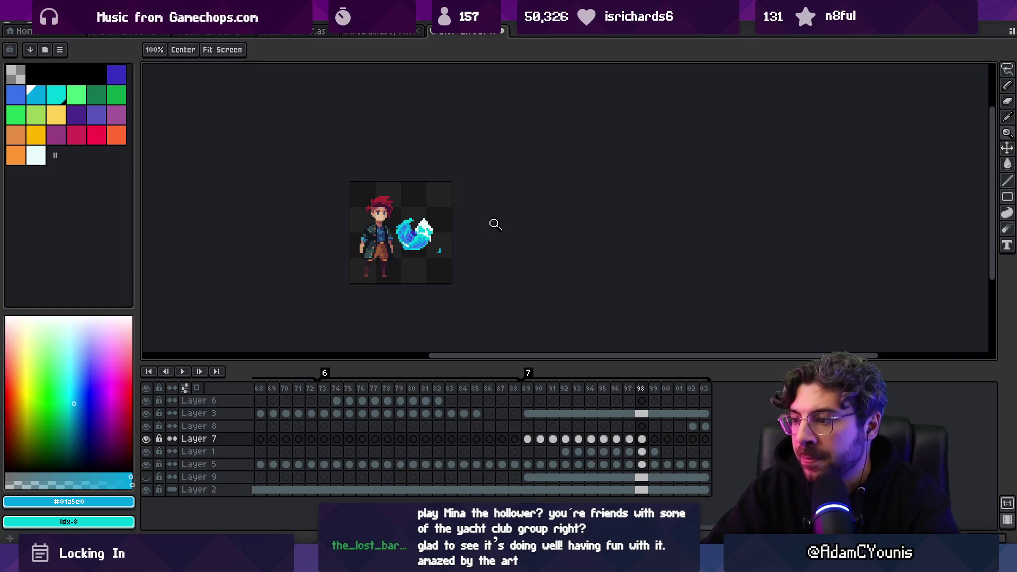
Select Layer 3's cels from frame 89 to 03 and add a new empty layer.
{"action": "left_click", "coordinate": [430, 243], "text": "ctrl"}
{"action": "left_click", "coordinate": [433, 242]}
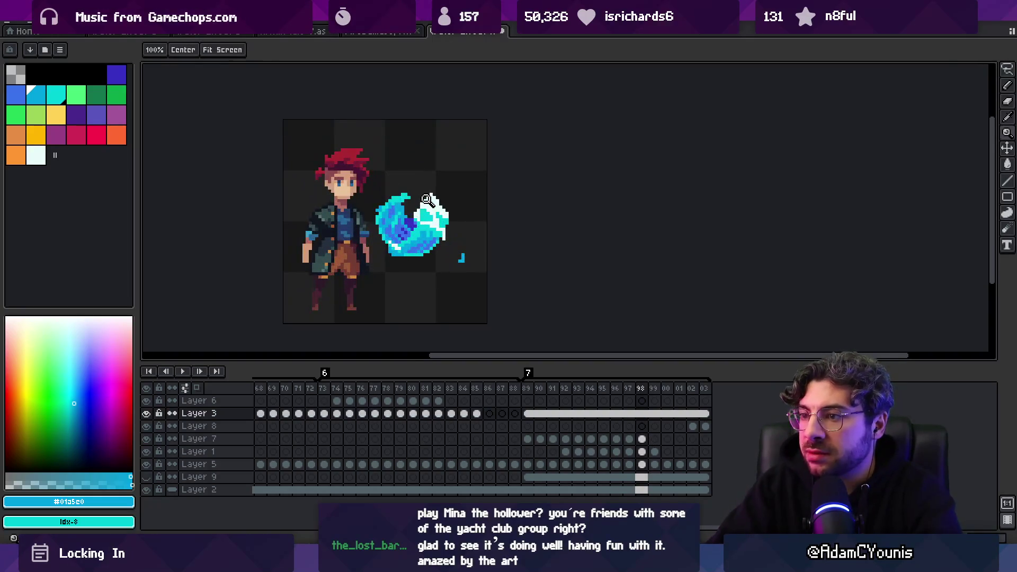
{"action": "key", "text": "v"}
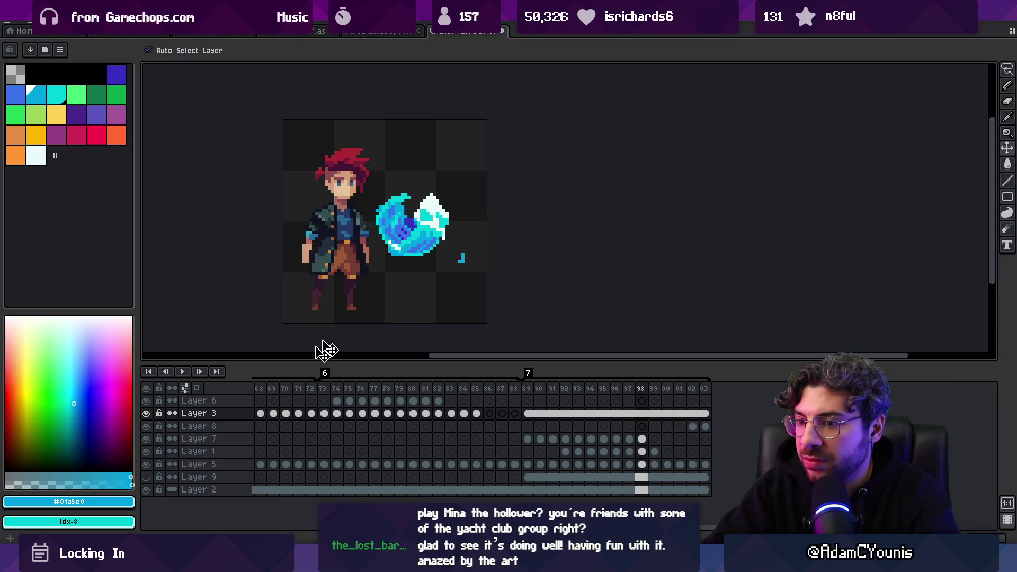
{"action": "left_click_drag", "start_coordinate": [527, 413], "coordinate": [707, 421]}
{"action": "left_click", "coordinate": [528, 464]}
{"action": "key", "text": "shift+n"}
Move Layer 3's frame 89–03 cels into Layer 10 and set its opacity to 12%.
{"action": "mouse_move", "coordinate": [527, 414]}
{"action": "left_mouse_down"}
{"action": "mouse_move", "coordinate": [708, 418]}
{"action": "mouse_move", "coordinate": [674, 481]}
{"action": "mouse_move", "coordinate": [651, 477]}
{"action": "left_mouse_up"}
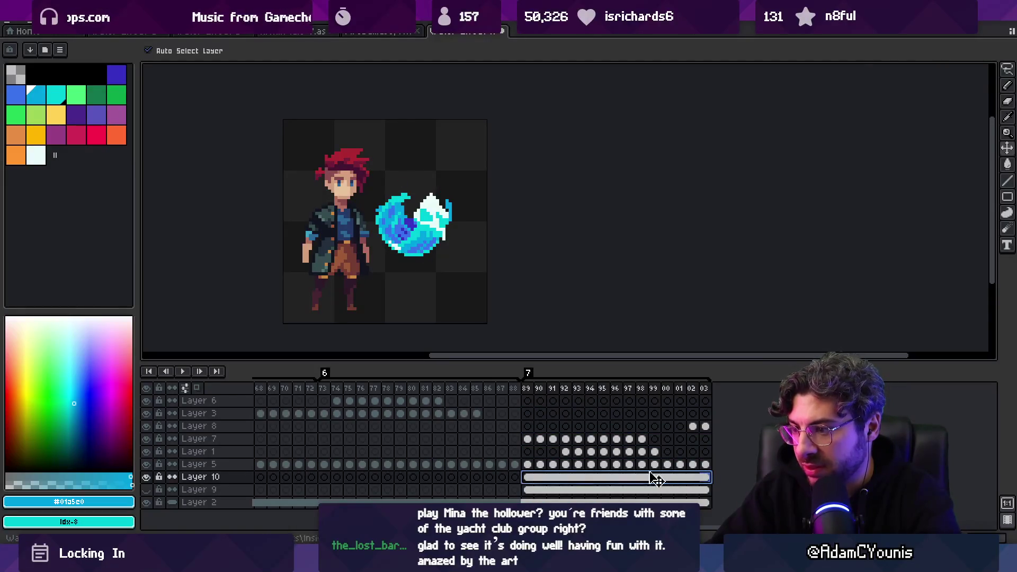
{"action": "left_click", "coordinate": [227, 479]}
{"action": "double_click", "coordinate": [230, 482]}
{"action": "left_click_drag", "start_coordinate": [351, 301], "coordinate": [318, 308]}
{"action": "left_click", "coordinate": [440, 240]}
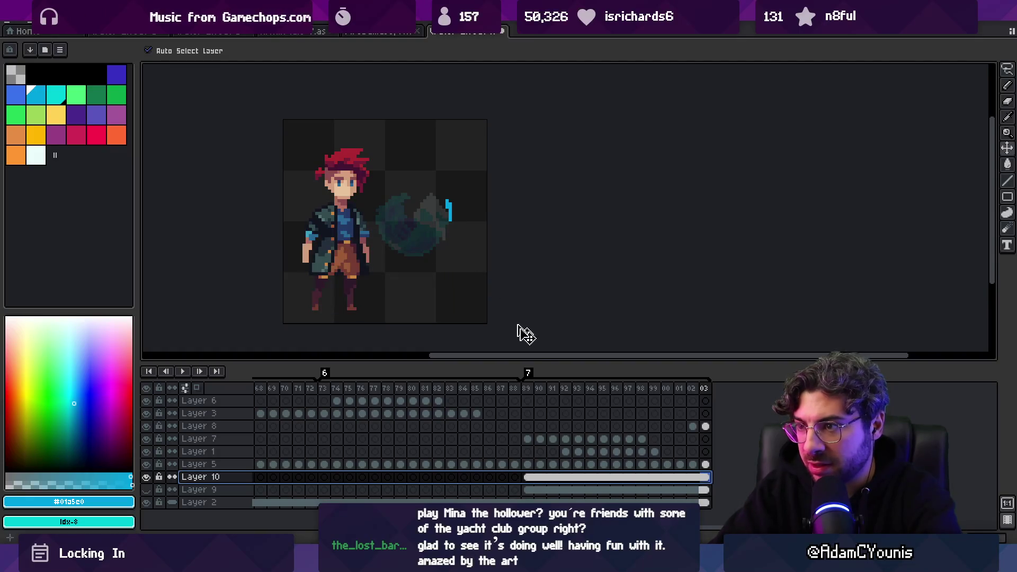
Add a new Layer 11 above Layer 10.
{"action": "left_click", "coordinate": [528, 414]}
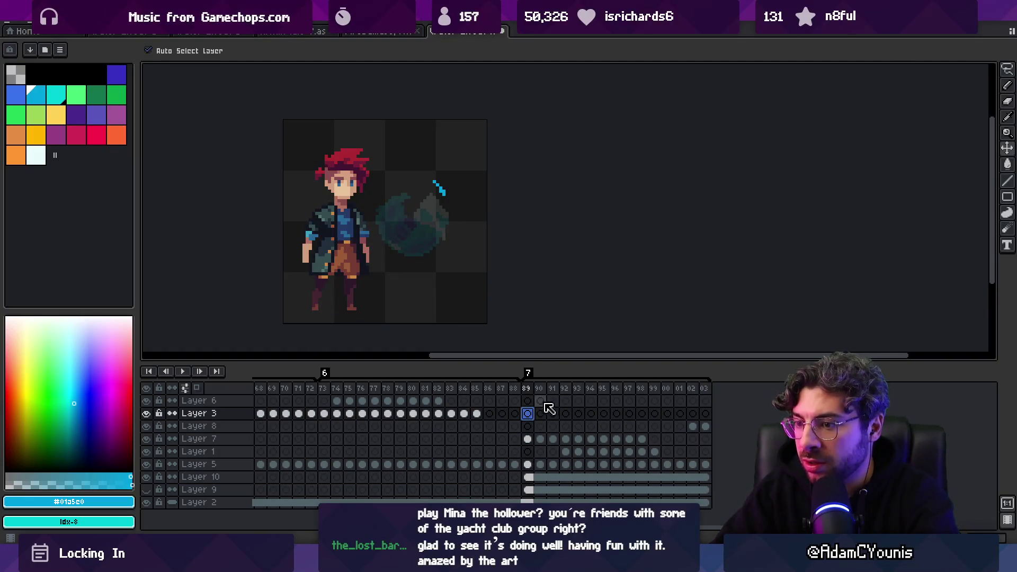
{"action": "left_click", "coordinate": [502, 477]}
{"action": "key", "text": "shift+n"}
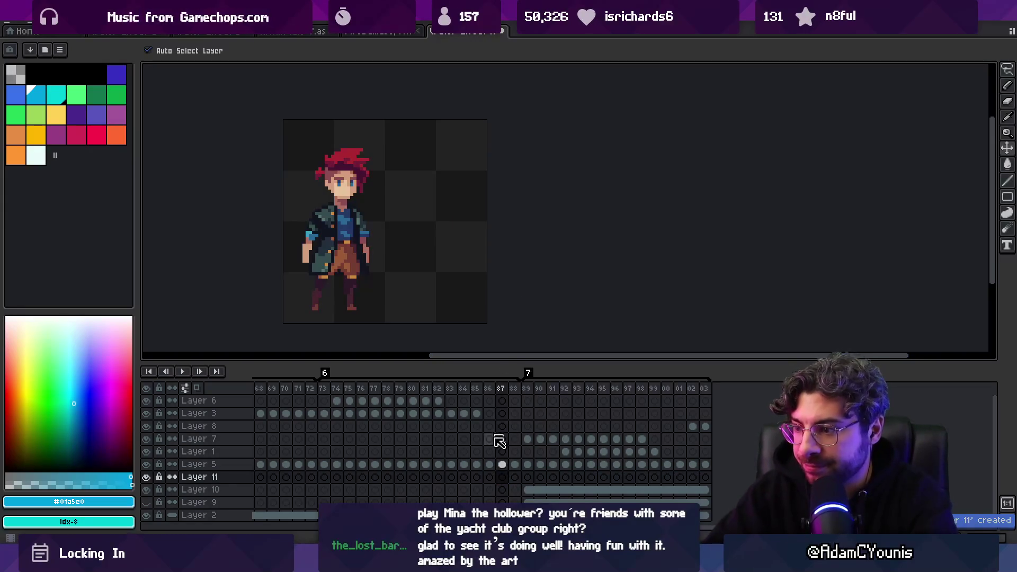
Draw a trial cyan curve on frame 89 of Layer 11, then undo it.
{"action": "left_click", "coordinate": [528, 477]}
{"action": "key", "text": "b"}
{"action": "left_click", "coordinate": [38, 99]}
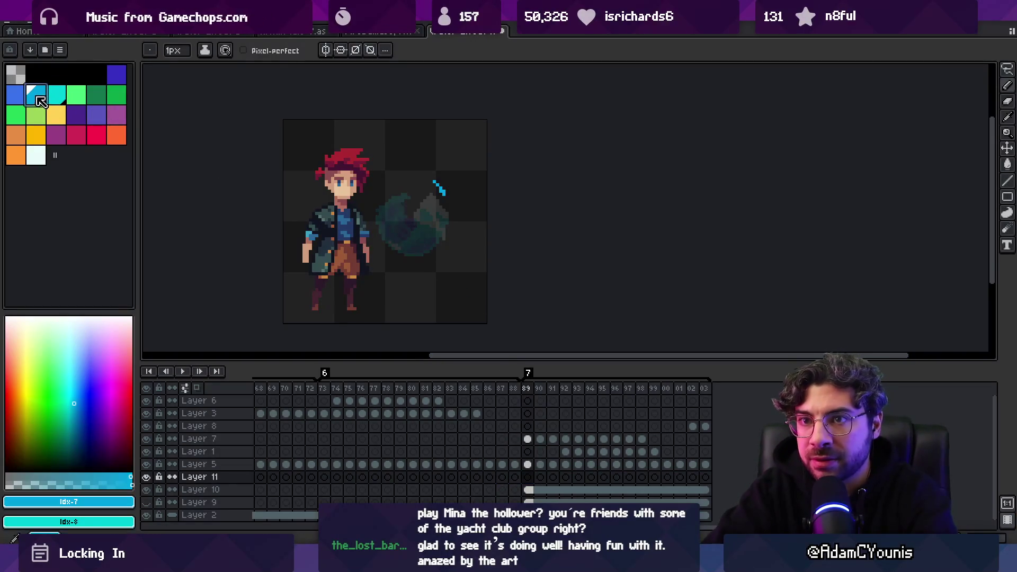
{"action": "left_click_drag", "start_coordinate": [384, 224], "coordinate": [412, 246]}
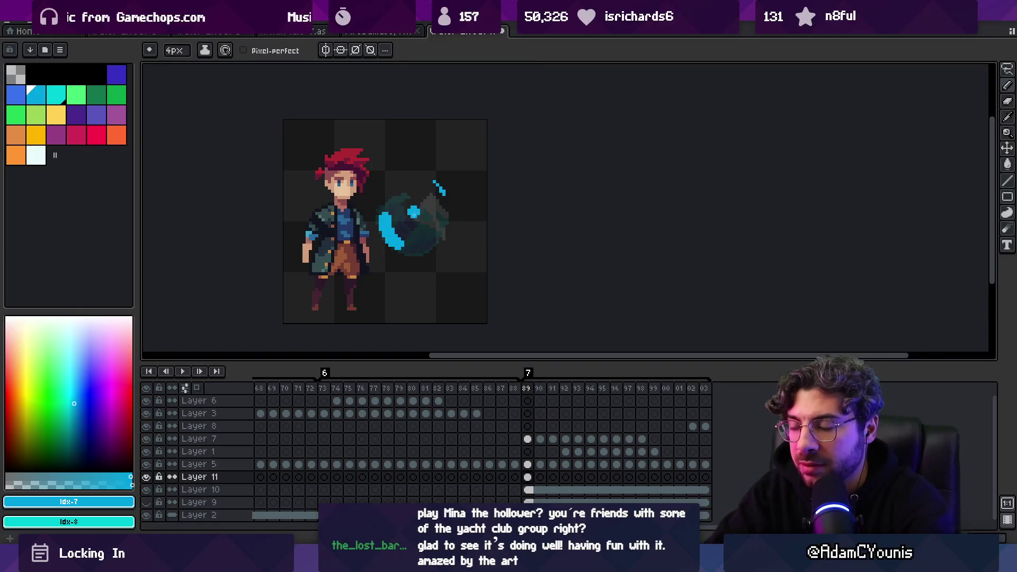
{"action": "key", "text": "ctrl+z"}
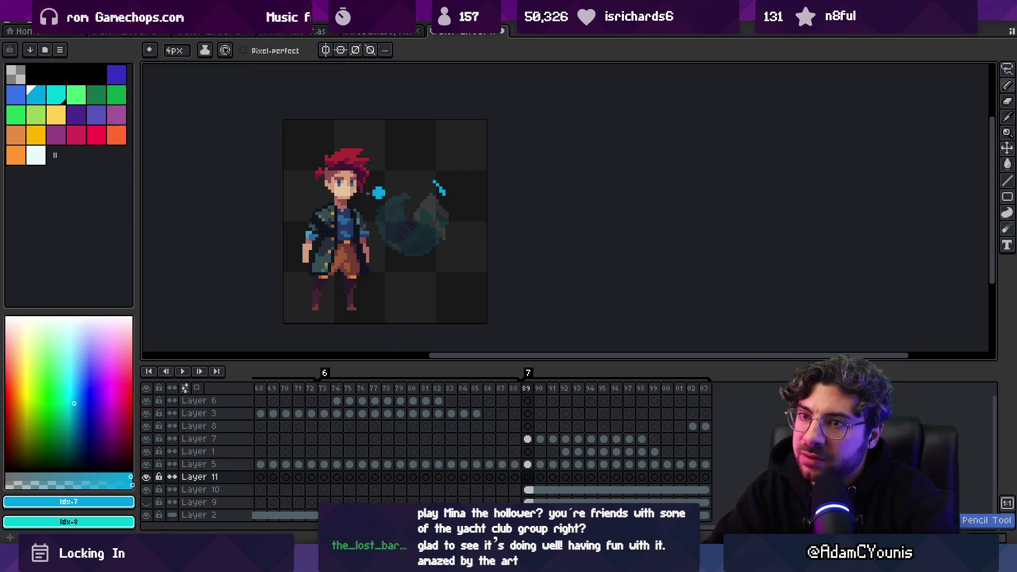
Choose white, check frame 90, and return to frame 89 with the pencil.
{"action": "left_click", "coordinate": [43, 158]}
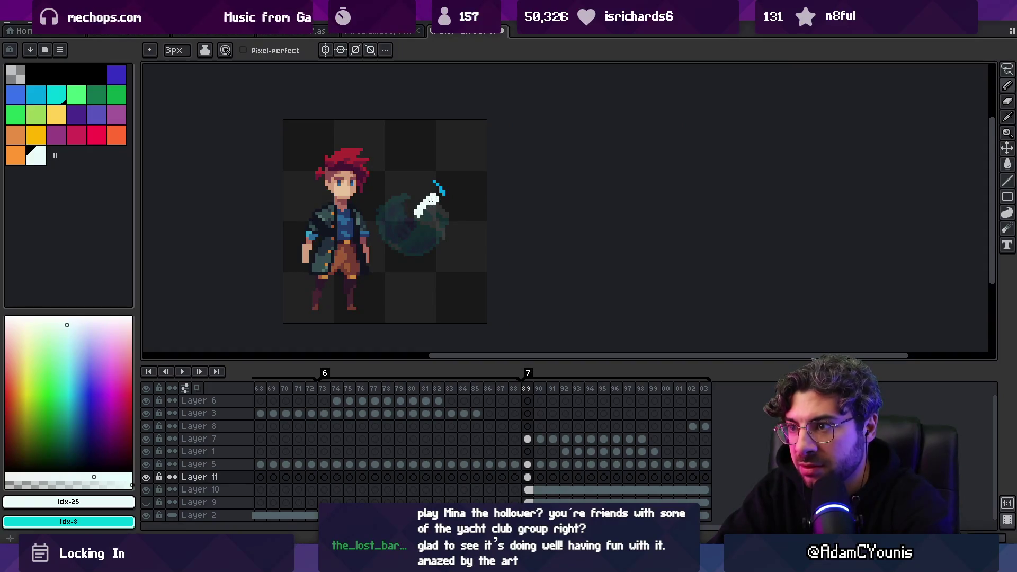
{"action": "key", "text": "Right"}
{"action": "key", "text": "Right"}
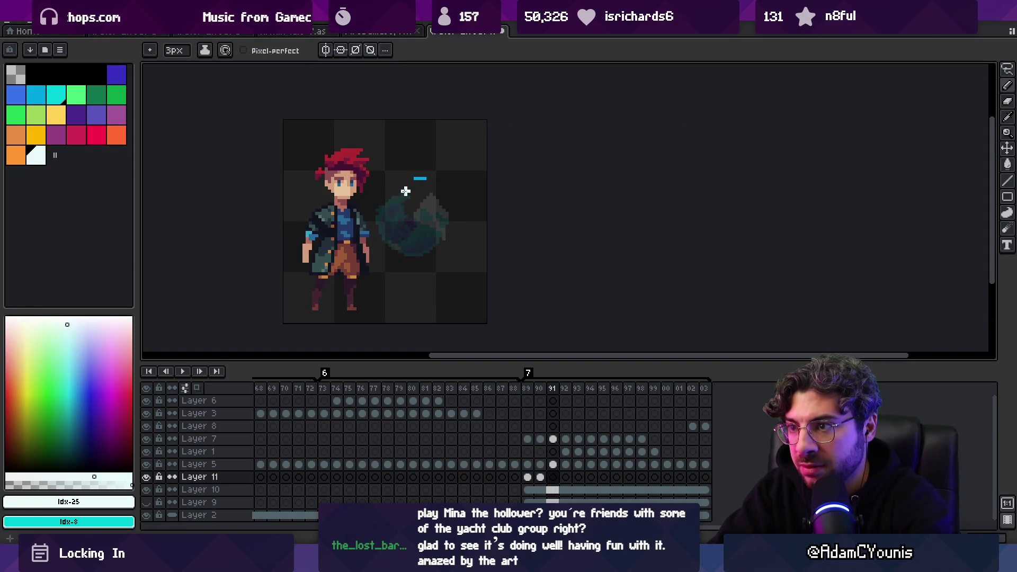
{"action": "key", "text": "v"}
{"action": "key", "text": "Left"}
{"action": "key", "text": "Left"}
{"action": "key", "text": "b"}
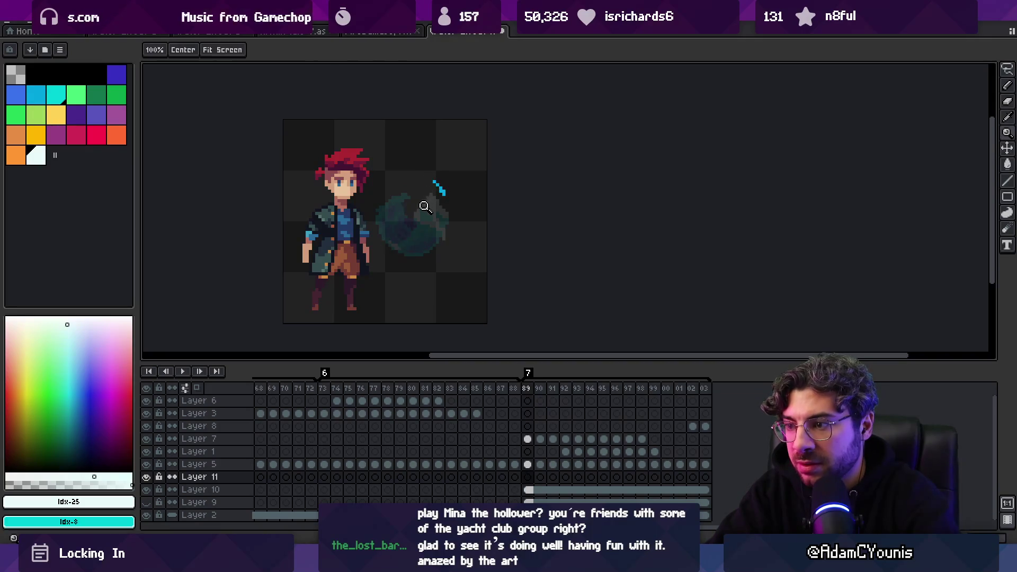
{"action": "scroll", "coordinate": [444, 190], "scroll_direction": "up", "scroll_amount": 4}
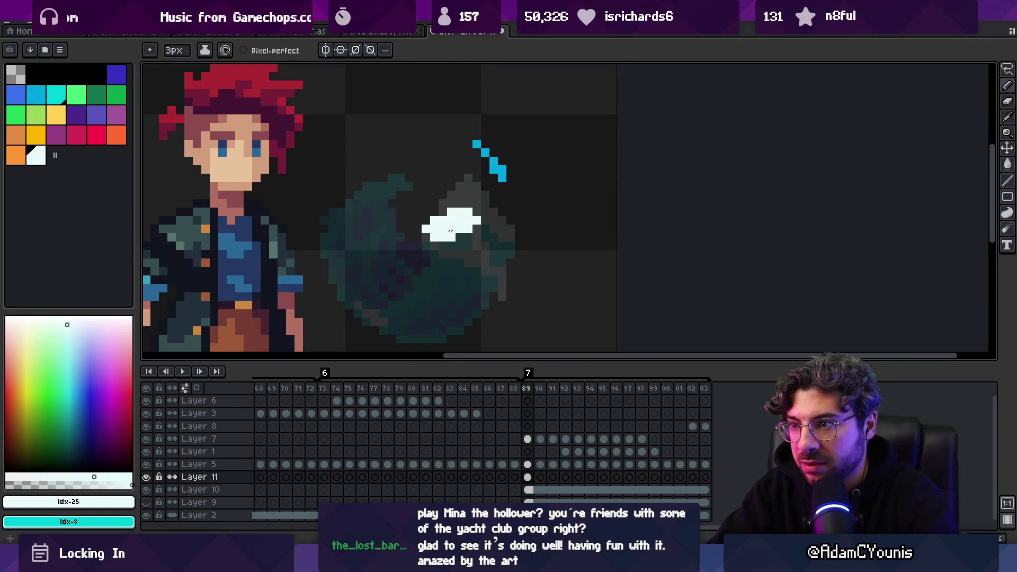
With a 1-pixel brush, draw white highlight strokes along the slash on frames 90 through 95.
{"action": "key", "text": "minus"}
{"action": "key", "text": "minus"}
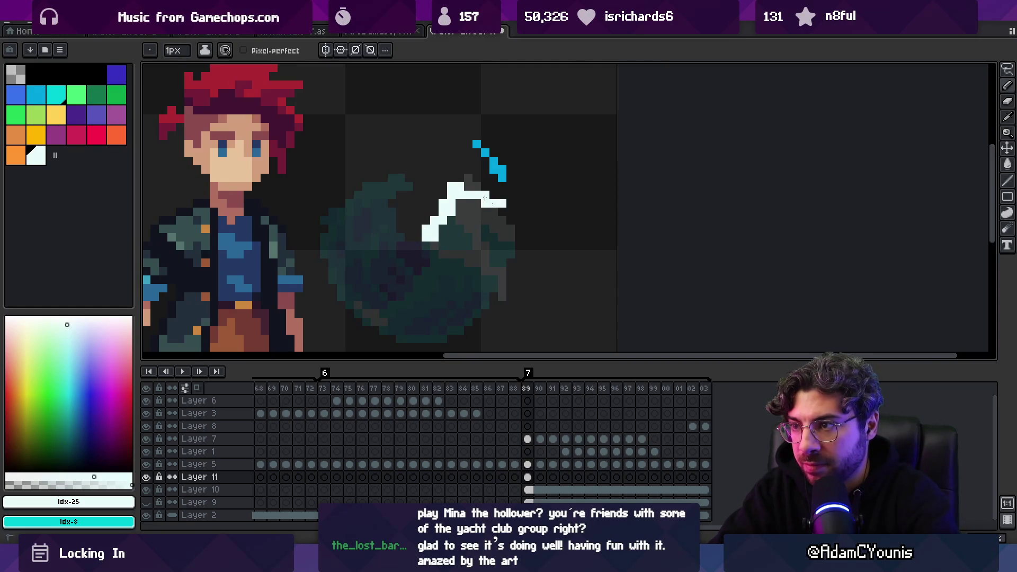
{"action": "key", "text": "Right"}
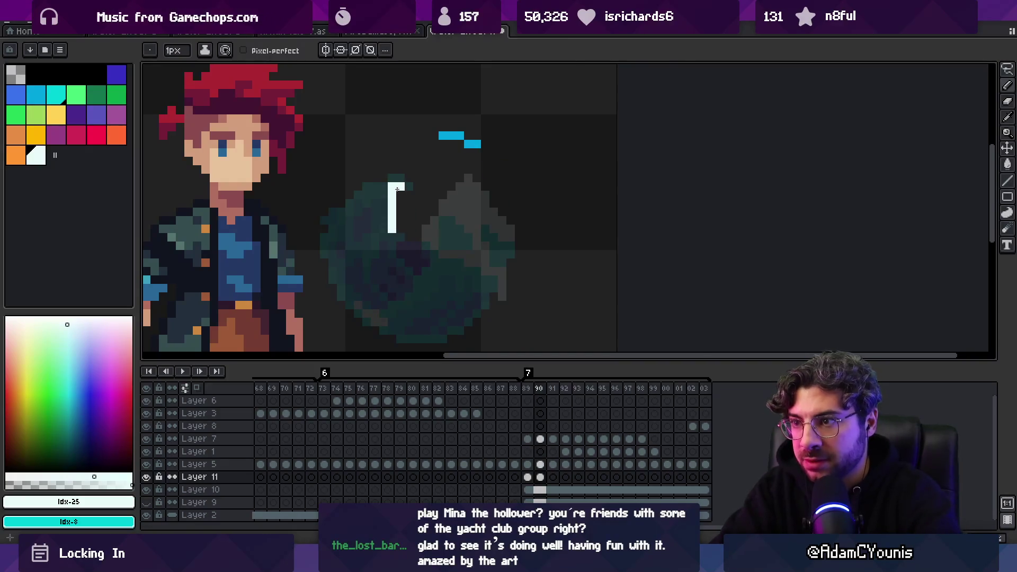
{"action": "key", "text": "ctrl+z"}
{"action": "key", "text": "ctrl+z"}
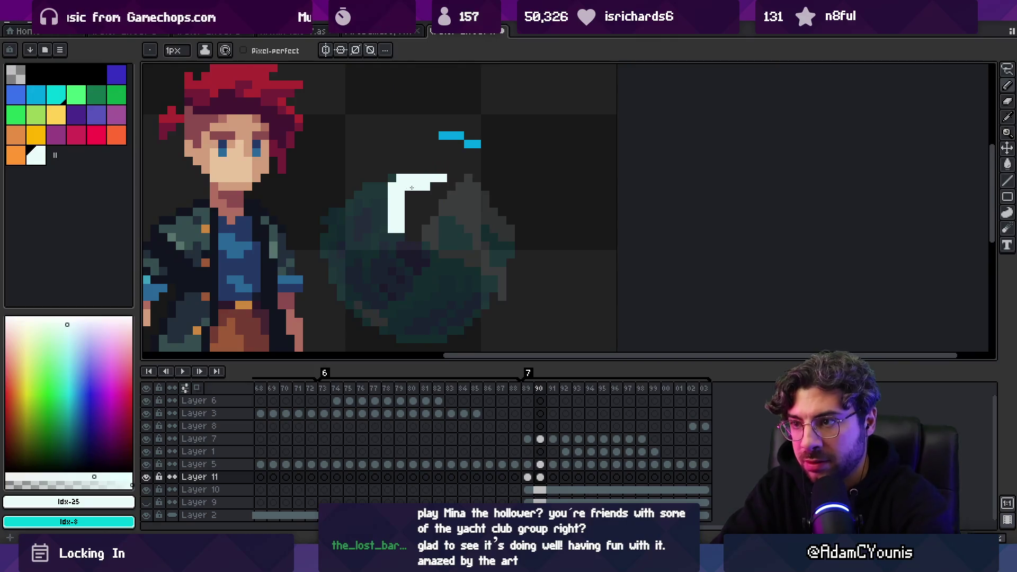
{"action": "key", "text": "Right"}
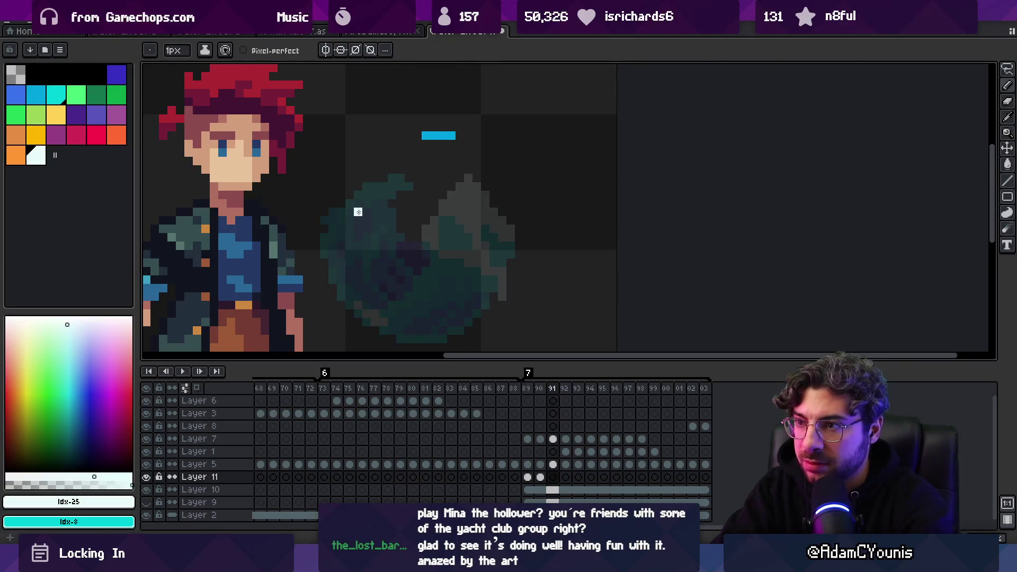
{"action": "key", "text": "Right"}
{"action": "mouse_move", "coordinate": [340, 230]}
{"action": "left_mouse_down"}
{"action": "mouse_move", "coordinate": [347, 224]}
{"action": "mouse_move", "coordinate": [332, 232]}
{"action": "mouse_move", "coordinate": [341, 254]}
{"action": "mouse_move", "coordinate": [371, 255]}
{"action": "mouse_move", "coordinate": [350, 246]}
{"action": "mouse_move", "coordinate": [391, 233]}
{"action": "mouse_move", "coordinate": [400, 210]}
{"action": "left_mouse_up"}
{"action": "key", "text": "e"}
{"action": "key", "text": "b"}
{"action": "key", "text": "Right"}
{"action": "key", "text": "Right"}
{"action": "left_click_drag", "start_coordinate": [332, 280], "coordinate": [395, 288]}
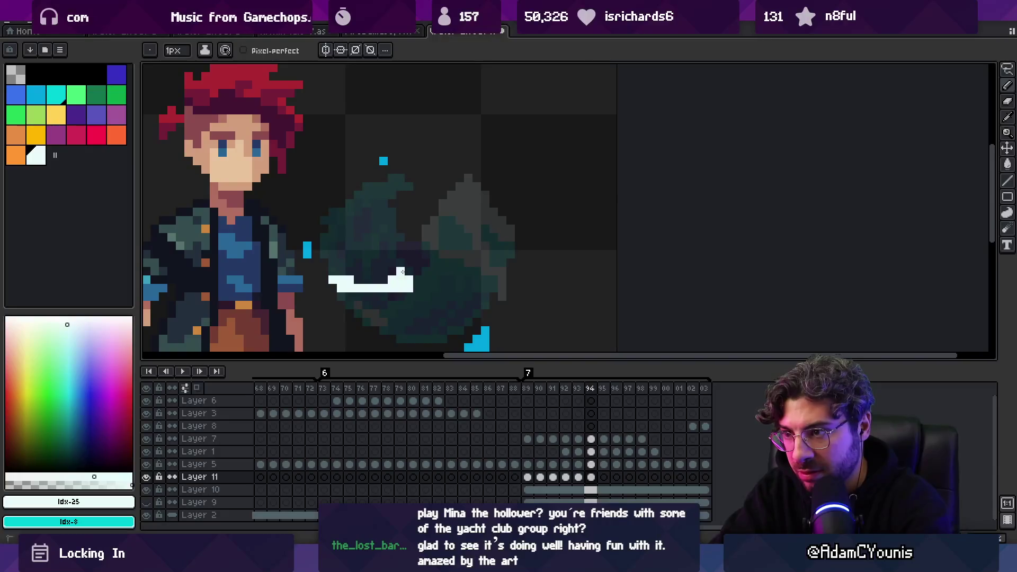
{"action": "key", "text": "Right"}
{"action": "left_click_drag", "start_coordinate": [363, 317], "coordinate": [402, 328]}
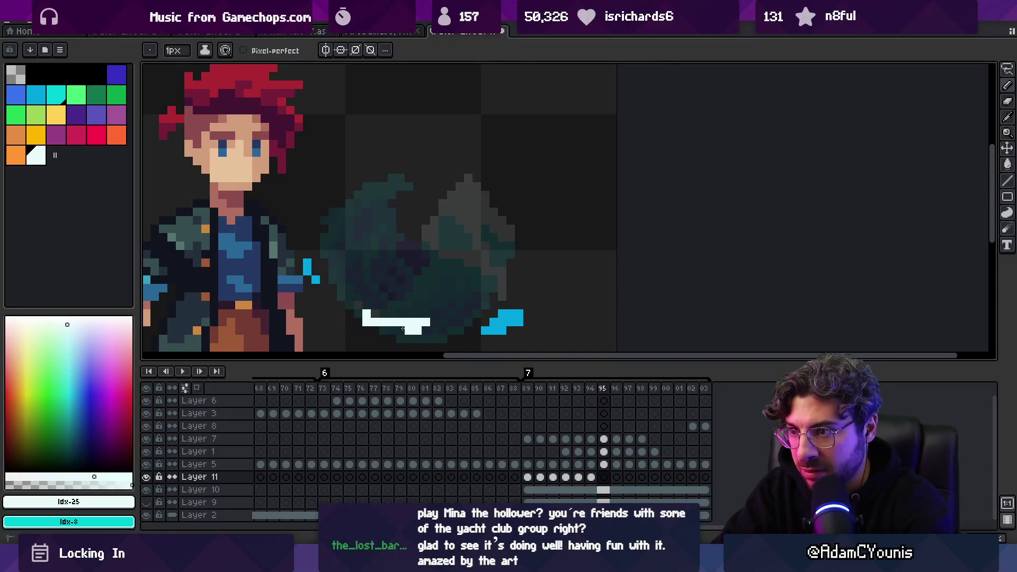
{"action": "left_click", "coordinate": [443, 305]}
Draw white highlight strokes curving down the slash on frames 97, 98 and 99.
{"action": "key", "text": "Right"}
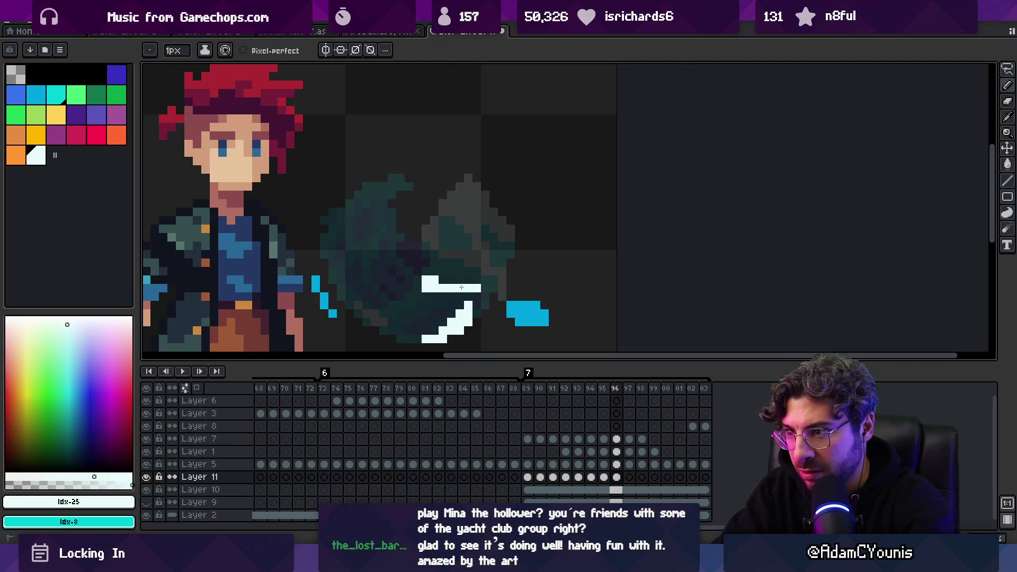
{"action": "key", "text": "Right"}
{"action": "left_click_drag", "start_coordinate": [493, 279], "coordinate": [480, 314]}
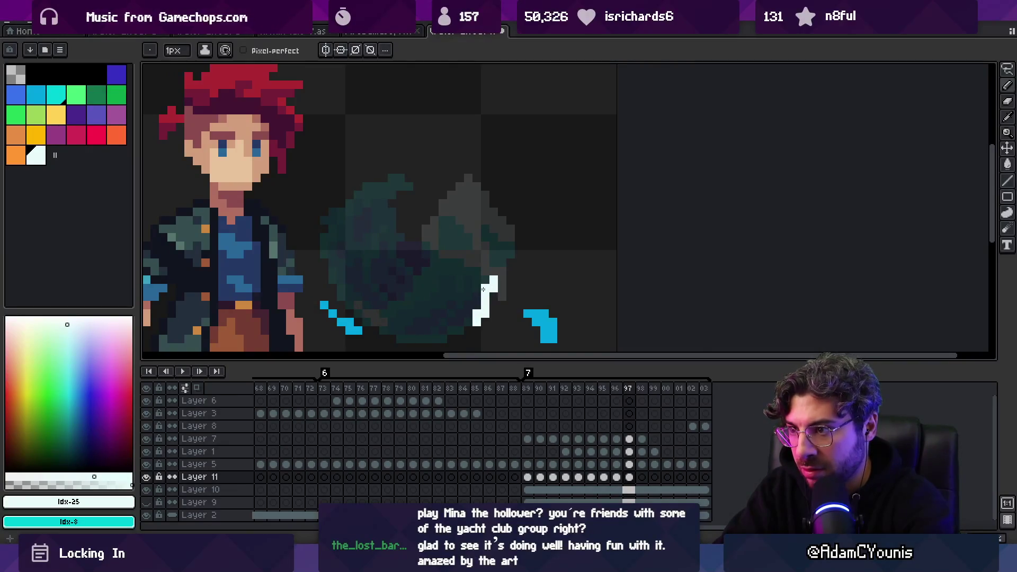
{"action": "key", "text": "e"}
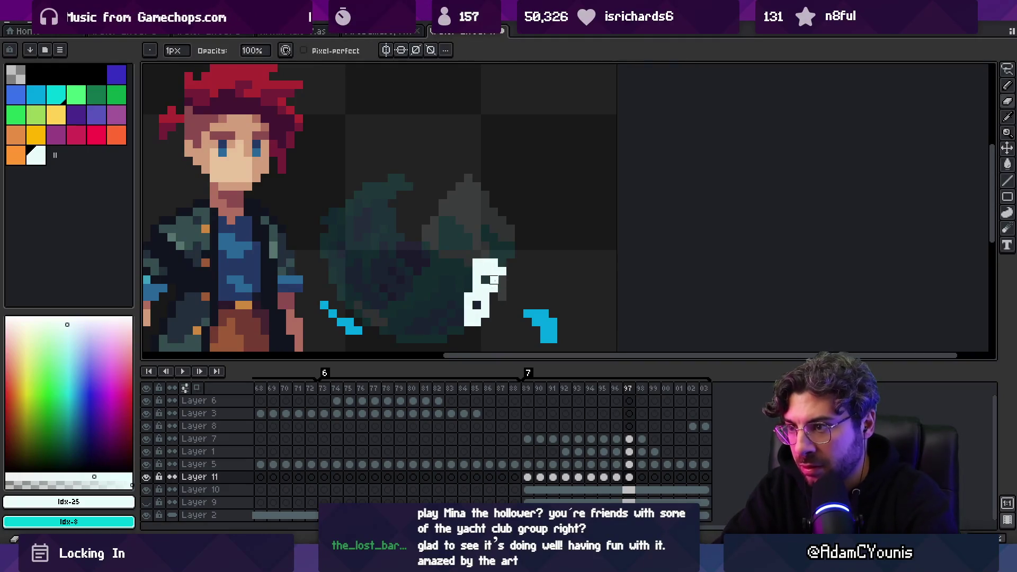
{"action": "key", "text": "b"}
{"action": "left_click_drag", "start_coordinate": [468, 263], "coordinate": [462, 306]}
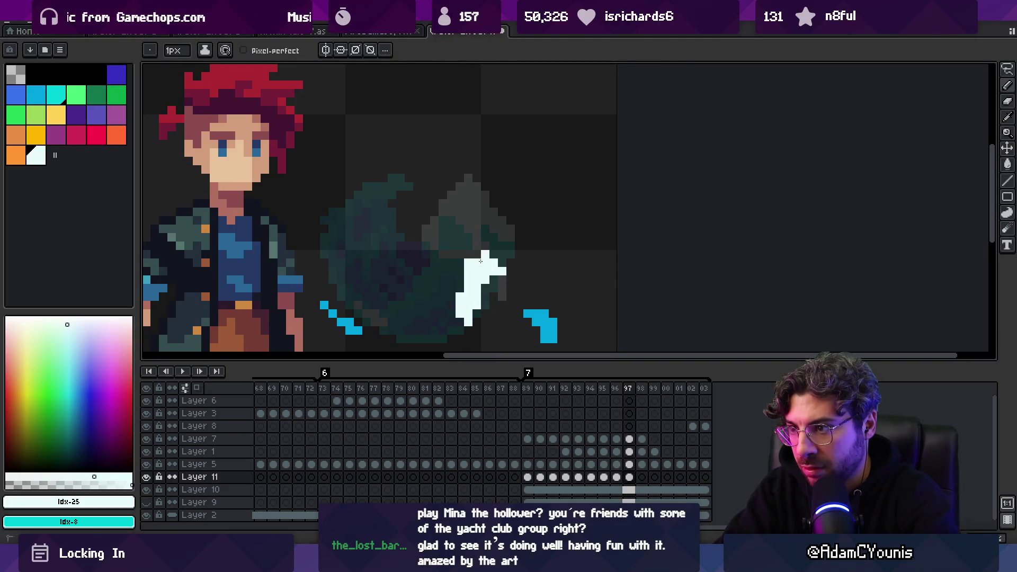
{"action": "key", "text": "Right"}
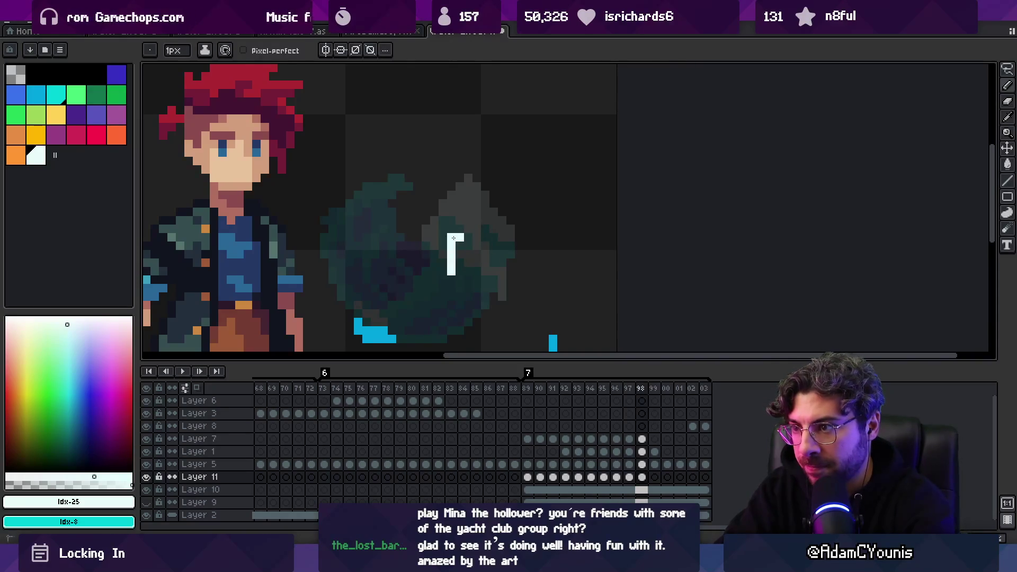
{"action": "left_click_drag", "start_coordinate": [461, 231], "coordinate": [497, 240]}
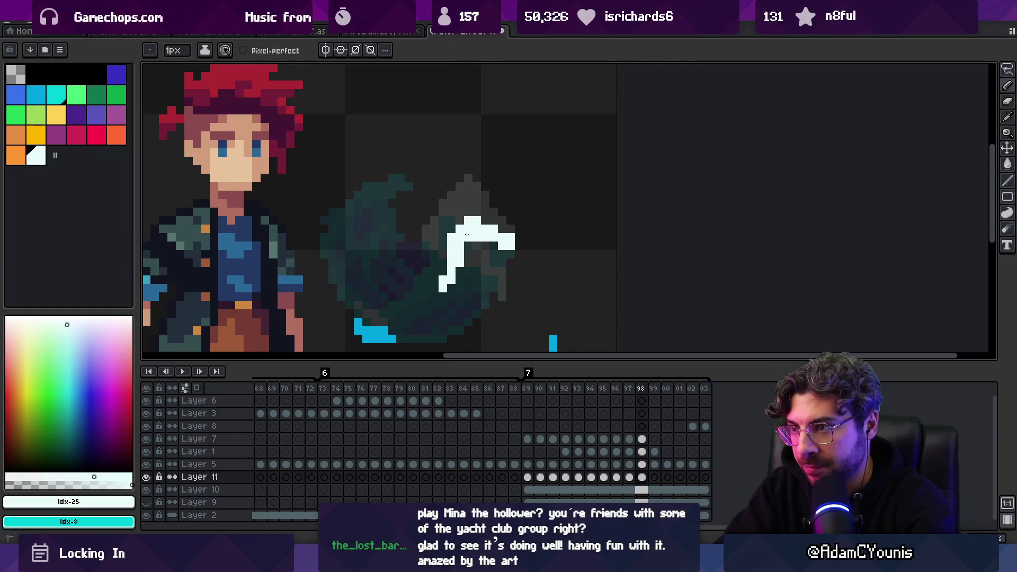
{"action": "key", "text": "Right"}
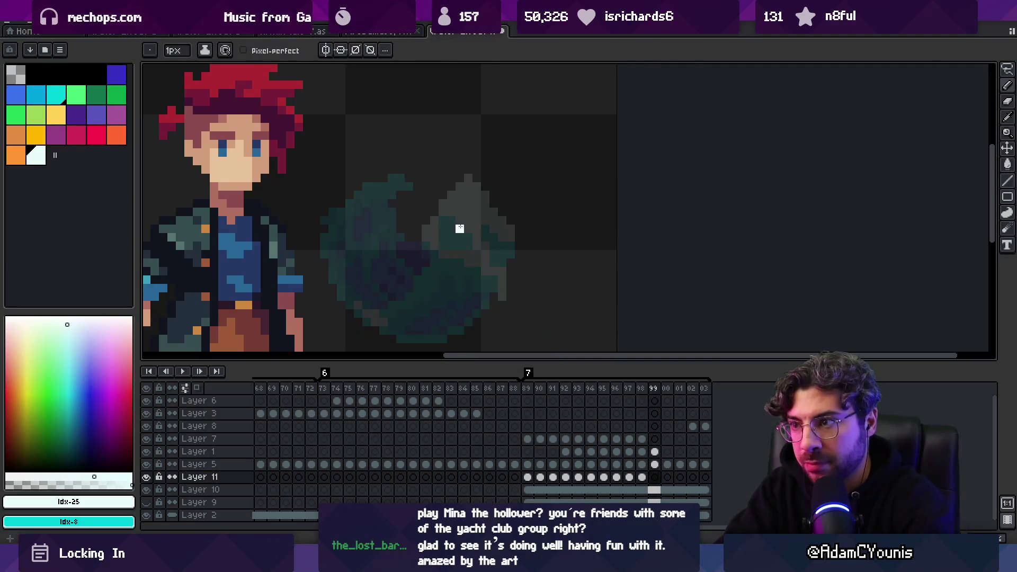
{"action": "left_click_drag", "start_coordinate": [453, 216], "coordinate": [454, 232]}
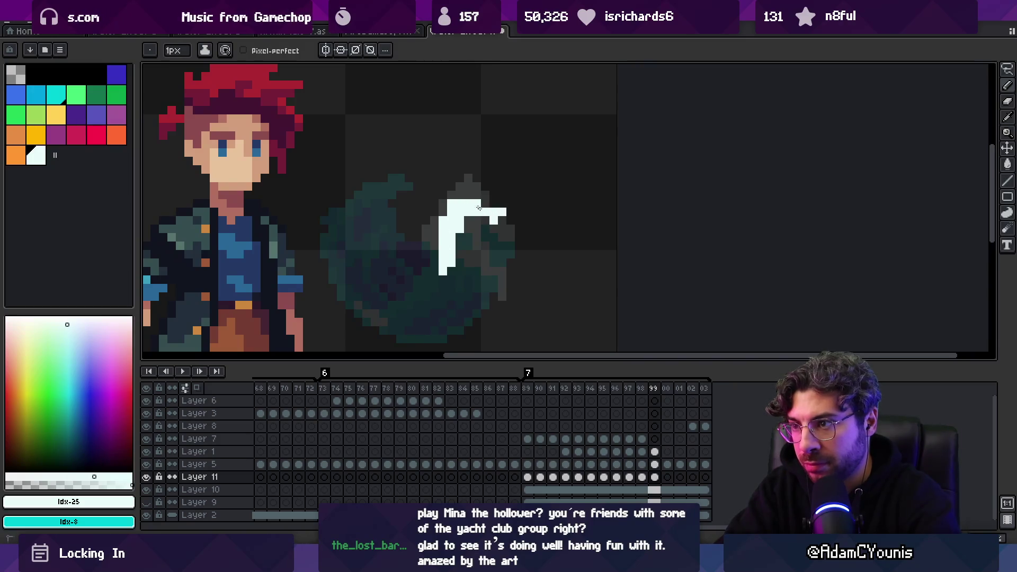
Zoom out to actual size and play the animation.
{"action": "key", "text": "z"}
{"action": "key", "text": "1"}
{"action": "key", "text": "Return"}
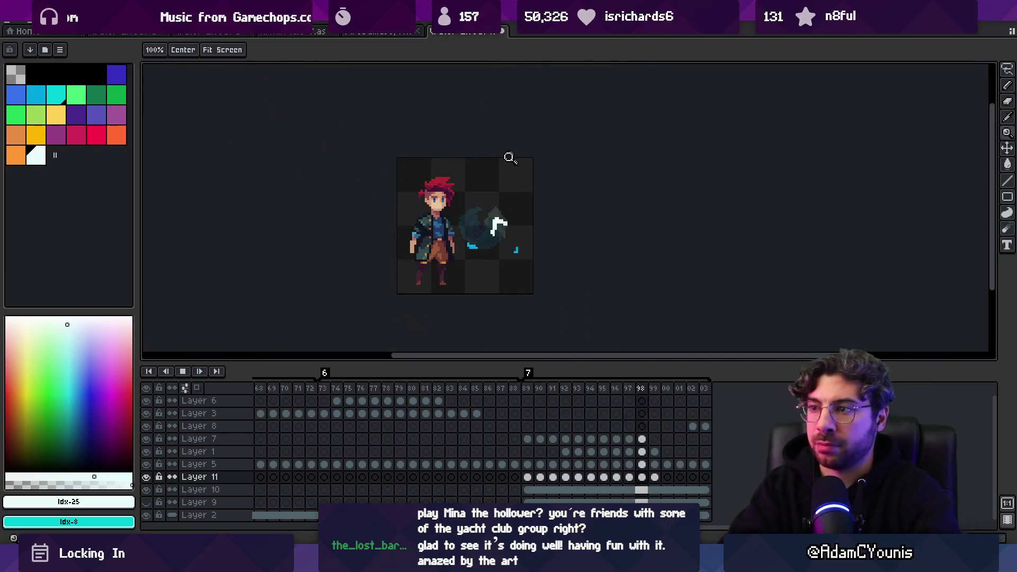
Zoom around the slash and play the animation to review the highlight timing.
{"action": "key", "text": "minus"}
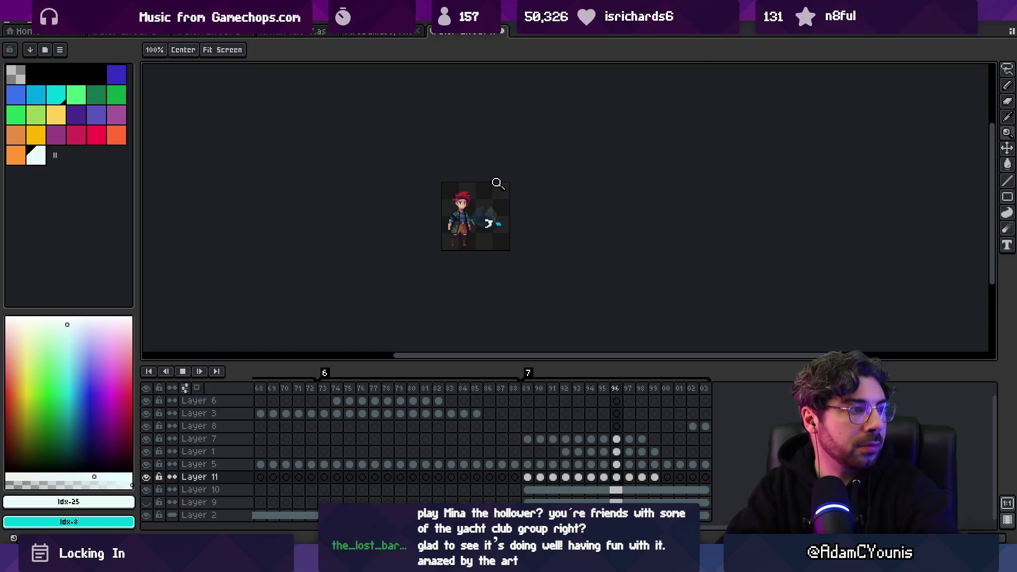
{"action": "left_click", "coordinate": [507, 209]}
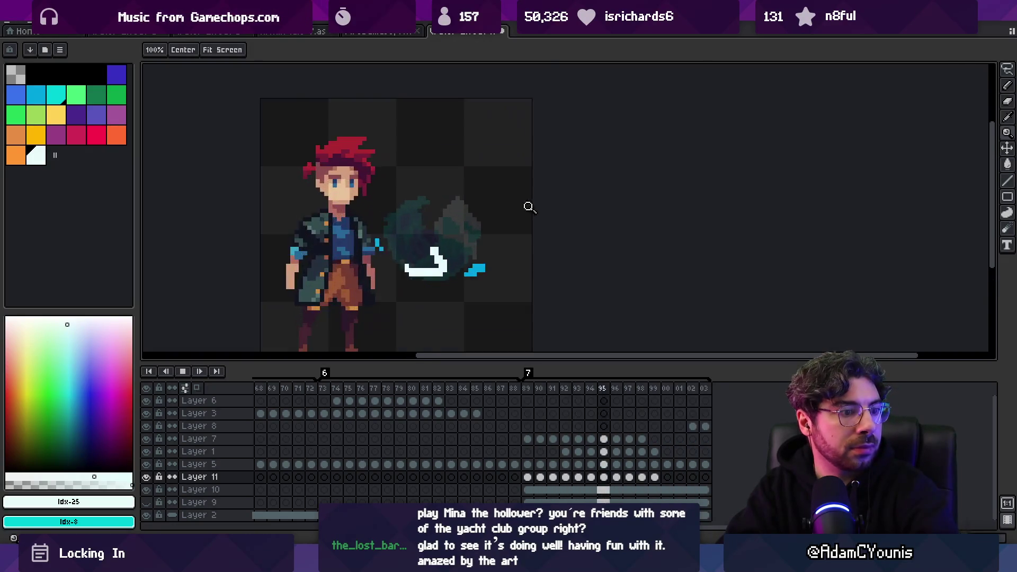
{"action": "left_click", "coordinate": [529, 207]}
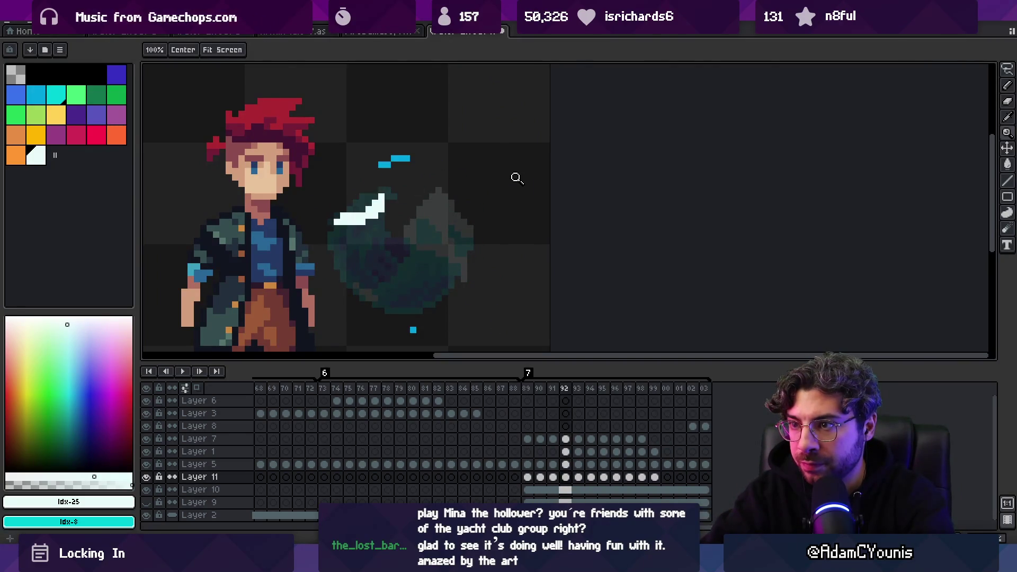
{"action": "key", "text": "b"}
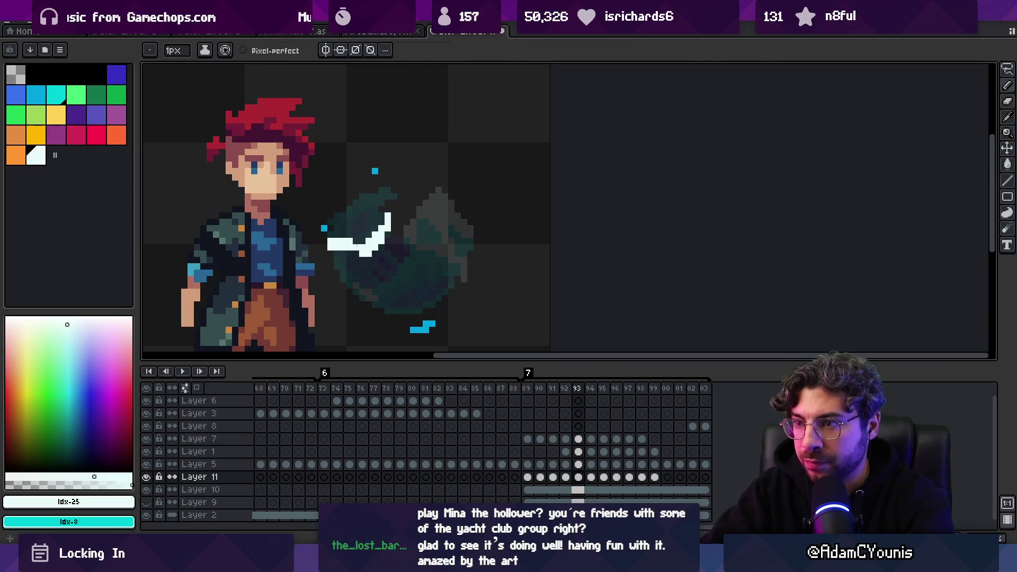
{"action": "key", "text": "z"}
{"action": "scroll", "coordinate": [368, 178], "scroll_direction": "down", "scroll_amount": 3}
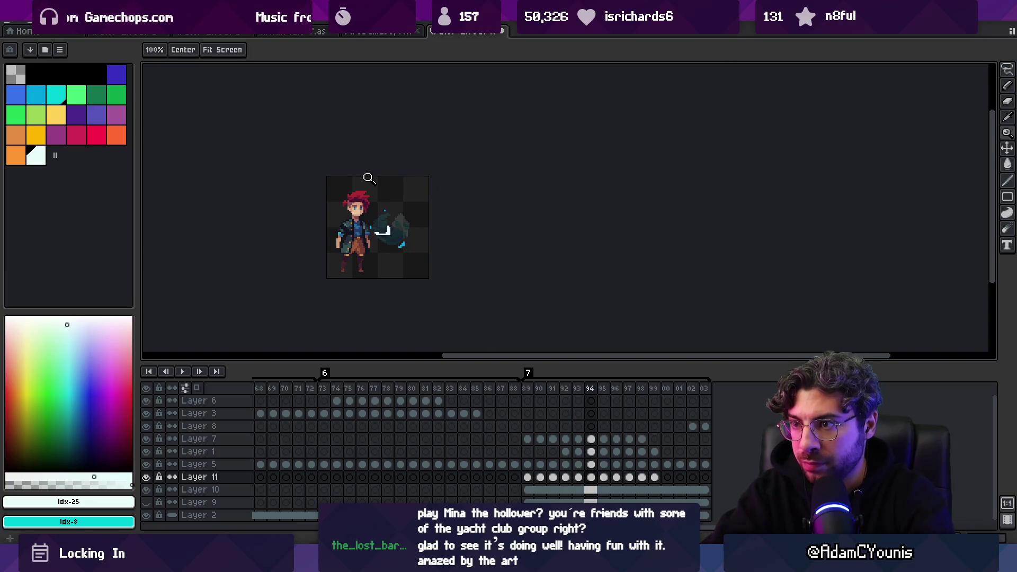
{"action": "scroll", "coordinate": [404, 222], "scroll_direction": "up", "scroll_amount": 3}
{"action": "key", "text": "b"}
{"action": "key", "text": "e"}
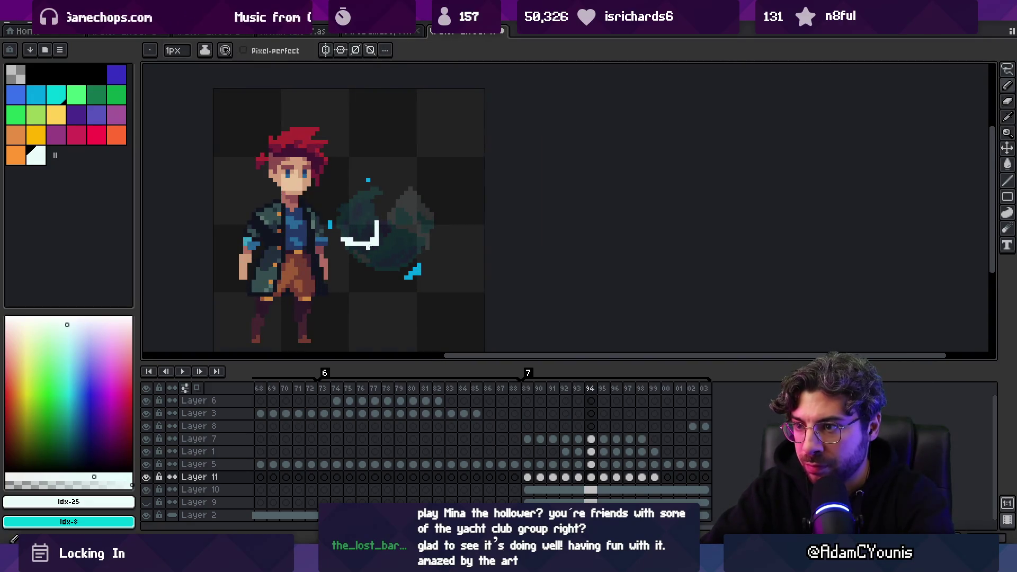
{"action": "key", "text": "z"}
{"action": "scroll", "coordinate": [387, 169], "scroll_direction": "down", "scroll_amount": 3}
{"action": "key", "text": "period"}
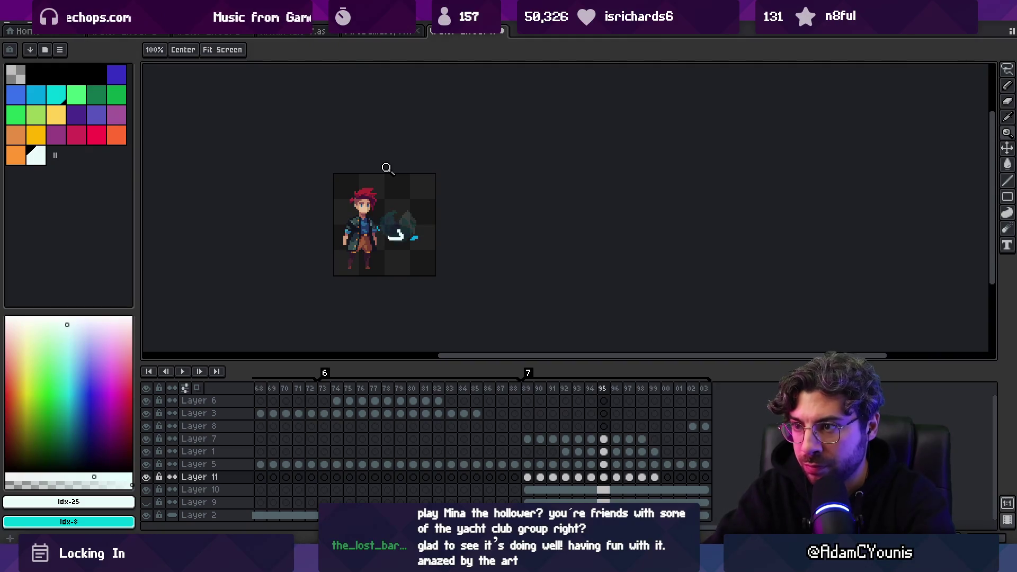
{"action": "key", "text": "Return"}
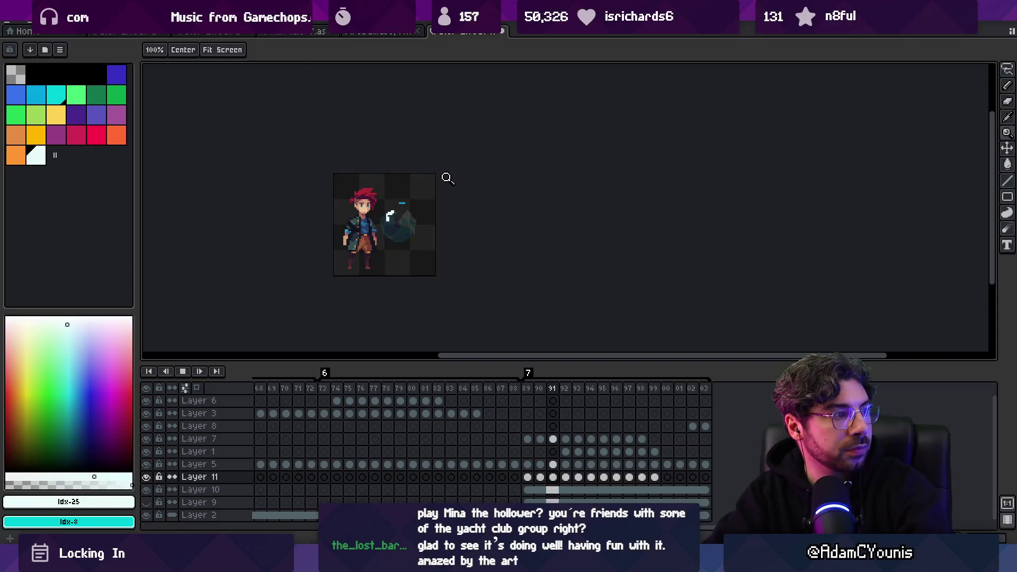
{"action": "scroll", "coordinate": [459, 205], "scroll_direction": "up", "scroll_amount": 1}
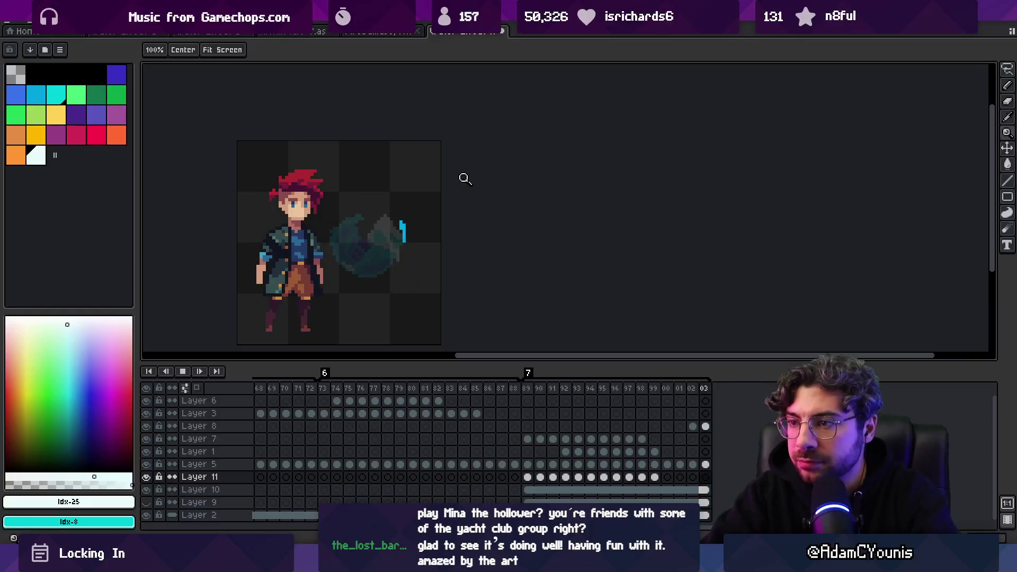
{"action": "key", "text": "space"}
Select Layer 11's highlight cels from frame 91 to 01 and shift them later in the timeline.
{"action": "key", "text": "Right"}
{"action": "key", "text": "Right"}
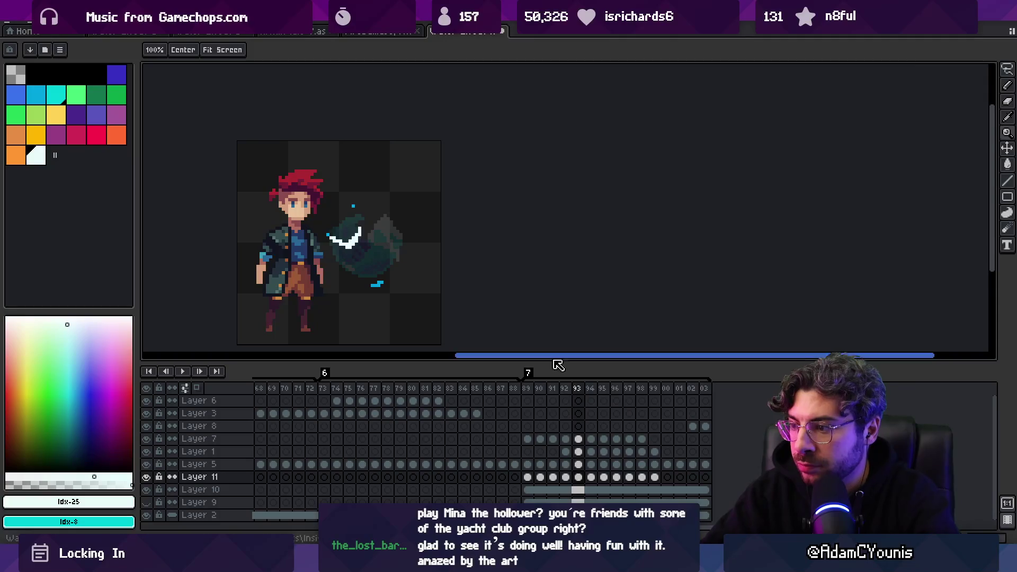
{"action": "mouse_move", "coordinate": [565, 477]}
{"action": "left_mouse_down"}
{"action": "mouse_move", "coordinate": [528, 476]}
{"action": "mouse_move", "coordinate": [704, 480]}
{"action": "mouse_move", "coordinate": [553, 480]}
{"action": "left_mouse_up"}
{"action": "key", "text": "Return"}
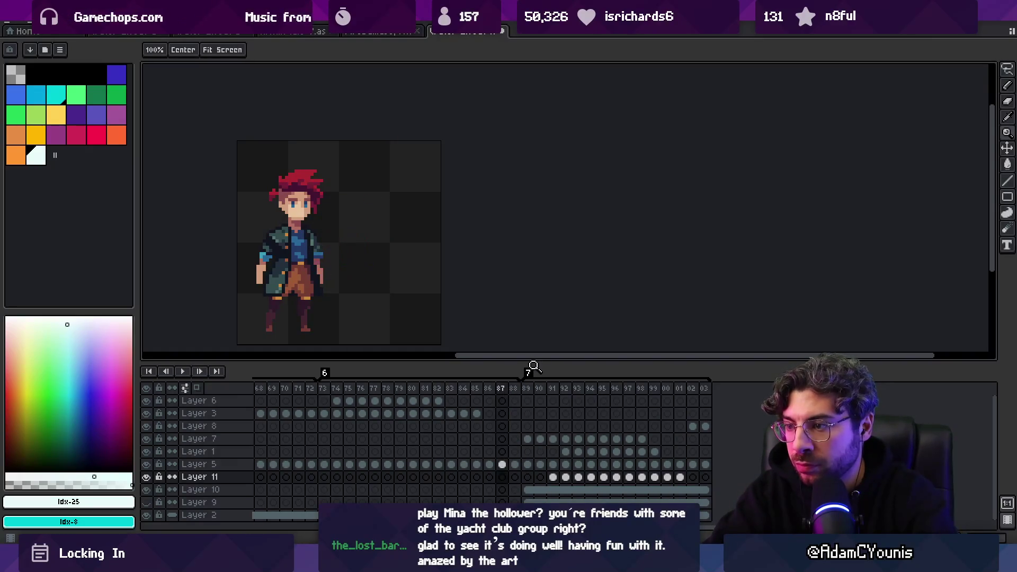
{"action": "key", "text": "Return"}
{"action": "key", "text": "Return"}
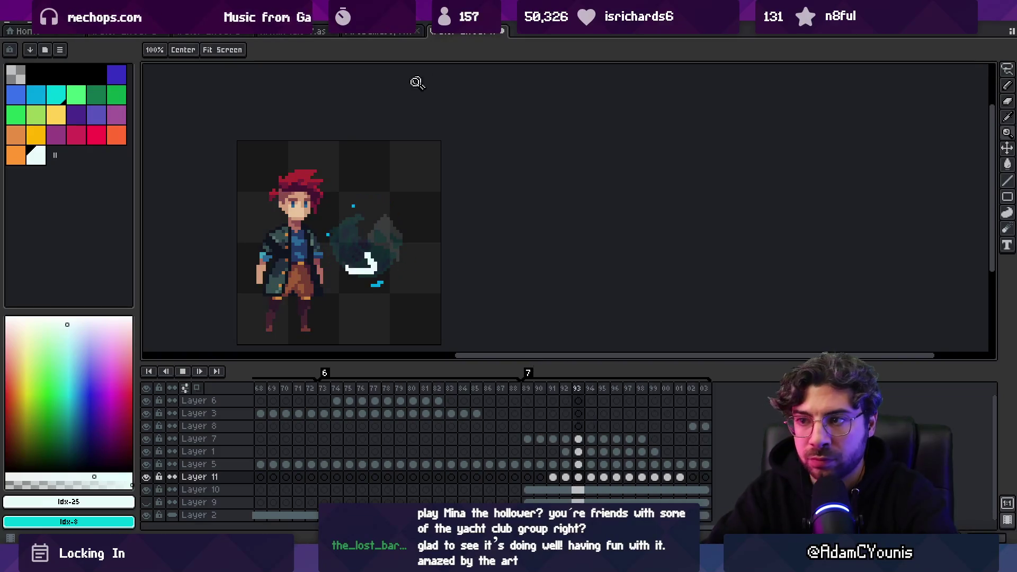
{"action": "scroll", "coordinate": [405, 228], "scroll_direction": "down", "scroll_amount": 2}
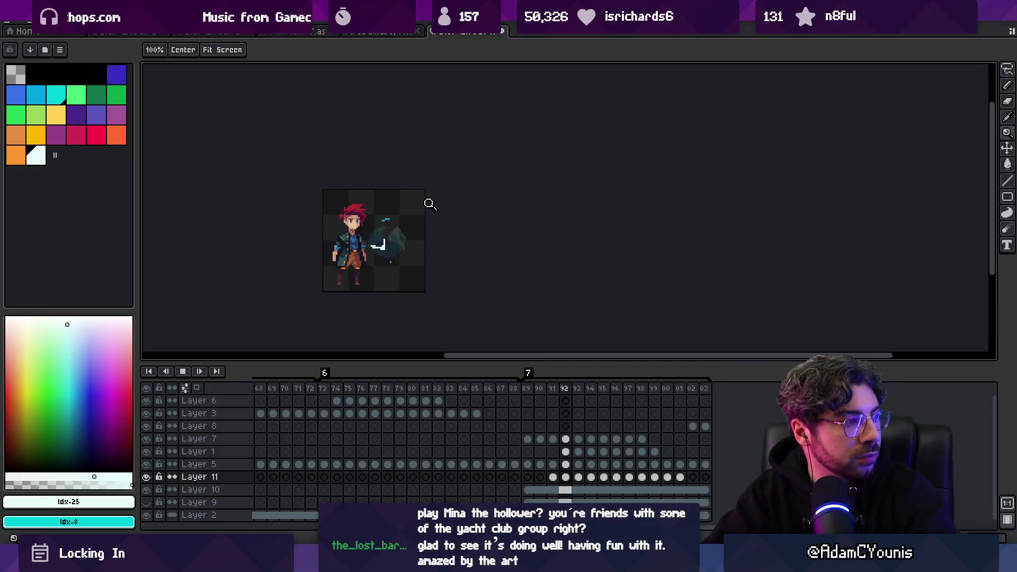
{"action": "scroll", "coordinate": [422, 220], "scroll_direction": "up", "scroll_amount": 2}
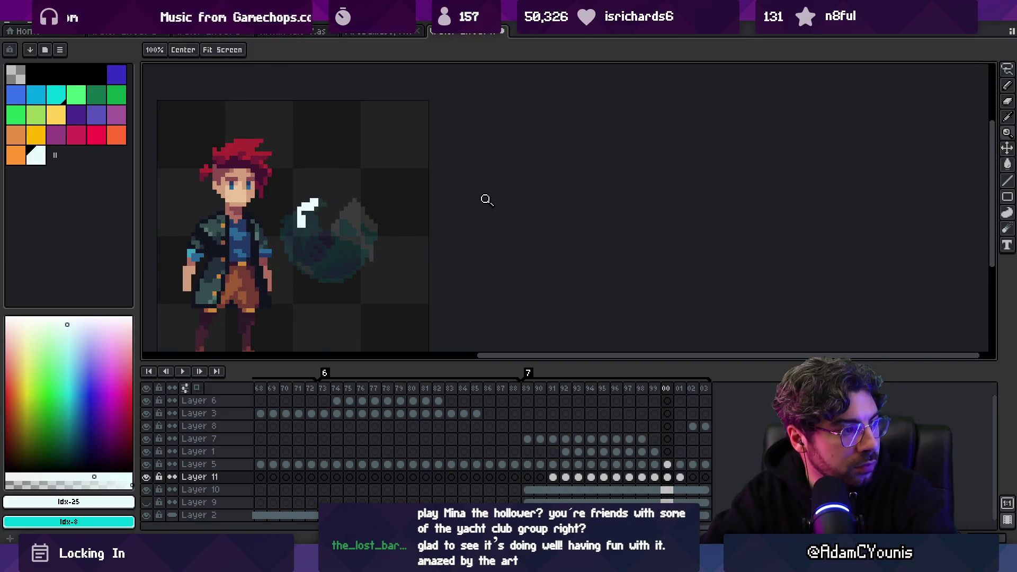
{"action": "left_click_drag", "start_coordinate": [552, 477], "coordinate": [693, 479]}
{"action": "left_click_drag", "start_coordinate": [578, 476], "coordinate": [542, 479]}
Undo the last cel move, set the frame range 89 through 01, and replay the animation.
{"action": "left_click", "coordinate": [543, 390]}
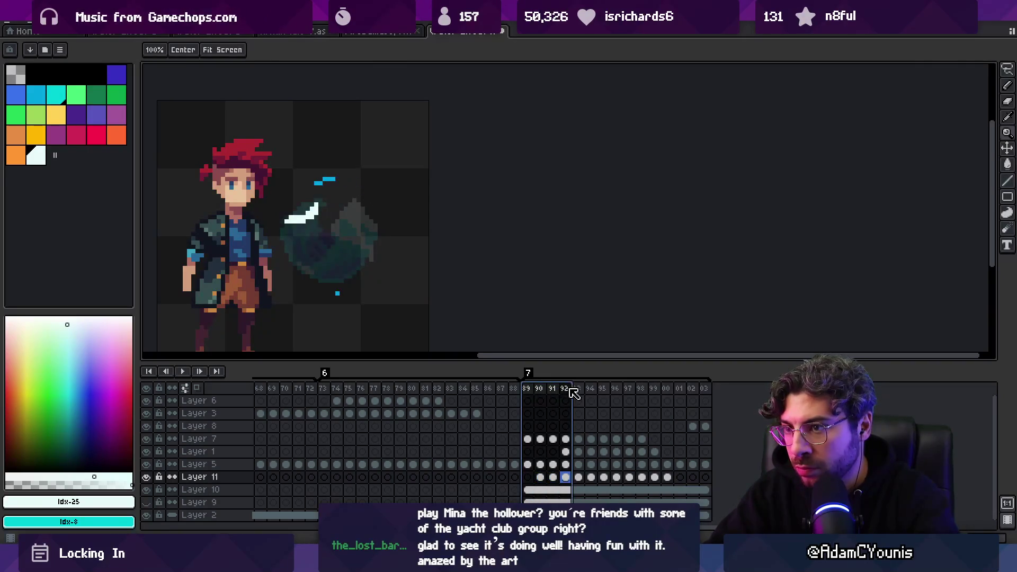
{"action": "key", "text": "ctrl+z"}
{"action": "left_click_drag", "start_coordinate": [527, 389], "coordinate": [679, 390]}
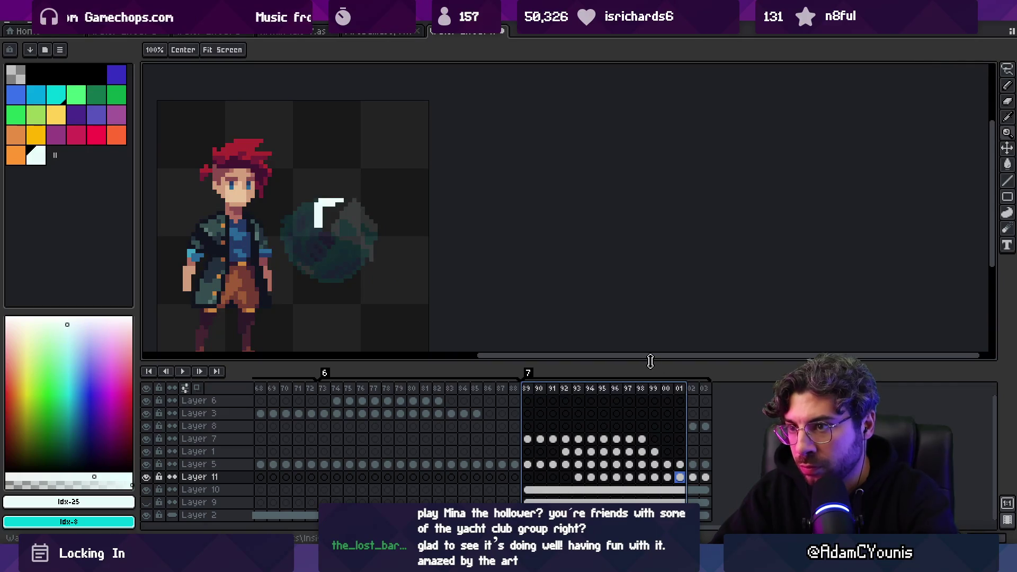
{"action": "left_click", "coordinate": [679, 389]}
{"action": "key", "text": "b"}
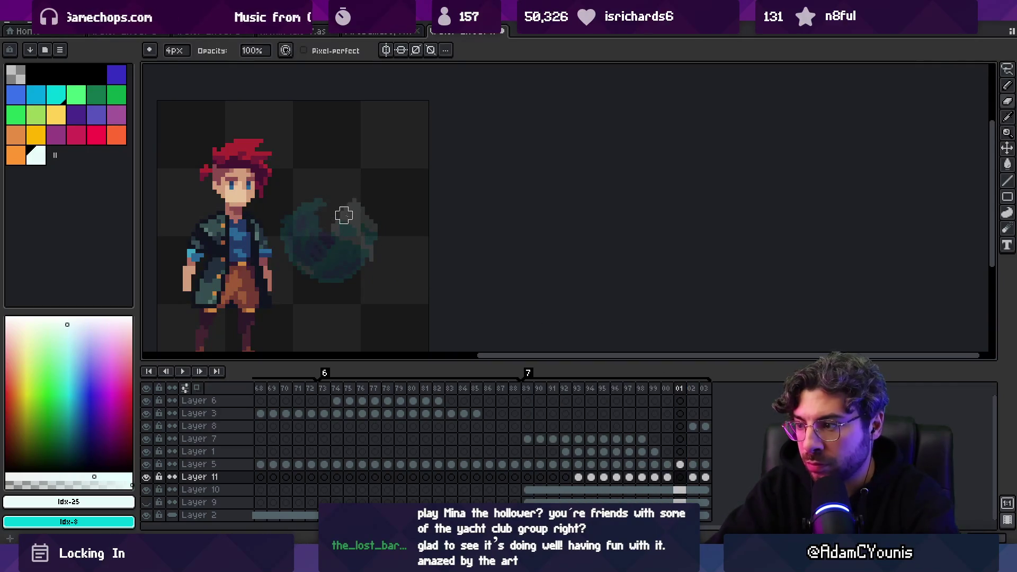
{"action": "key", "text": "Return"}
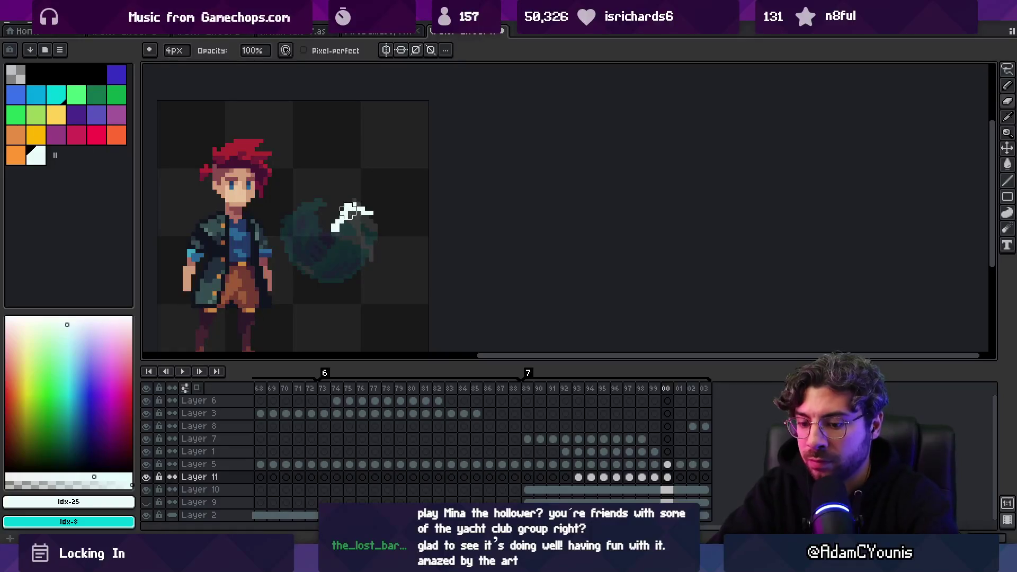
{"action": "key", "text": "b"}
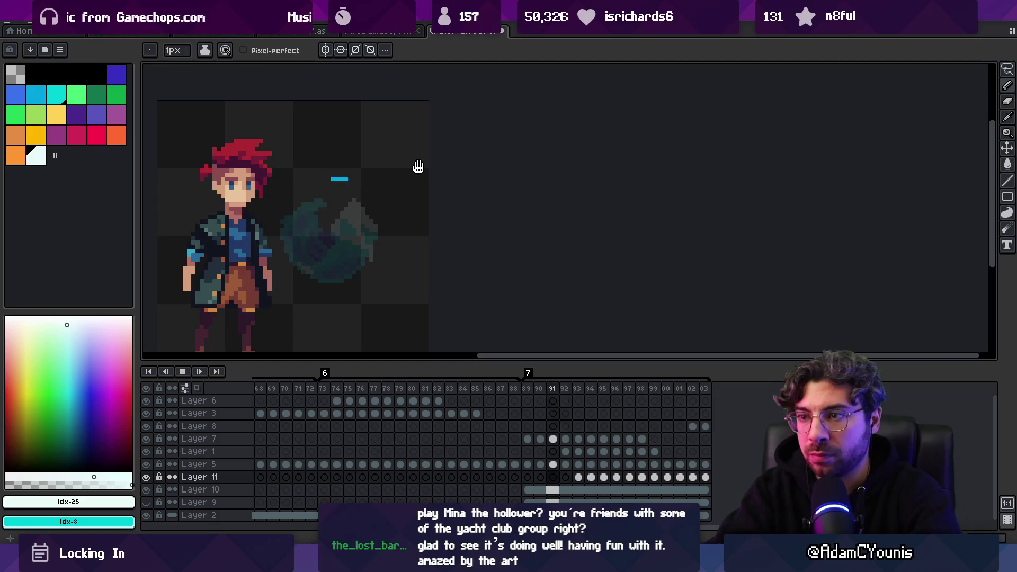
{"action": "key", "text": "z"}
{"action": "scroll", "coordinate": [433, 151], "scroll_direction": "down", "scroll_amount": 2}
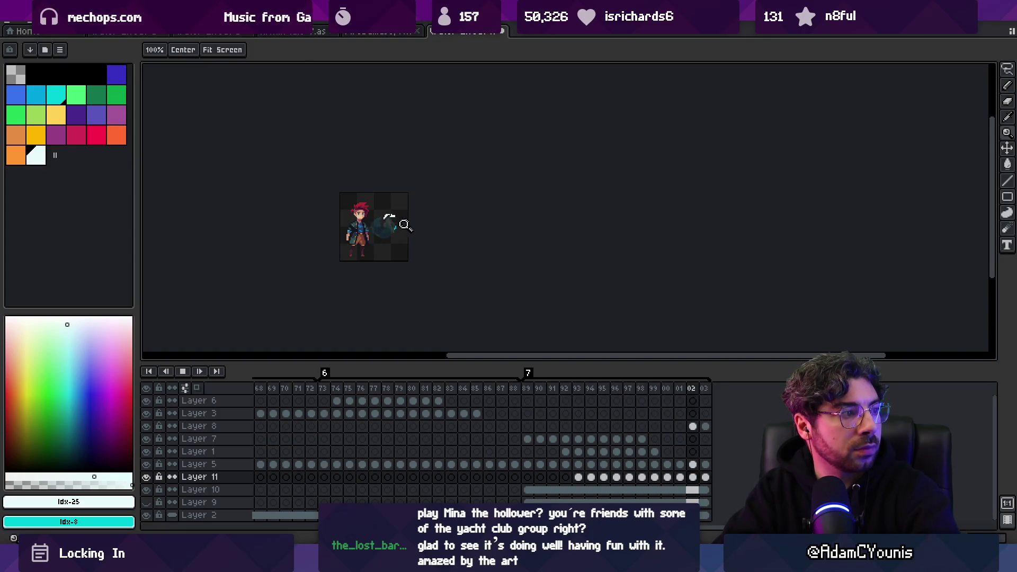
{"action": "scroll", "coordinate": [404, 222], "scroll_direction": "up", "scroll_amount": 3}
{"action": "key", "text": "Return"}
On frame 93, add a new layer above Layer 11 and choose light blue.
{"action": "key", "text": "Right"}
{"action": "key", "text": "Right"}
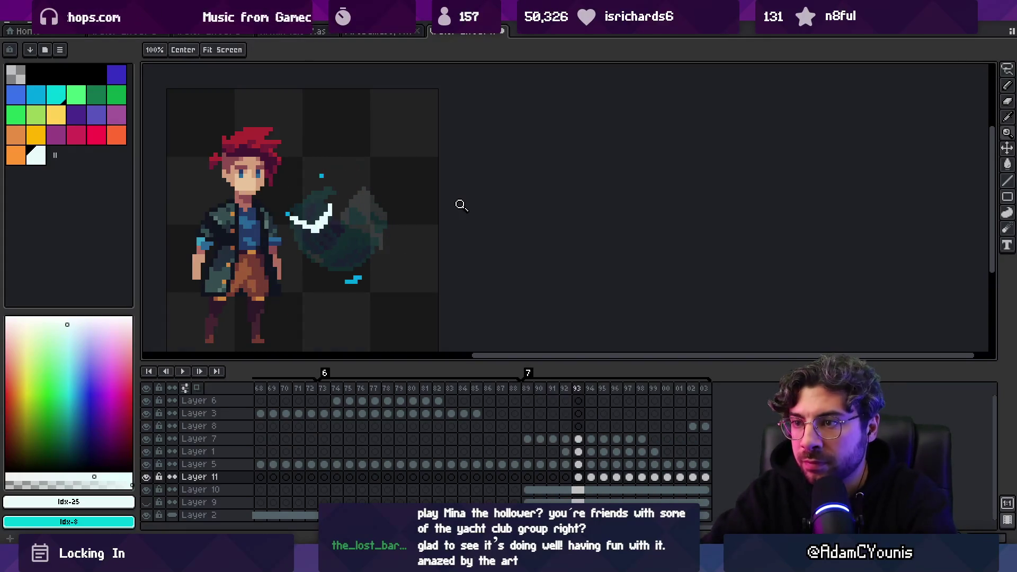
{"action": "key", "text": "shift+n"}
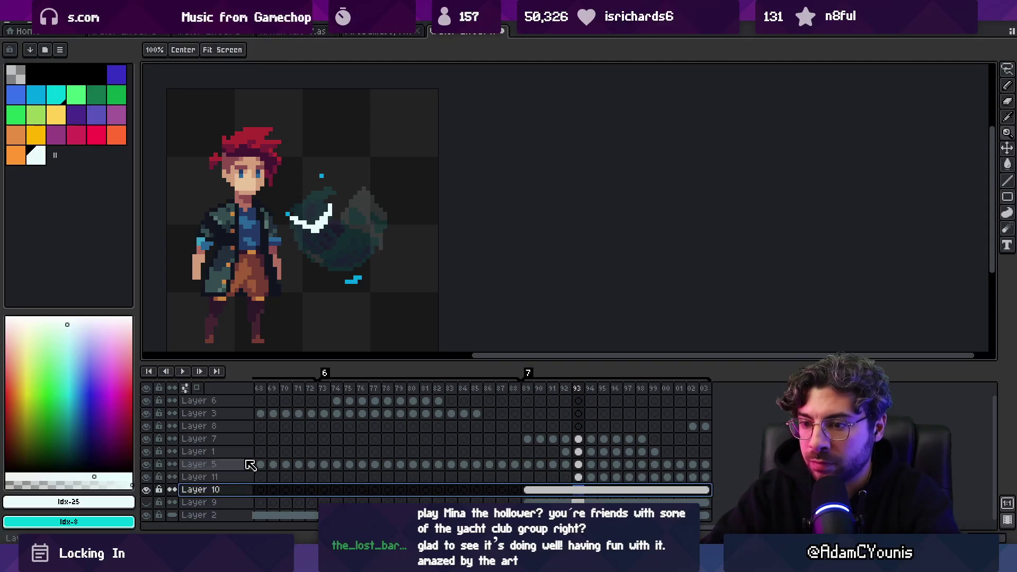
{"action": "left_click", "coordinate": [36, 94]}
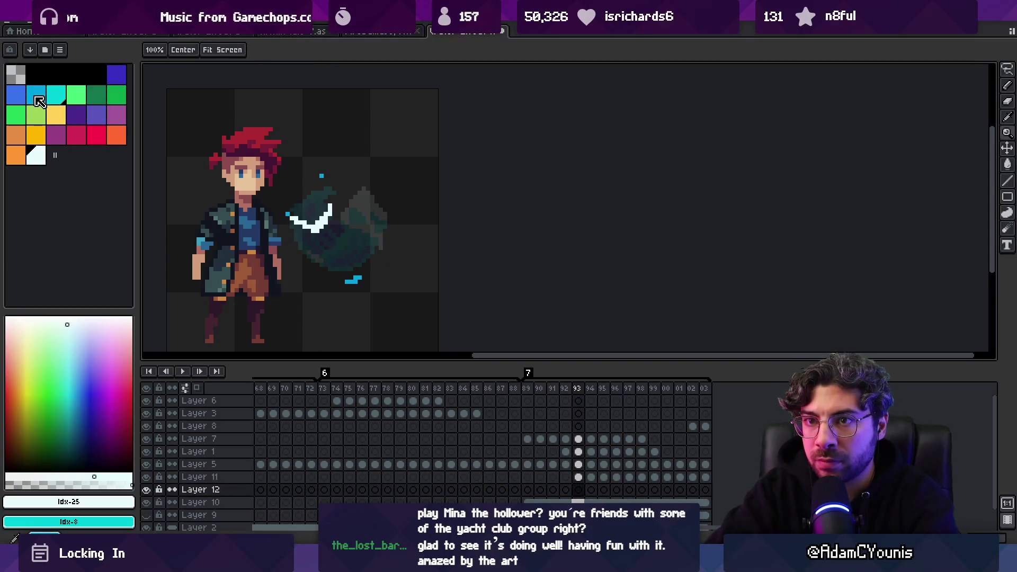
With onion skin on, paint light-blue swoosh strokes on Layer 12 across frames 93 to 97.
{"action": "key", "text": "b"}
{"action": "left_click", "coordinate": [295, 211]}
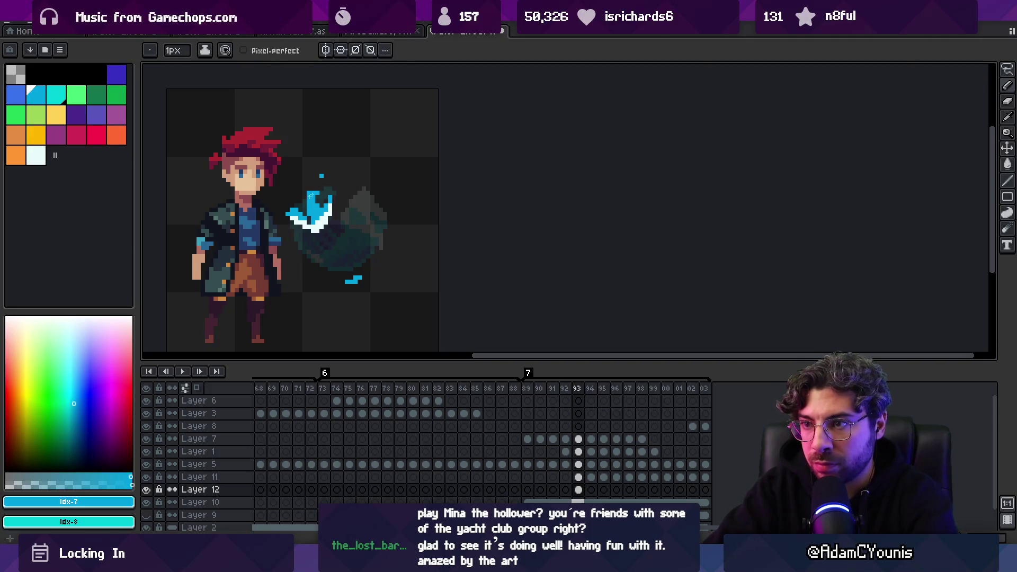
{"action": "key", "text": "period"}
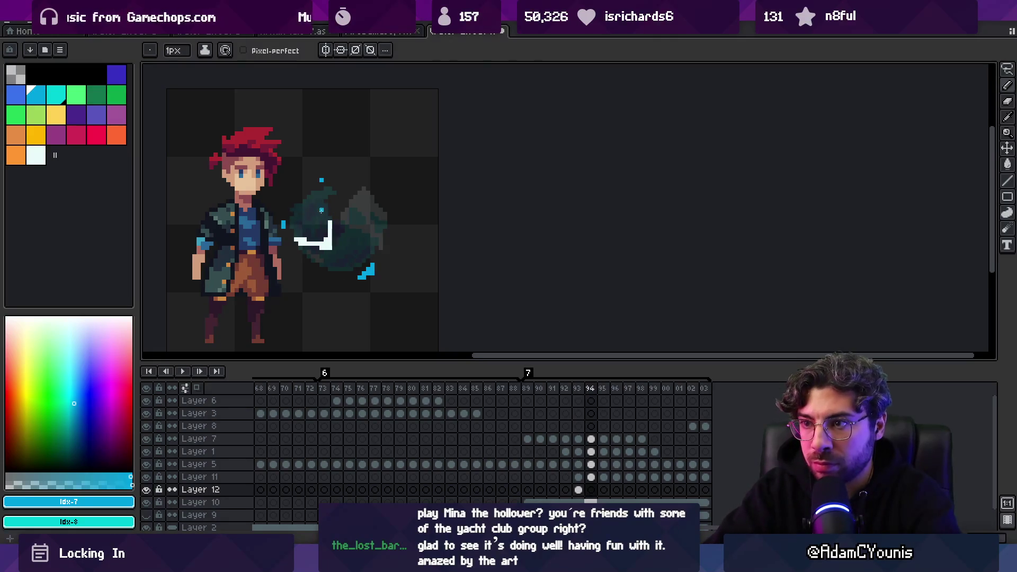
{"action": "left_click", "coordinate": [197, 388]}
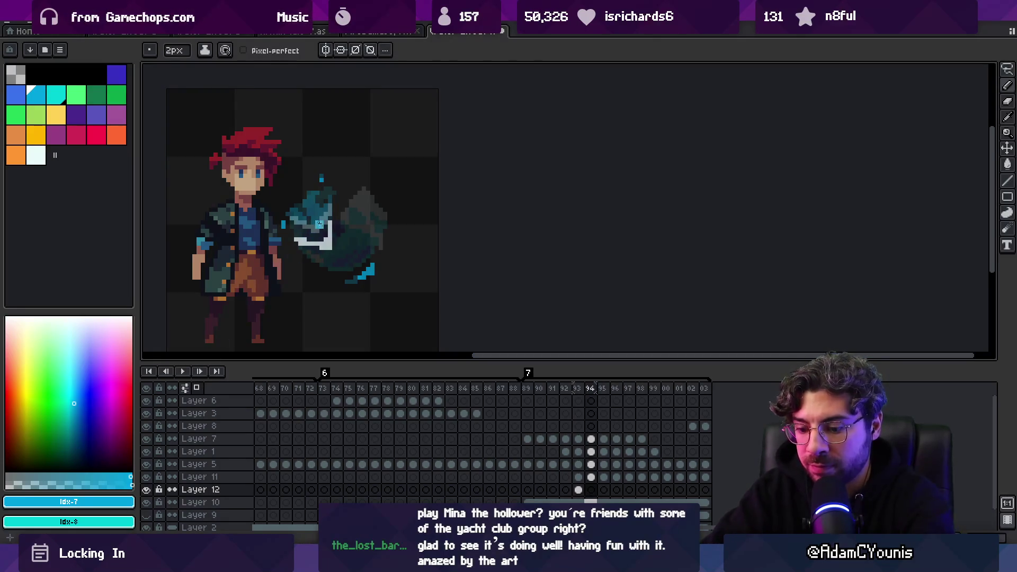
{"action": "left_click_drag", "start_coordinate": [314, 228], "coordinate": [319, 236]}
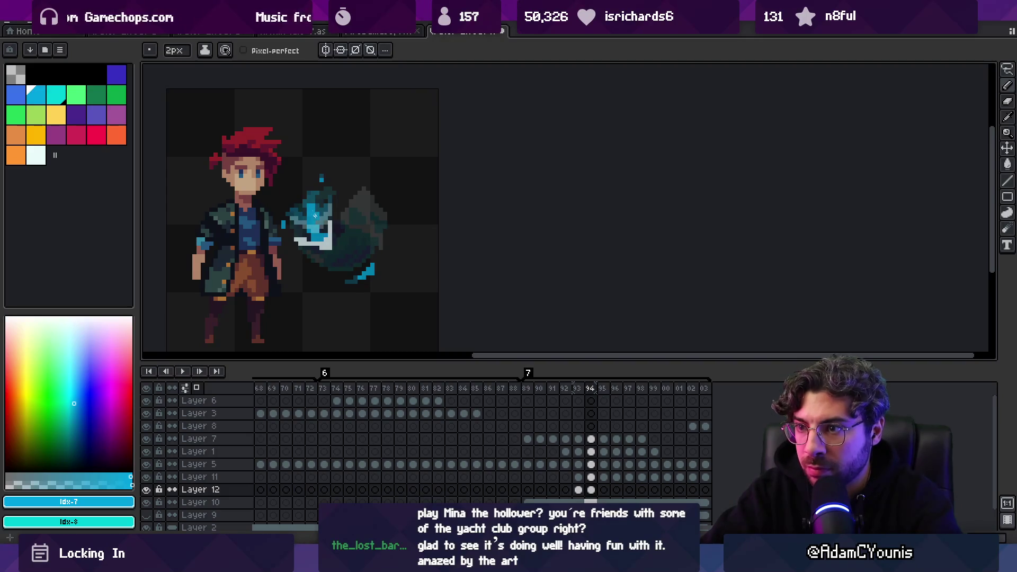
{"action": "key", "text": "Right"}
{"action": "left_click", "coordinate": [335, 244]}
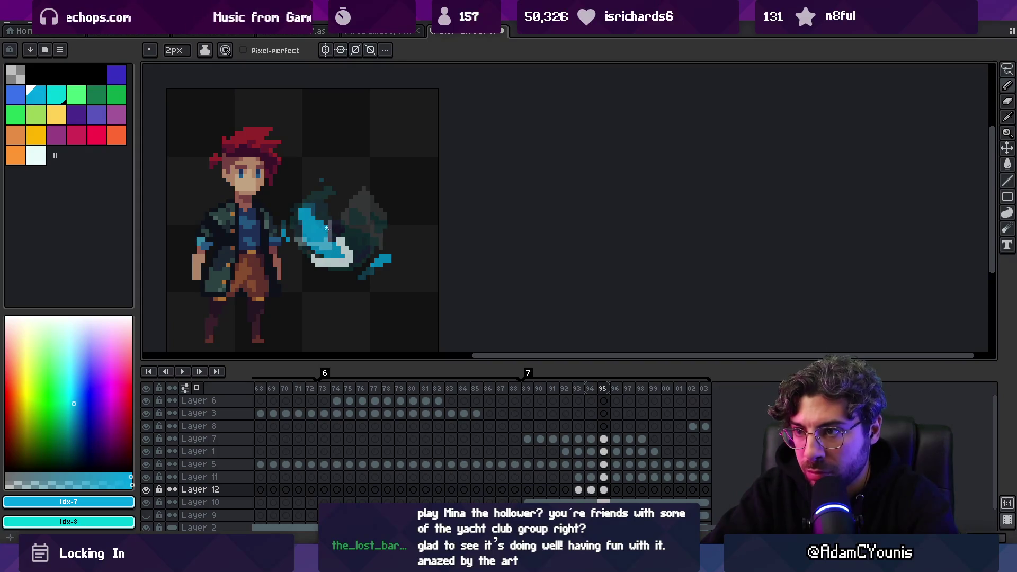
{"action": "key", "text": "Right"}
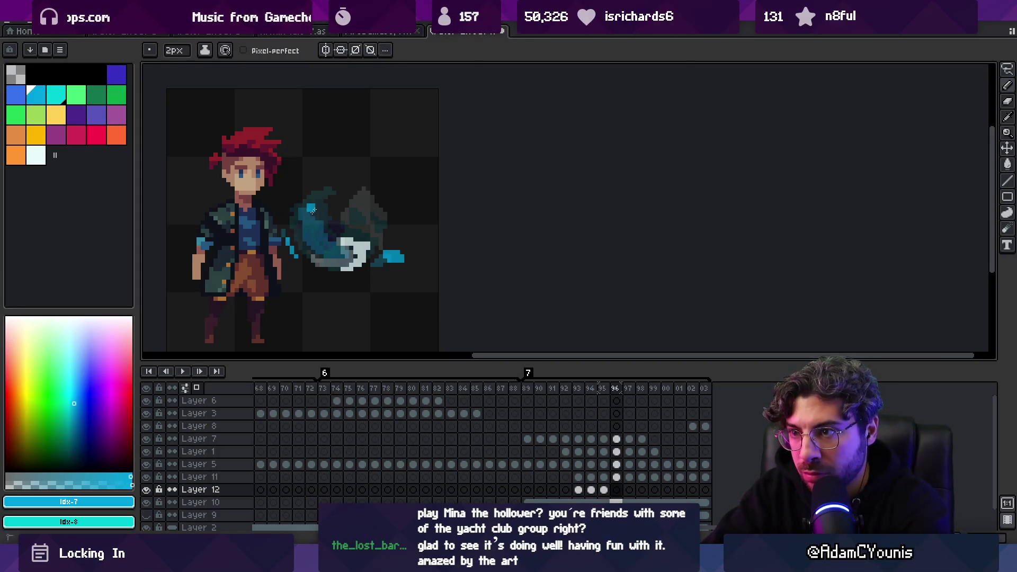
{"action": "left_click_drag", "start_coordinate": [313, 211], "coordinate": [334, 252]}
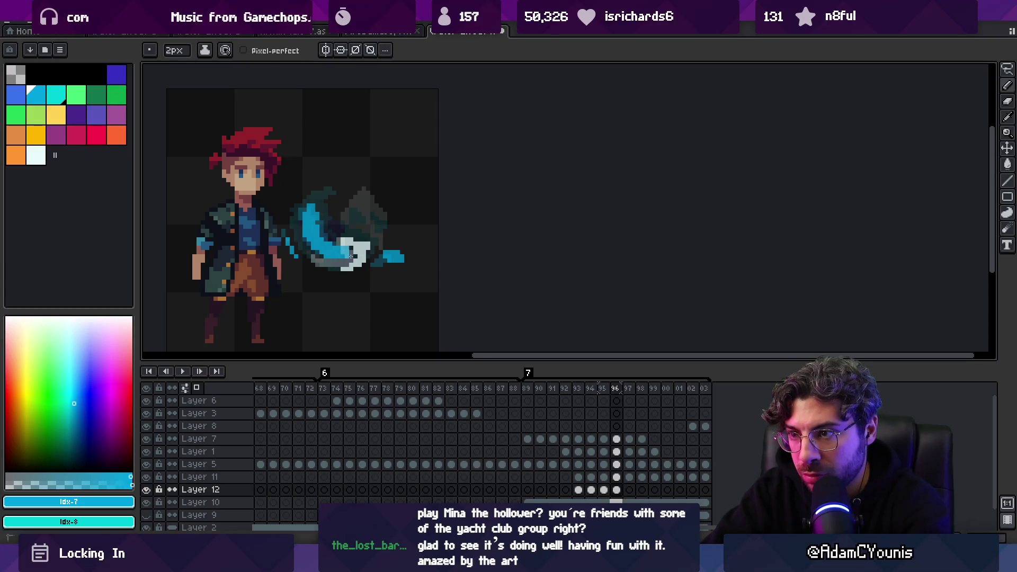
{"action": "key", "text": "Right"}
{"action": "mouse_move", "coordinate": [314, 216]}
{"action": "left_mouse_down"}
{"action": "mouse_move", "coordinate": [339, 261]}
{"action": "mouse_move", "coordinate": [370, 249]}
{"action": "left_mouse_up"}
{"action": "key", "text": "Right"}
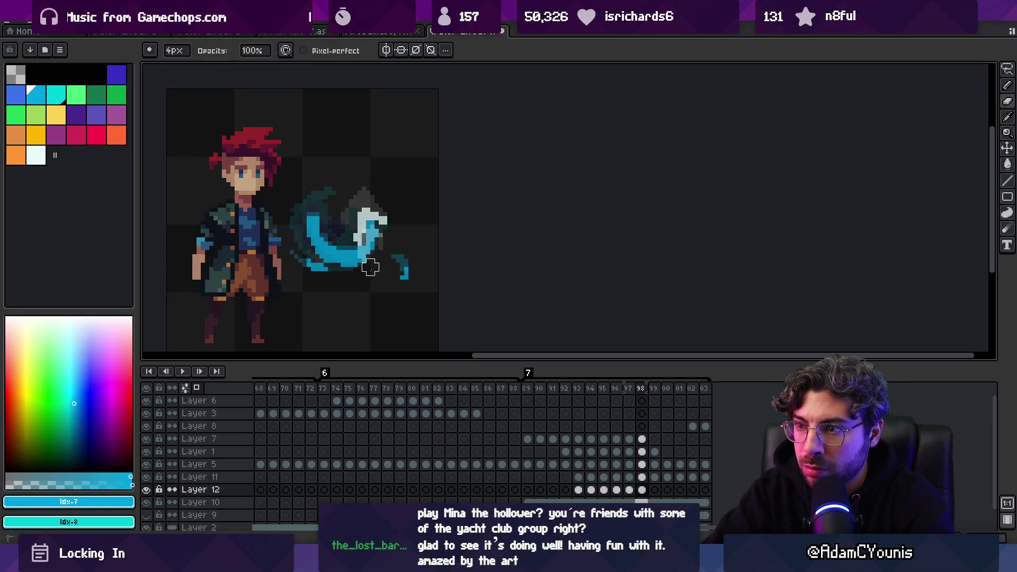
Trace the swoosh in bright blue on the following frames, up to the white tip.
{"action": "key", "text": "period"}
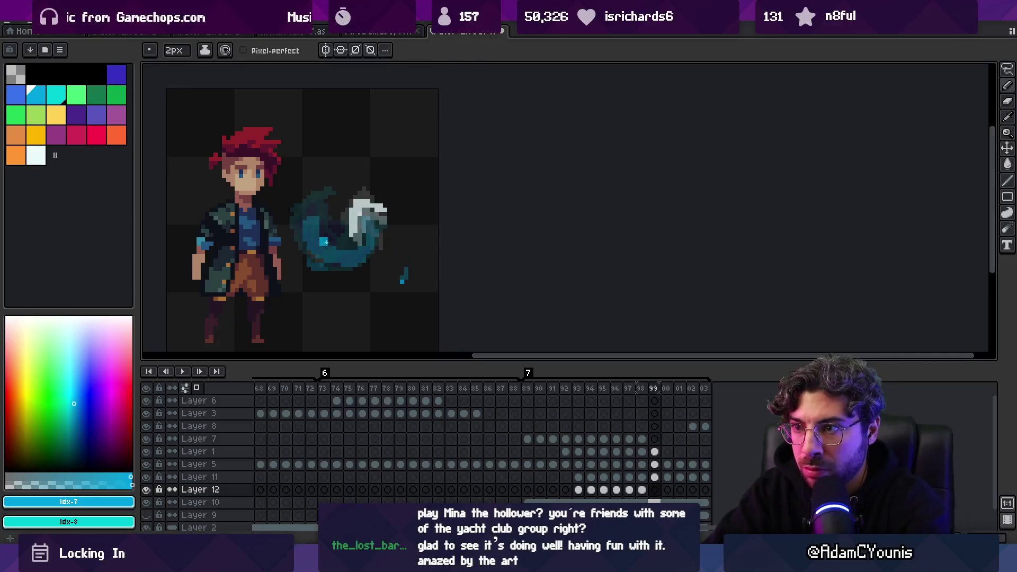
{"action": "mouse_move", "coordinate": [315, 223]}
{"action": "left_mouse_down"}
{"action": "mouse_move", "coordinate": [326, 255]}
{"action": "mouse_move", "coordinate": [359, 253]}
{"action": "mouse_move", "coordinate": [367, 223]}
{"action": "mouse_move", "coordinate": [327, 250]}
{"action": "mouse_move", "coordinate": [324, 241]}
{"action": "left_mouse_up"}
{"action": "key", "text": "period"}
{"action": "mouse_move", "coordinate": [315, 204]}
{"action": "left_mouse_down"}
{"action": "mouse_move", "coordinate": [321, 251]}
{"action": "mouse_move", "coordinate": [374, 229]}
{"action": "mouse_move", "coordinate": [368, 204]}
{"action": "mouse_move", "coordinate": [367, 245]}
{"action": "left_mouse_up"}
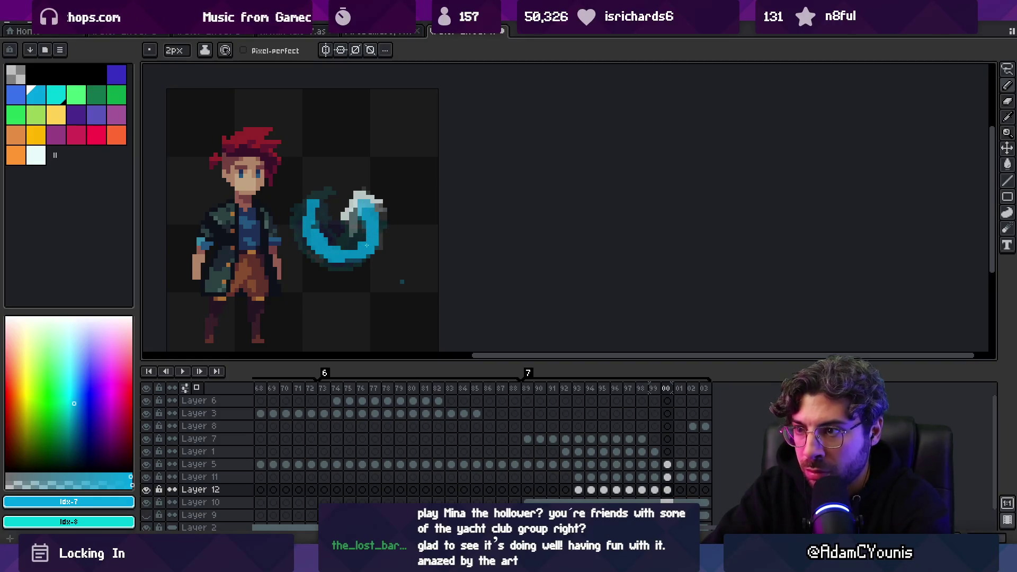
{"action": "key", "text": "period"}
{"action": "mouse_move", "coordinate": [315, 205]}
{"action": "left_mouse_down"}
{"action": "mouse_move", "coordinate": [345, 250]}
{"action": "mouse_move", "coordinate": [368, 233]}
{"action": "mouse_move", "coordinate": [362, 196]}
{"action": "left_mouse_up"}
{"action": "key", "text": "period"}
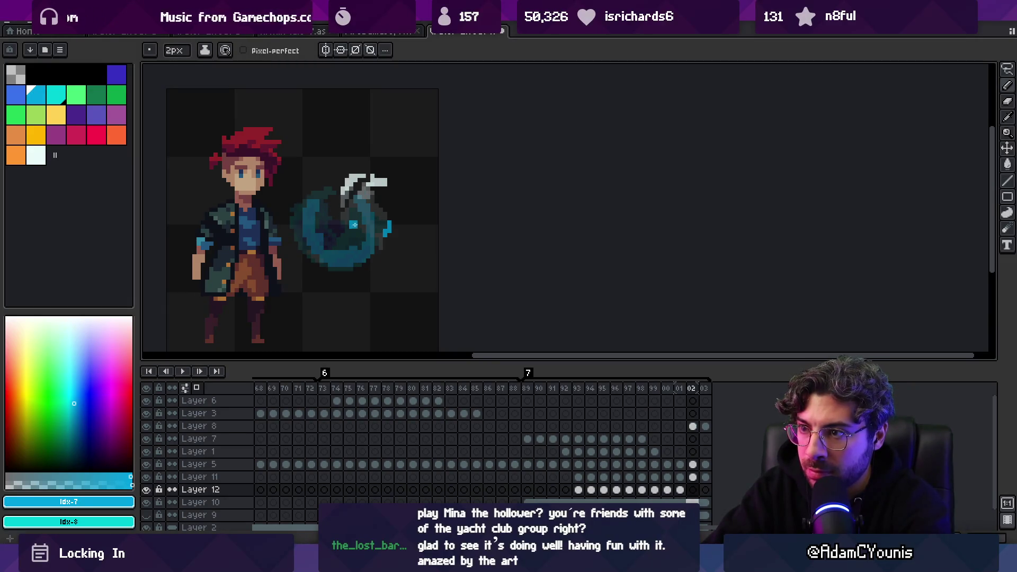
{"action": "mouse_move", "coordinate": [321, 228]}
{"action": "left_mouse_down"}
{"action": "mouse_move", "coordinate": [346, 257]}
{"action": "mouse_move", "coordinate": [373, 244]}
{"action": "mouse_move", "coordinate": [359, 189]}
{"action": "left_mouse_up"}
{"action": "key", "text": "period"}
{"action": "mouse_move", "coordinate": [350, 254]}
{"action": "left_mouse_down"}
{"action": "mouse_move", "coordinate": [376, 233]}
{"action": "mouse_move", "coordinate": [369, 199]}
{"action": "left_mouse_up"}
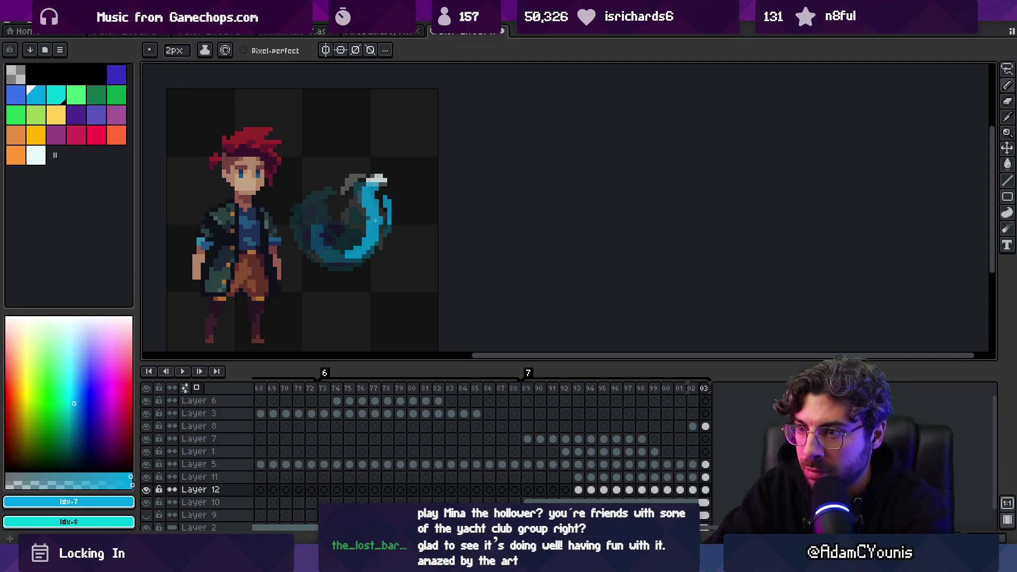
Add a frame at the end, undo a stray stroke on Layer 8, and reselect Layer 12.
{"action": "key", "text": "alt+n"}
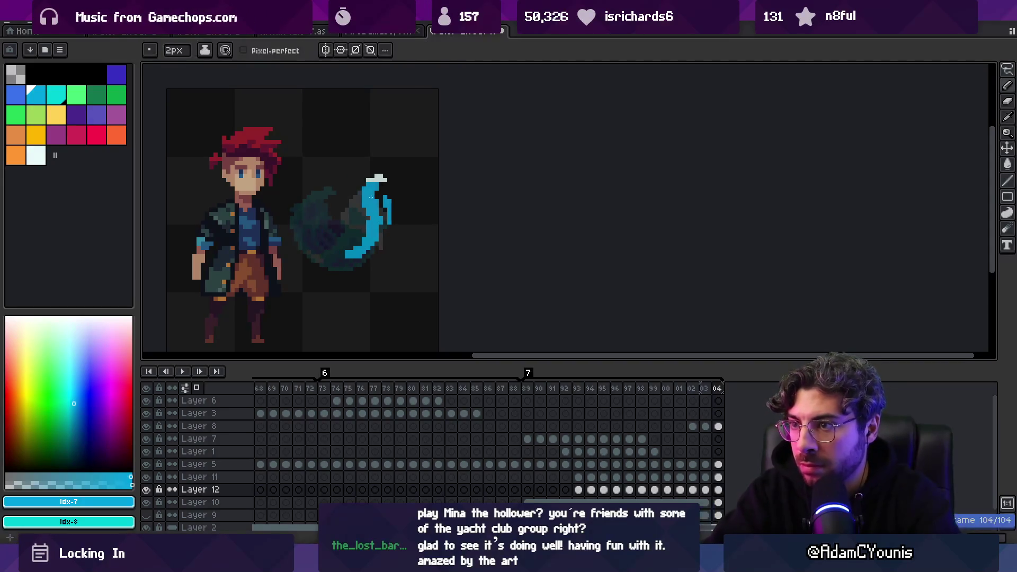
{"action": "left_click", "coordinate": [386, 184]}
{"action": "key", "text": "b"}
{"action": "key", "text": "ctrl+z"}
{"action": "key", "text": "v"}
{"action": "left_click", "coordinate": [384, 228]}
{"action": "key", "text": "b"}
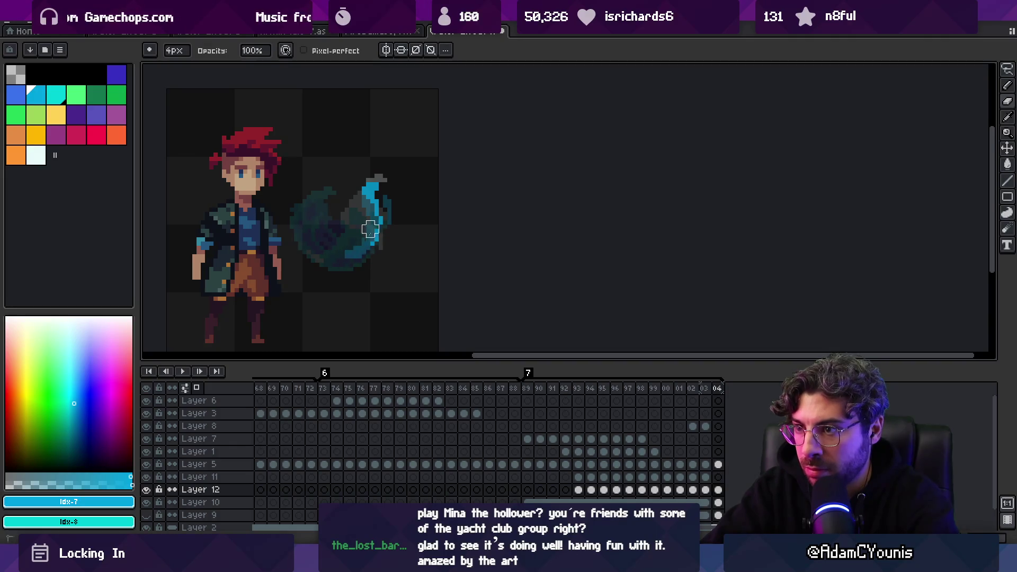
Append another frame and draw a cyan hook at the slash tip.
{"action": "key", "text": "alt+n"}
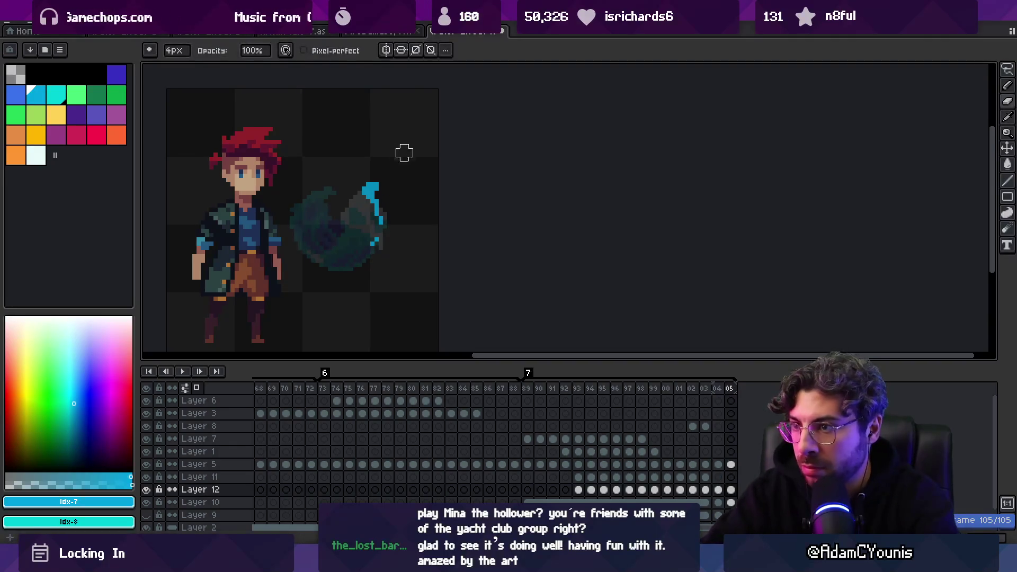
{"action": "left_click", "coordinate": [363, 195]}
{"action": "key", "text": "e"}
{"action": "mouse_move", "coordinate": [371, 191]}
{"action": "left_mouse_down"}
{"action": "mouse_move", "coordinate": [380, 173]}
{"action": "mouse_move", "coordinate": [371, 195]}
{"action": "left_mouse_up"}
{"action": "key", "text": "b"}
{"action": "key", "text": "e"}
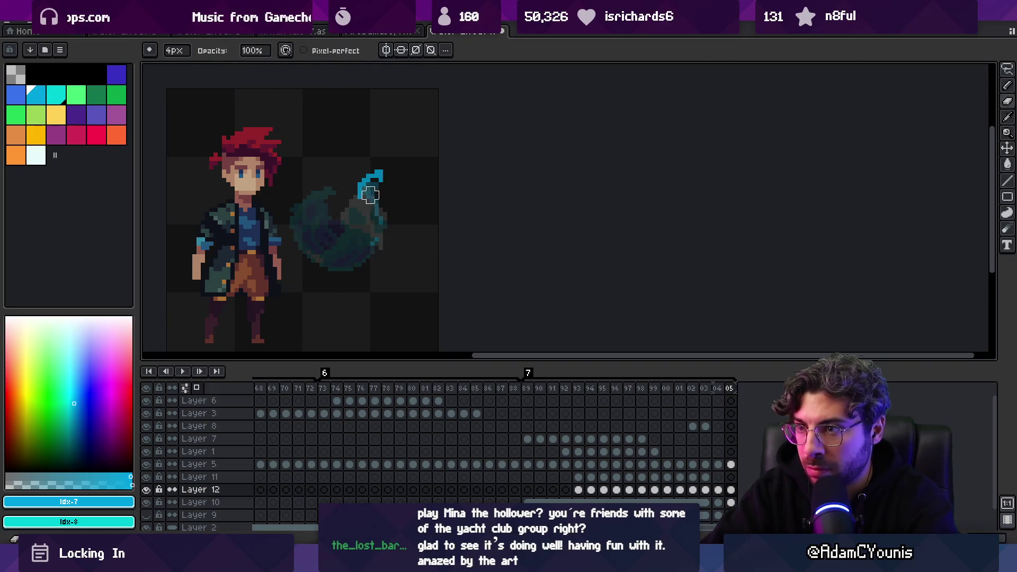
{"action": "key", "text": "ctrl+z"}
{"action": "key", "text": "b"}
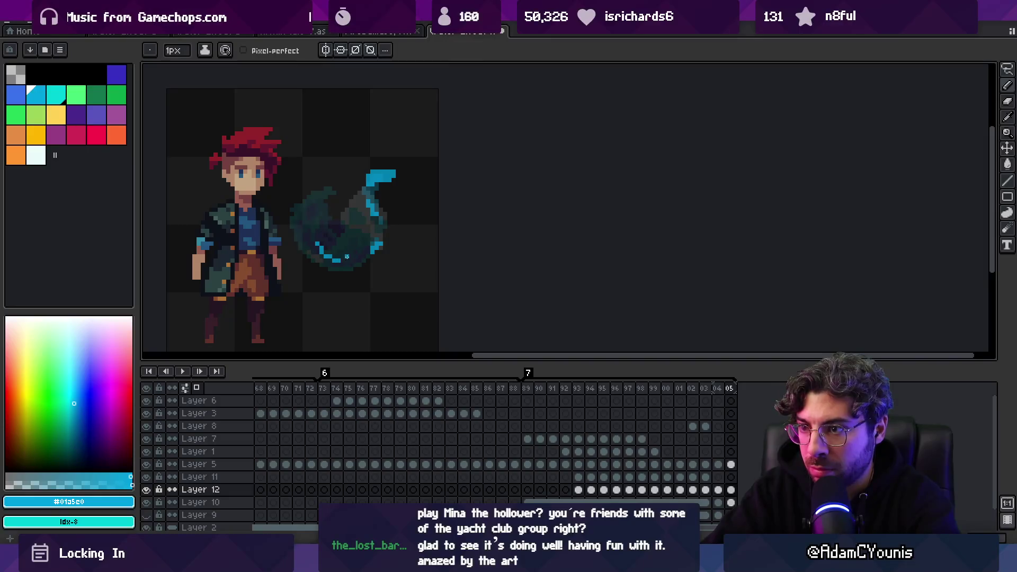
Step back through the earlier slash frames and play the animation to review it.
{"action": "key", "text": "comma"}
{"action": "key", "text": "comma"}
{"action": "key", "text": "comma"}
{"action": "key", "text": "comma"}
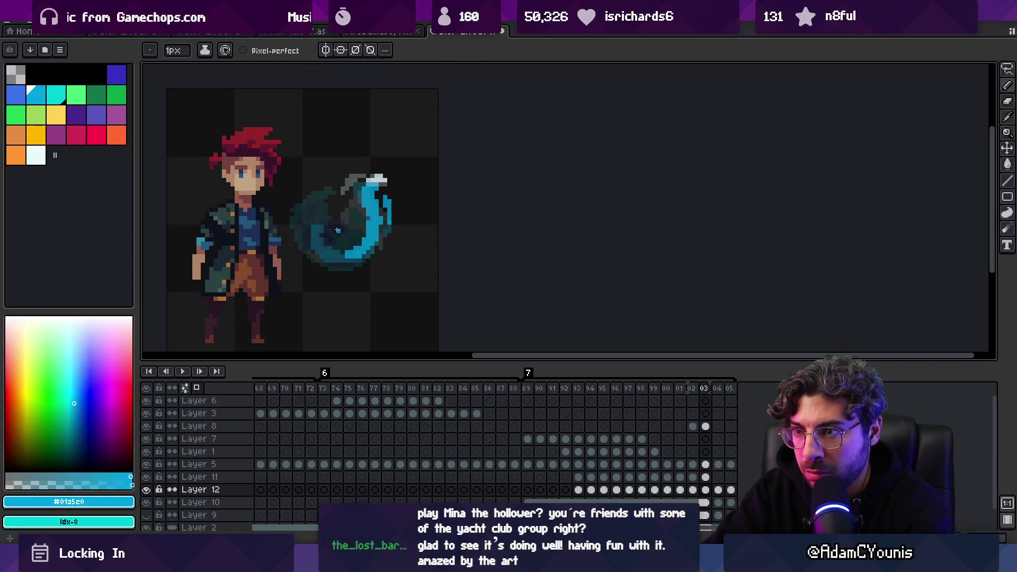
{"action": "key", "text": "comma"}
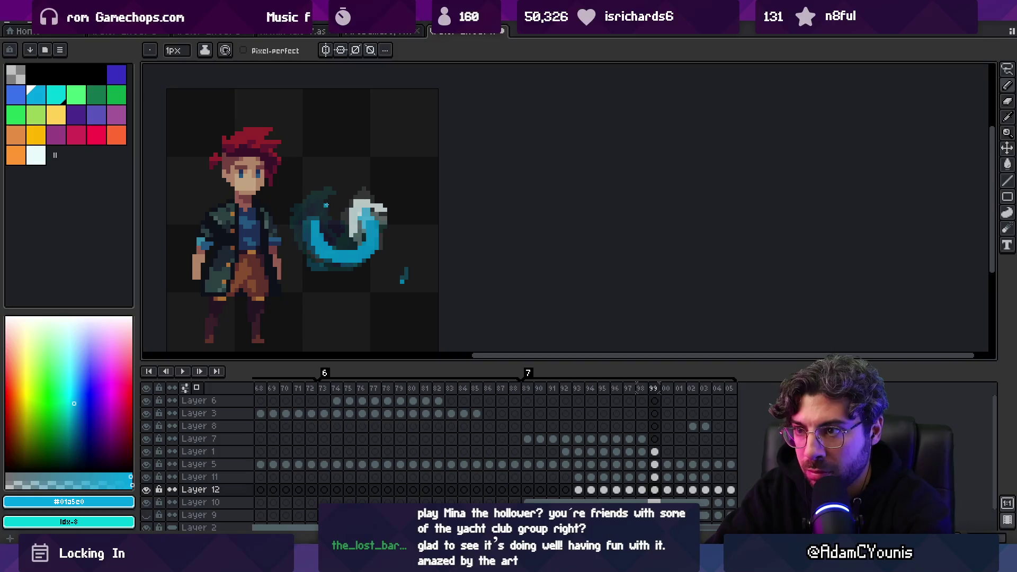
{"action": "key", "text": "Return"}
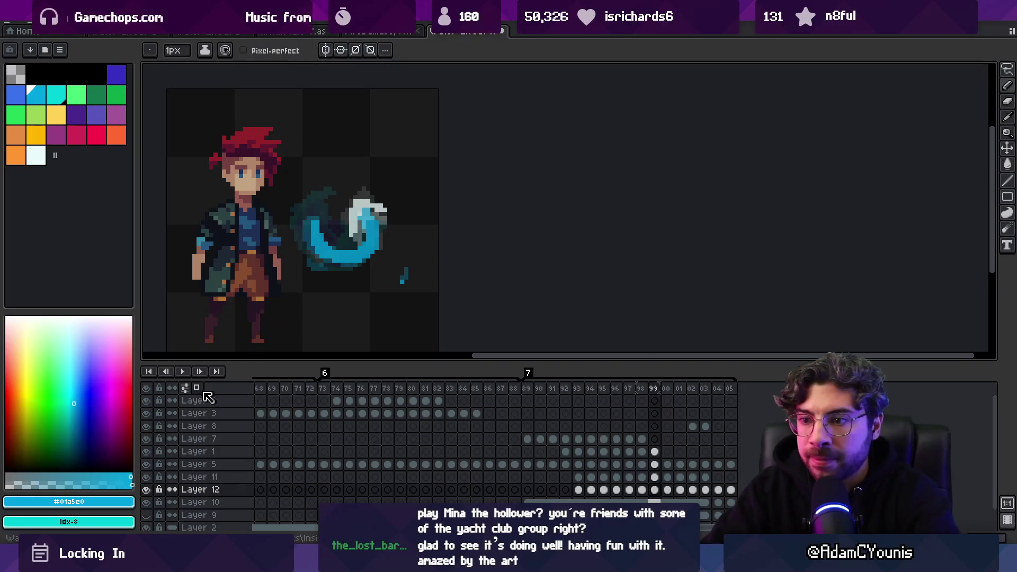
Stop playback and draw a short vertical cyan stroke on frame 92 with the 1px pencil.
{"action": "key", "text": "z"}
{"action": "scroll", "coordinate": [312, 267], "scroll_direction": "down", "scroll_amount": 2}
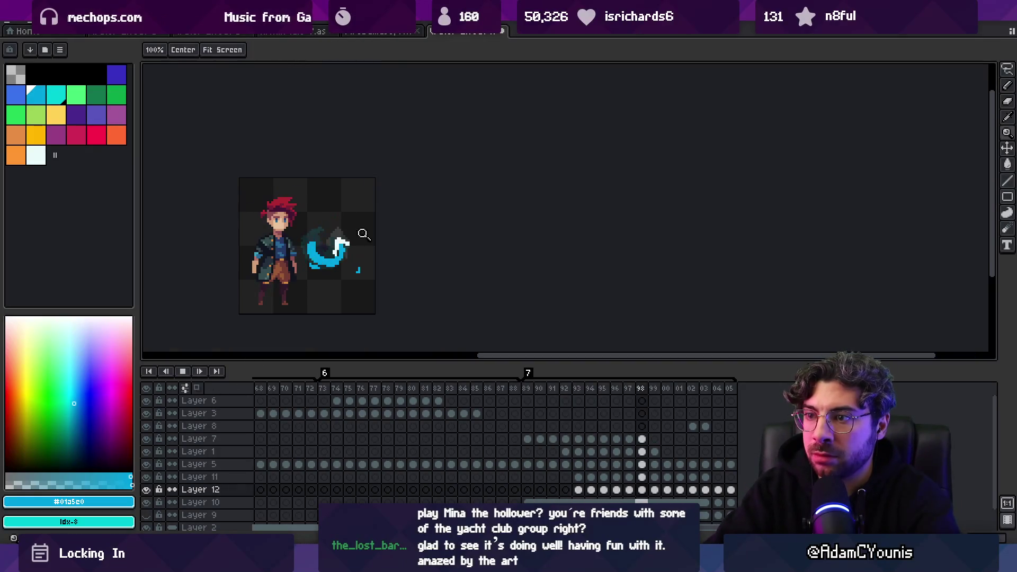
{"action": "scroll", "coordinate": [351, 241], "scroll_direction": "down", "scroll_amount": 3}
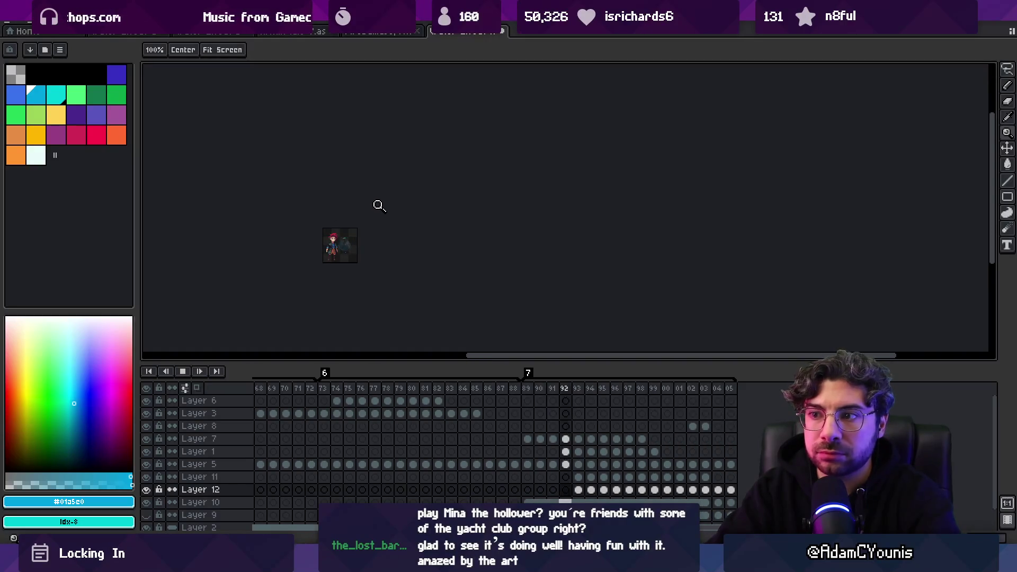
{"action": "scroll", "coordinate": [384, 235], "scroll_direction": "up", "scroll_amount": 3}
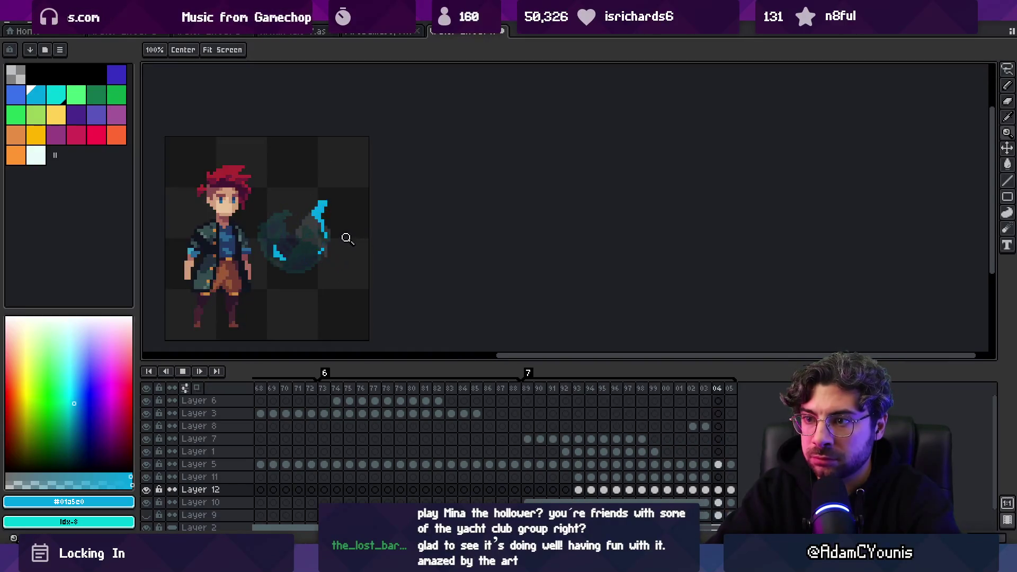
{"action": "scroll", "coordinate": [324, 245], "scroll_direction": "up", "scroll_amount": 2}
{"action": "key", "text": "Return"}
{"action": "key", "text": "Right"}
{"action": "key", "text": "Right"}
{"action": "key", "text": "Right"}
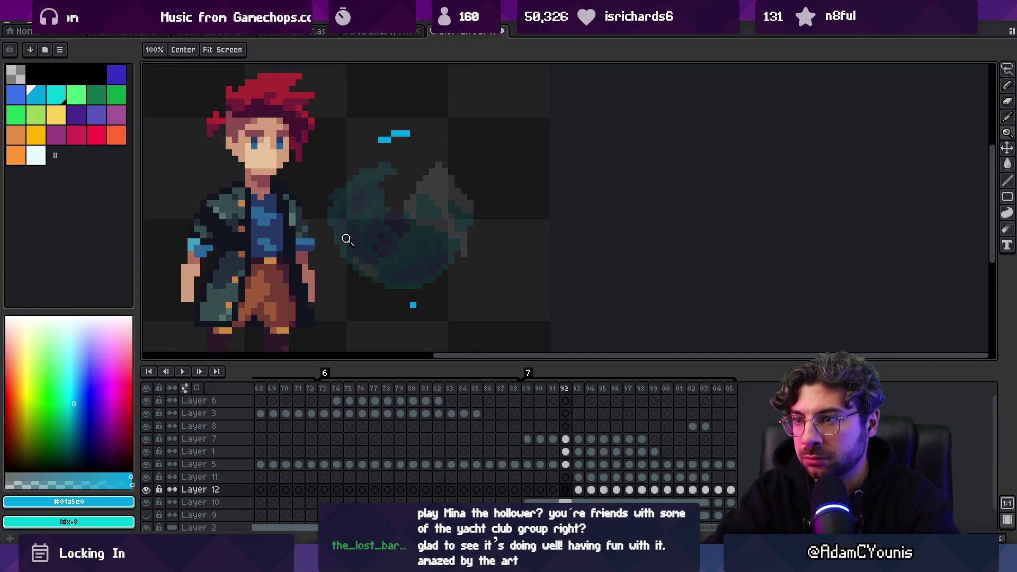
{"action": "key", "text": "b"}
{"action": "left_click_drag", "start_coordinate": [362, 145], "coordinate": [363, 143]}
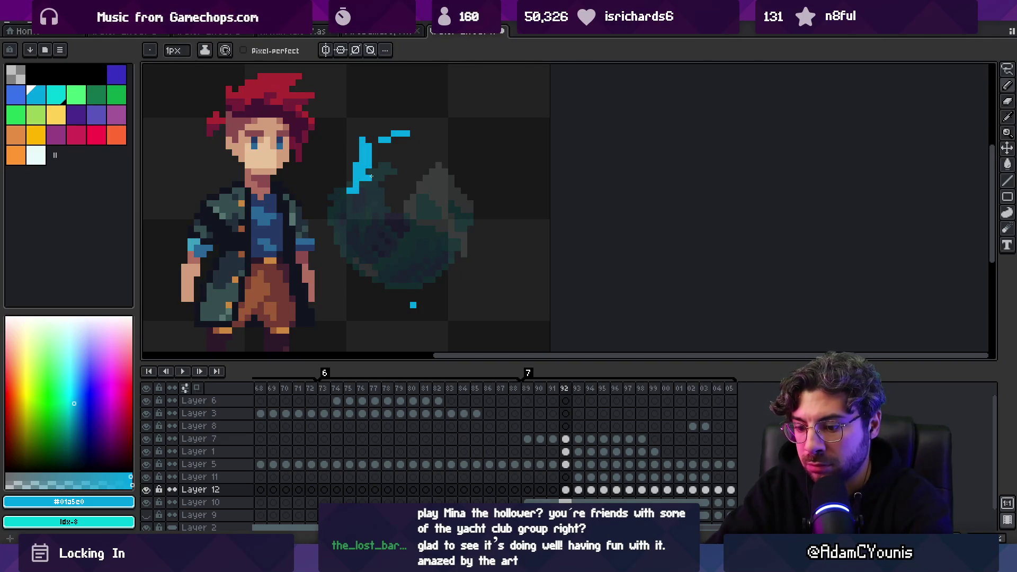
Add a diagonal cyan stroke on frame 91, then play the animation zoomed out.
{"action": "key", "text": "Left"}
{"action": "left_click_drag", "start_coordinate": [378, 135], "coordinate": [362, 152]}
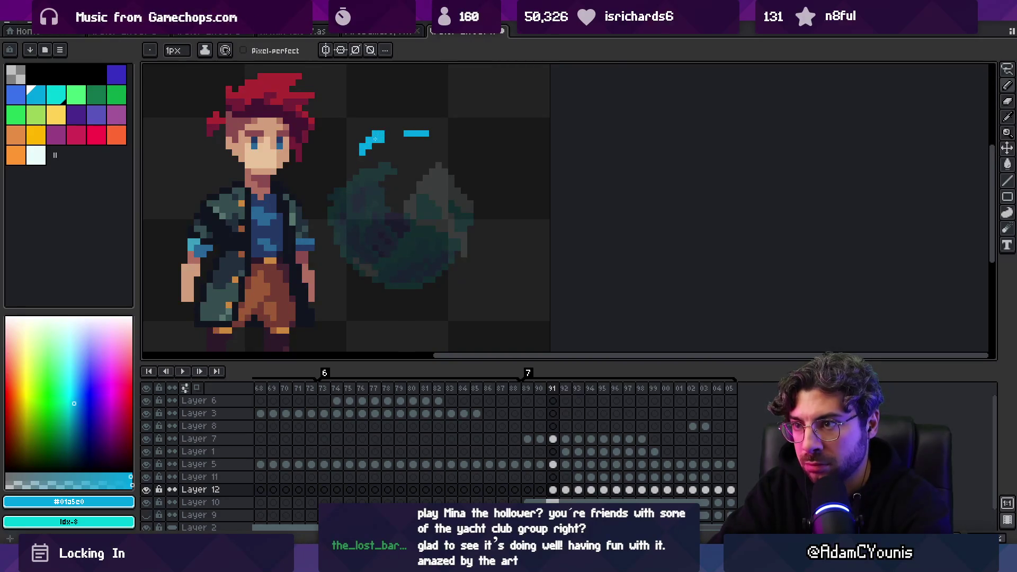
{"action": "key", "text": "Right"}
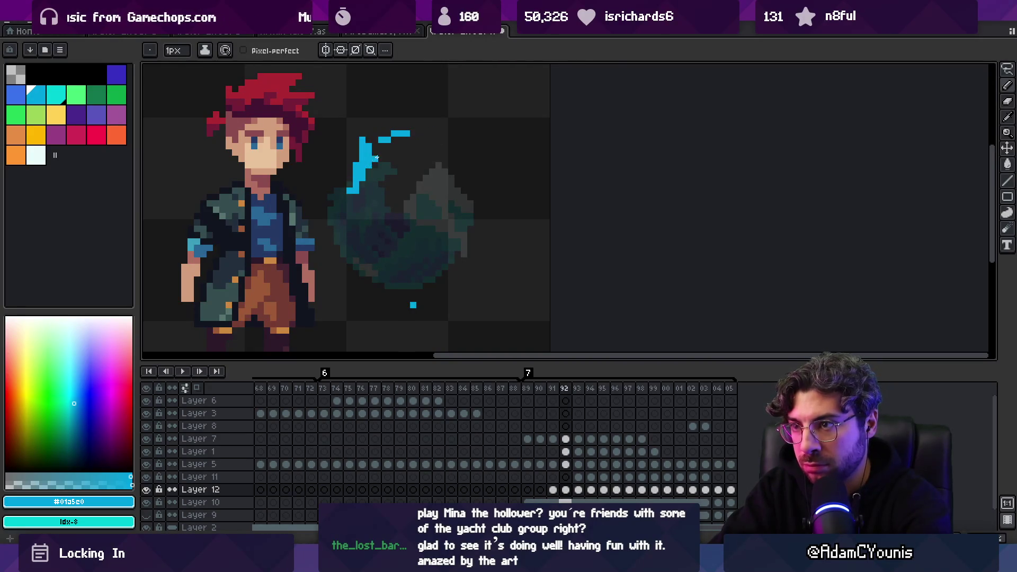
{"action": "key", "text": "Return"}
{"action": "key", "text": "z"}
{"action": "key", "text": "1"}
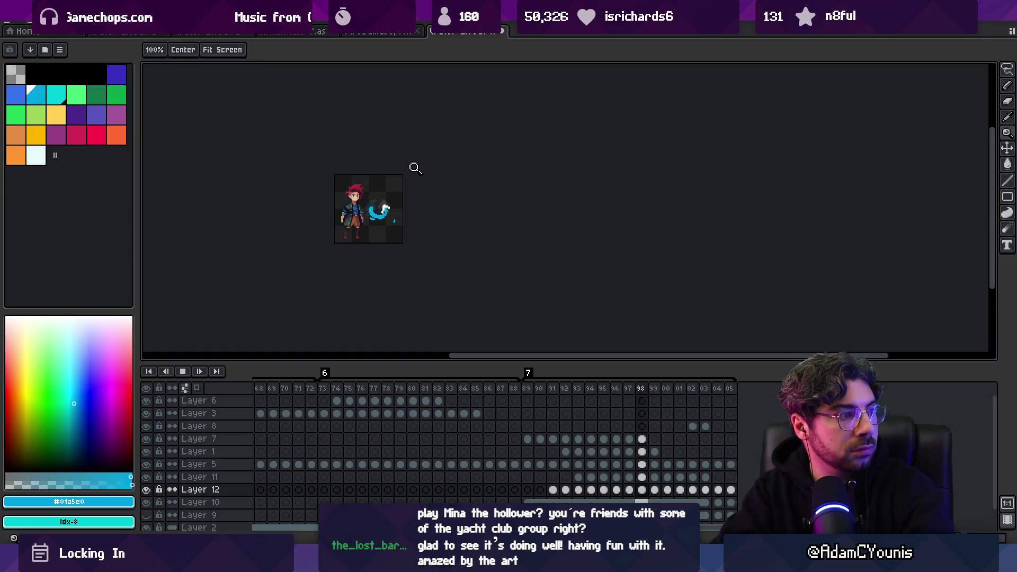
{"action": "scroll", "coordinate": [411, 209], "scroll_direction": "up", "scroll_amount": 5}
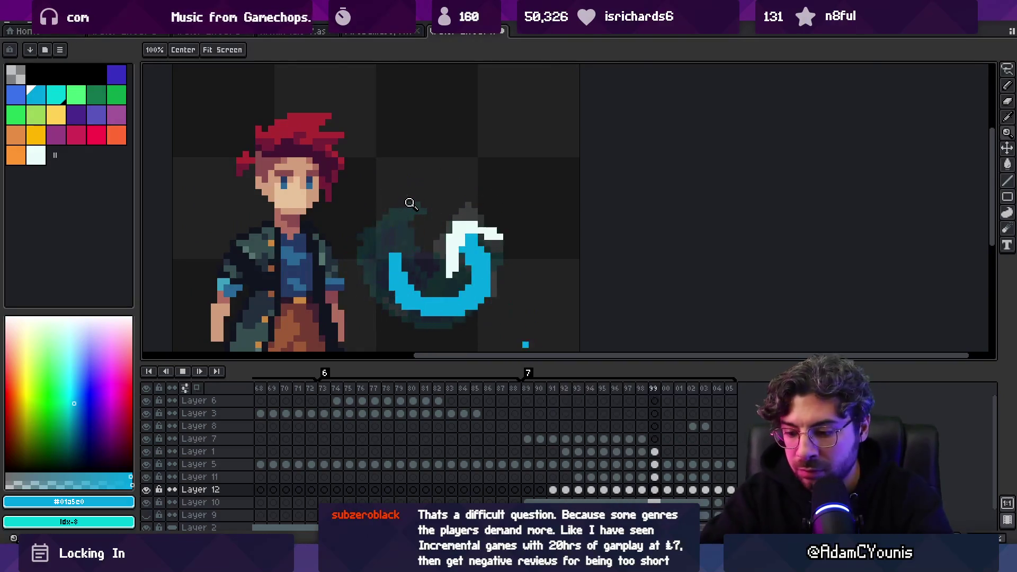
Stop on frame 91, shift its slash strokes lower, and compare with neighbouring frames.
{"action": "key", "text": "Return"}
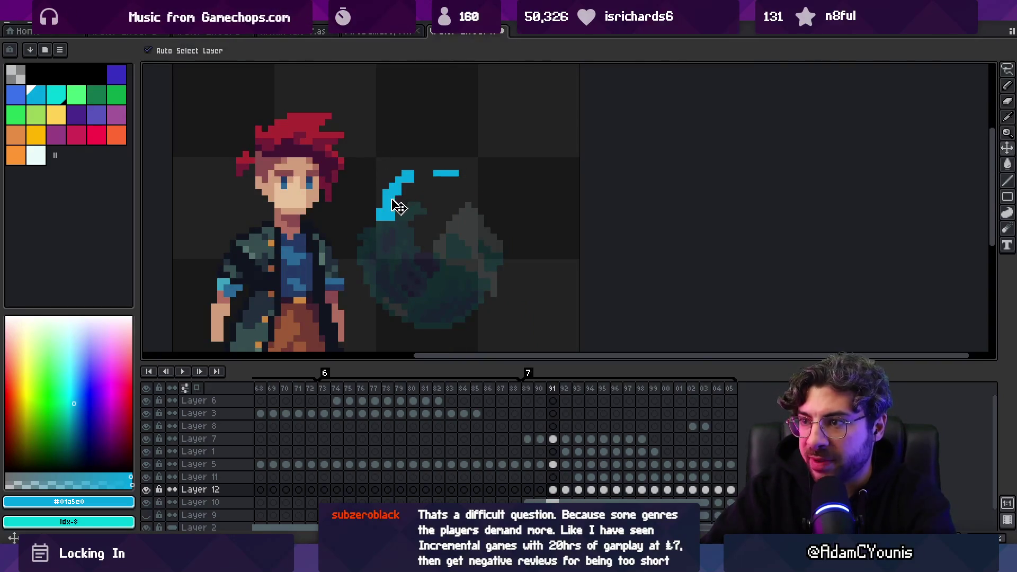
{"action": "left_click", "coordinate": [391, 197]}
{"action": "left_click_drag", "start_coordinate": [397, 212], "coordinate": [401, 225]}
{"action": "key", "text": "b"}
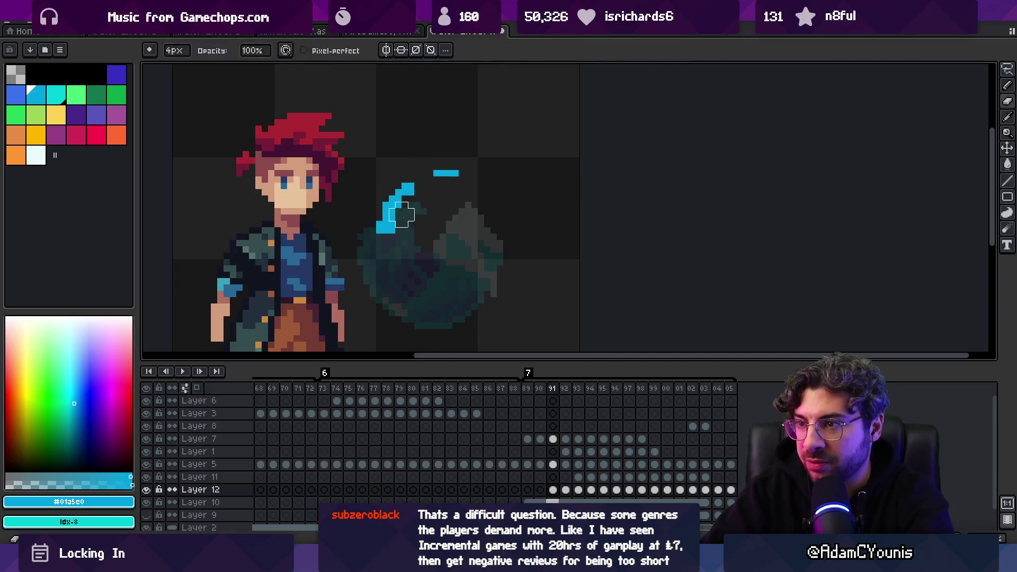
{"action": "key", "text": "Right"}
{"action": "key", "text": "Left"}
{"action": "key", "text": "Right"}
{"action": "key", "text": "Right"}
{"action": "key", "text": "Left"}
Set a 4px brush and flip through frames 90–93 to preview the cyan splash.
{"action": "key", "text": "b"}
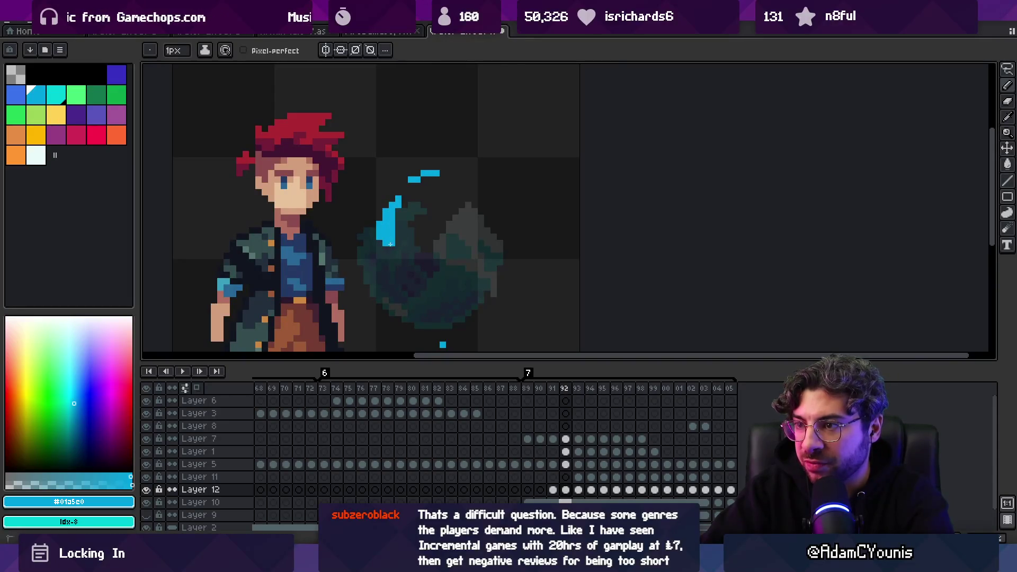
{"action": "key", "text": "e"}
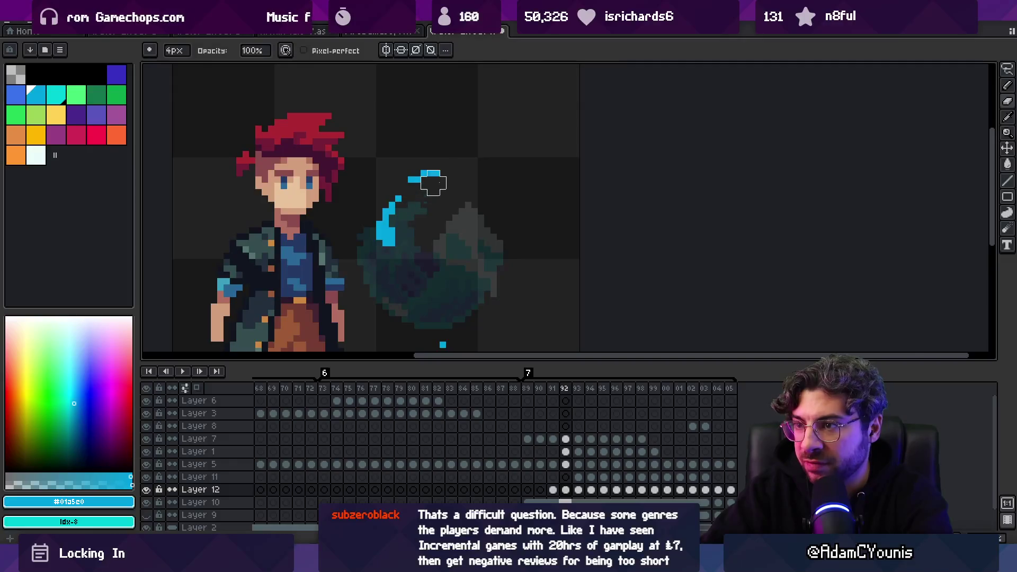
{"action": "key", "text": "Right"}
{"action": "key", "text": "Left"}
{"action": "key", "text": "Left"}
{"action": "key", "text": "Left"}
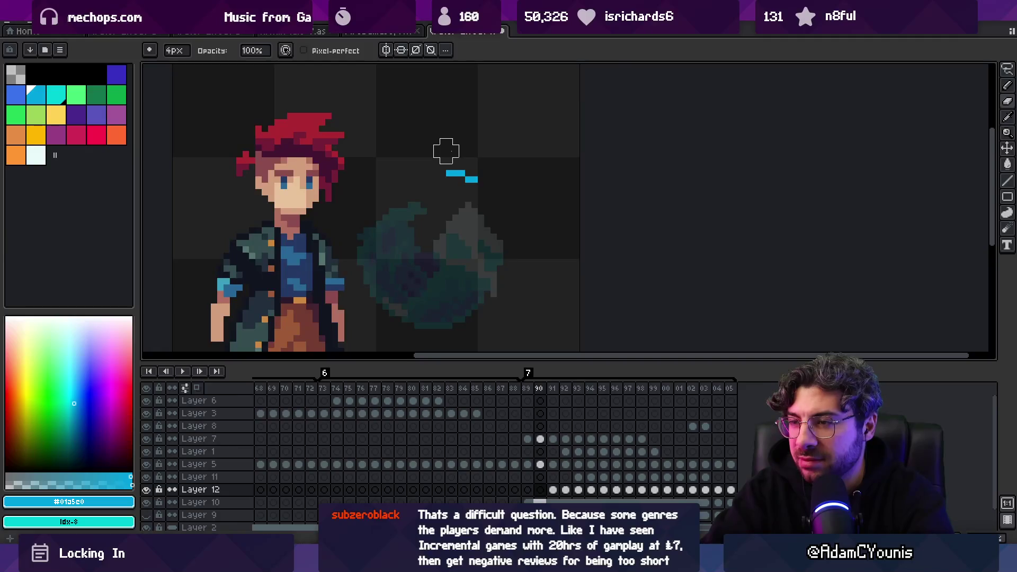
{"action": "key", "text": "Left"}
{"action": "key", "text": "Right"}
{"action": "key", "text": "Right"}
{"action": "key", "text": "Right"}
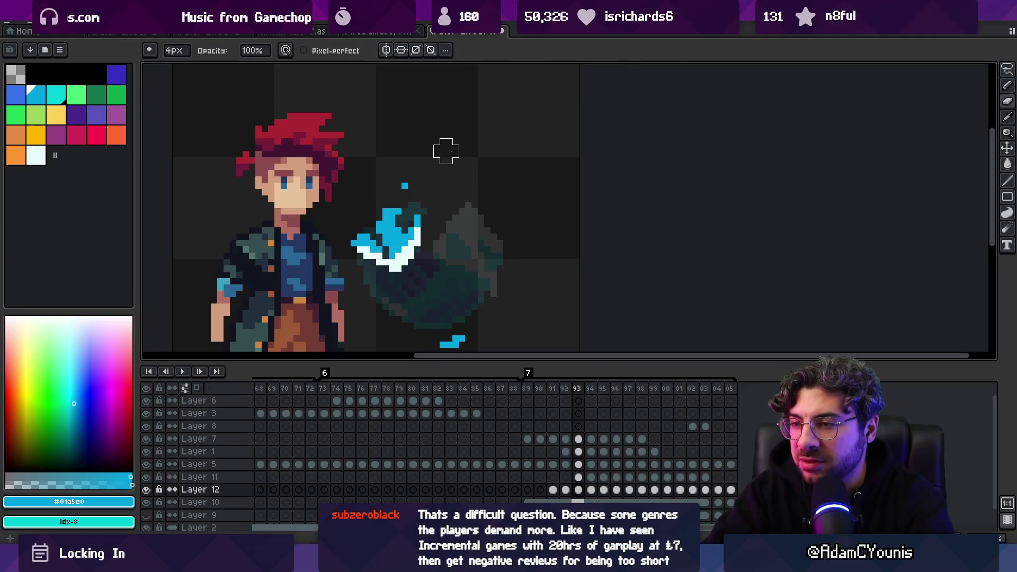
{"action": "key", "text": "Left"}
{"action": "key", "text": "Left"}
{"action": "key", "text": "Right"}
{"action": "key", "text": "Right"}
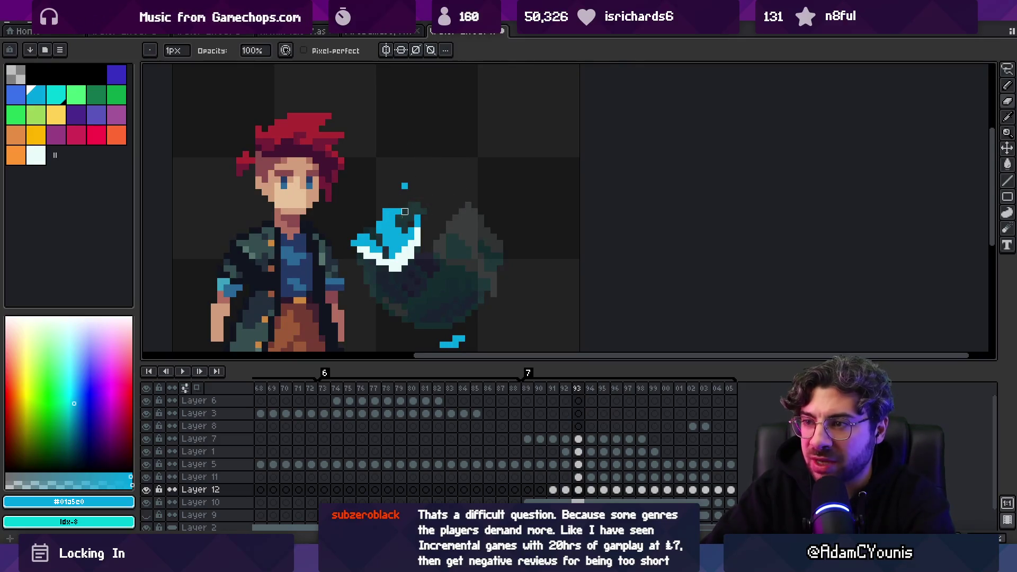
Return to the pencil and play the animation to review the slash.
{"action": "key", "text": "ctrl"}
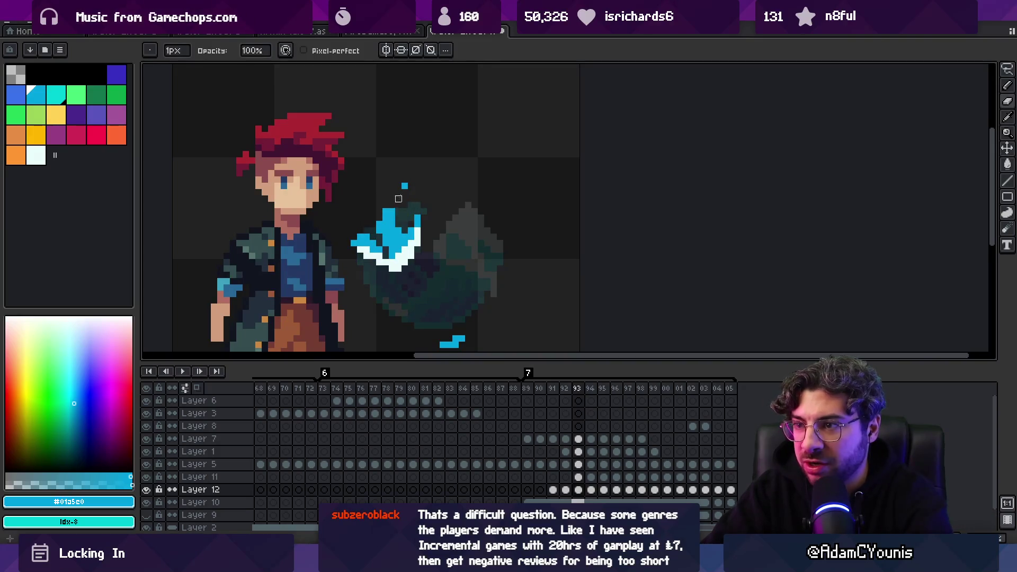
{"action": "key", "text": "alt"}
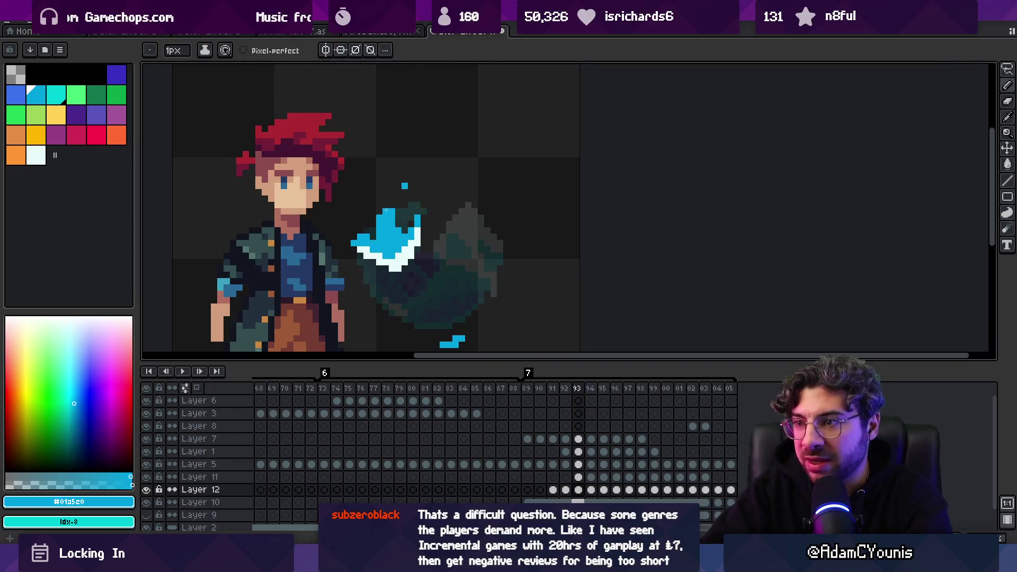
{"action": "key", "text": "b"}
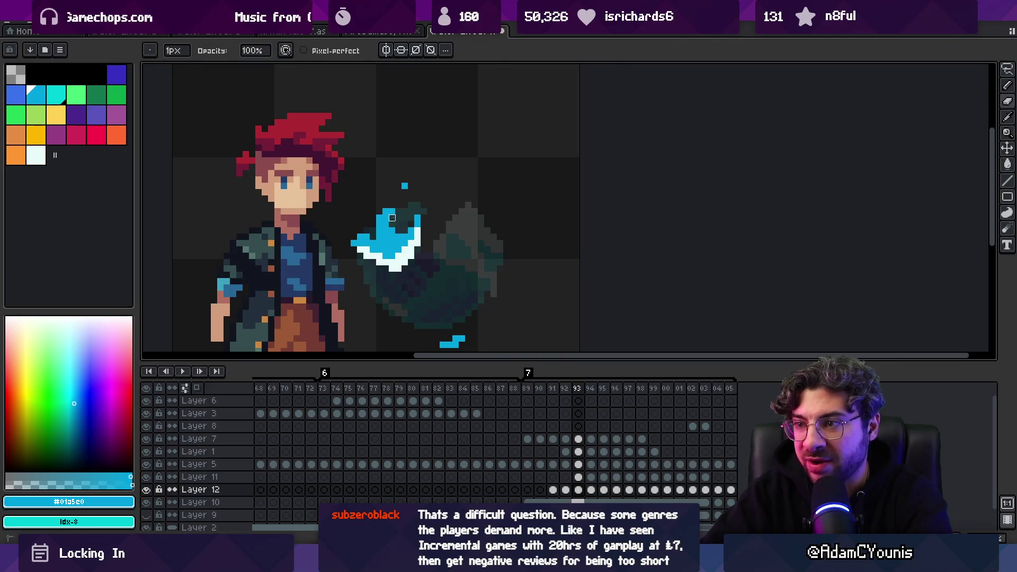
{"action": "key", "text": "Return"}
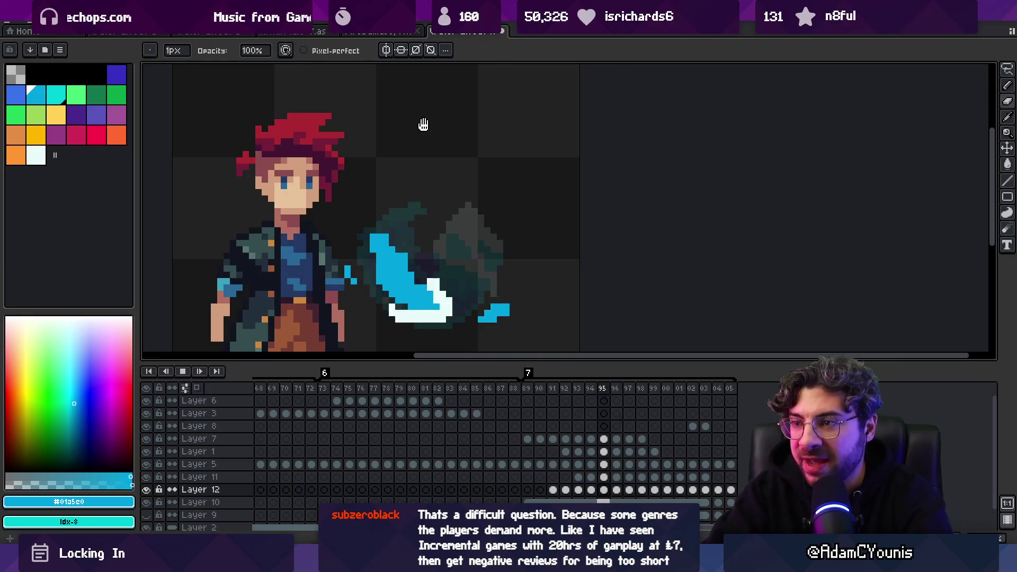
{"action": "key", "text": "z"}
{"action": "scroll", "coordinate": [410, 213], "scroll_direction": "down", "scroll_amount": 5}
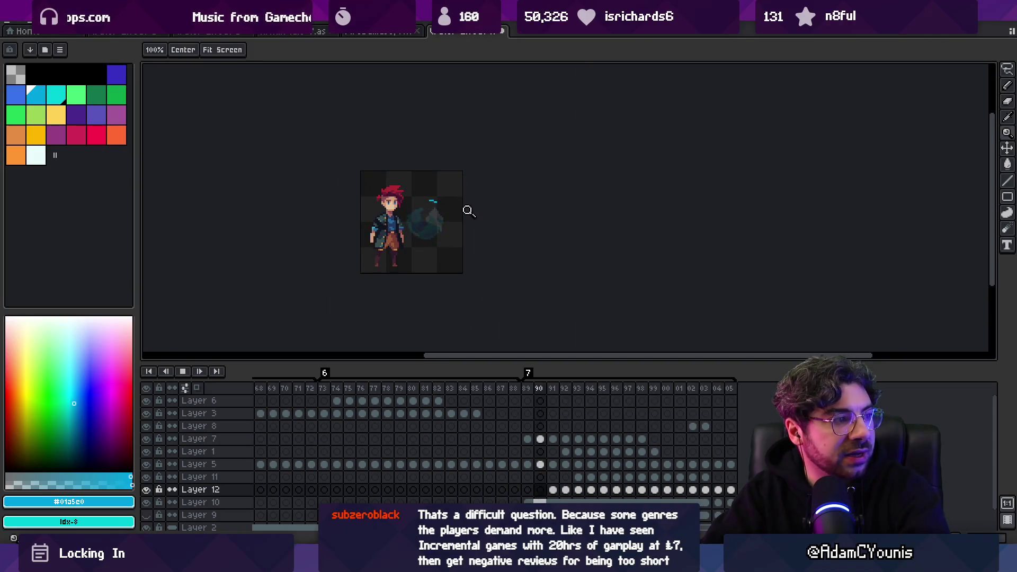
Stop playback on frame 95 and paint blue pixels along the top of the slash.
{"action": "scroll", "coordinate": [492, 191], "scroll_direction": "up", "scroll_amount": 3}
{"action": "key", "text": "Return"}
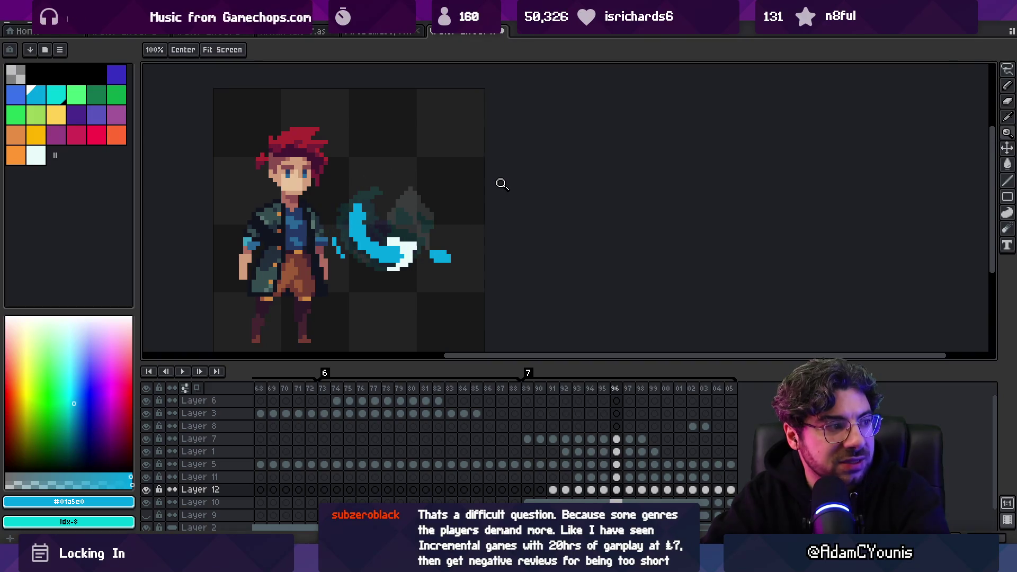
{"action": "key", "text": "Return"}
{"action": "key", "text": "b"}
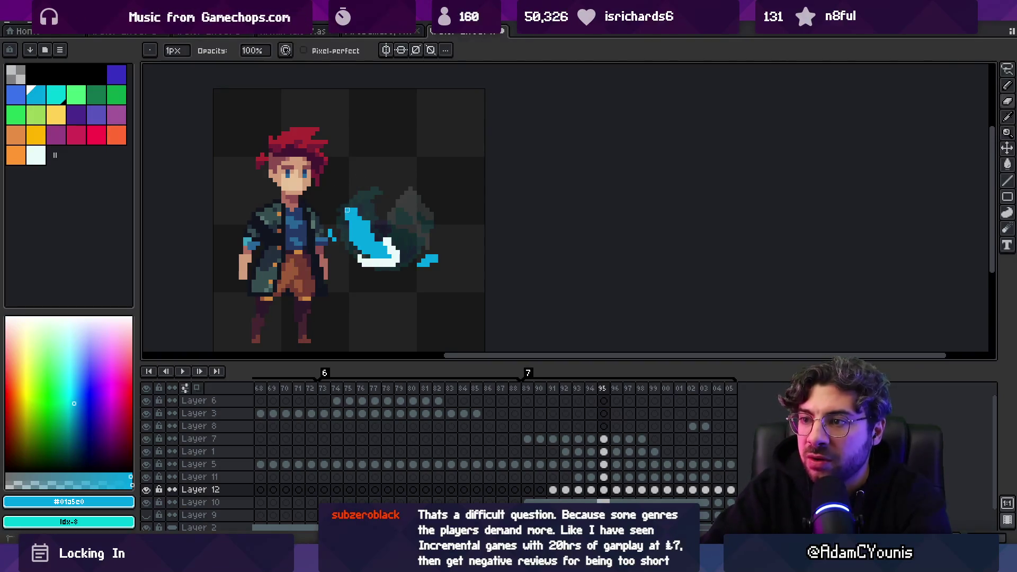
{"action": "key", "text": "e"}
{"action": "left_click_drag", "start_coordinate": [366, 197], "coordinate": [353, 228]}
{"action": "key", "text": "b"}
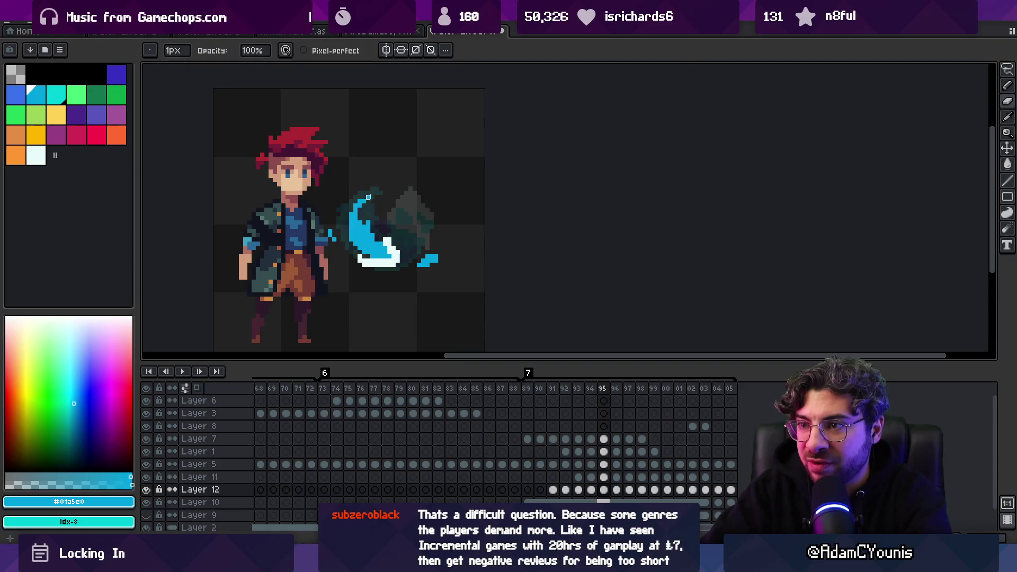
{"action": "key", "text": "e"}
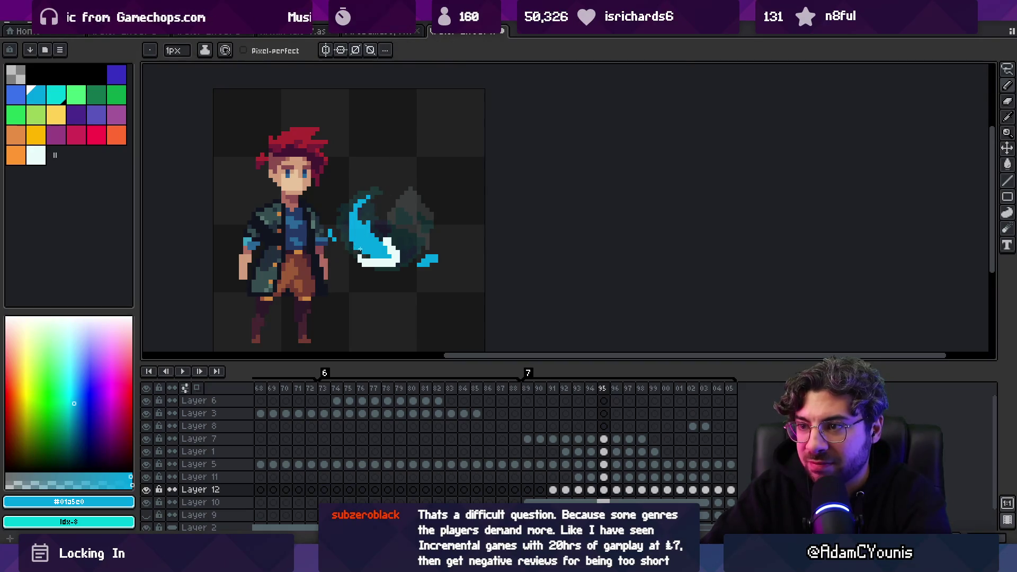
{"action": "key", "text": "b"}
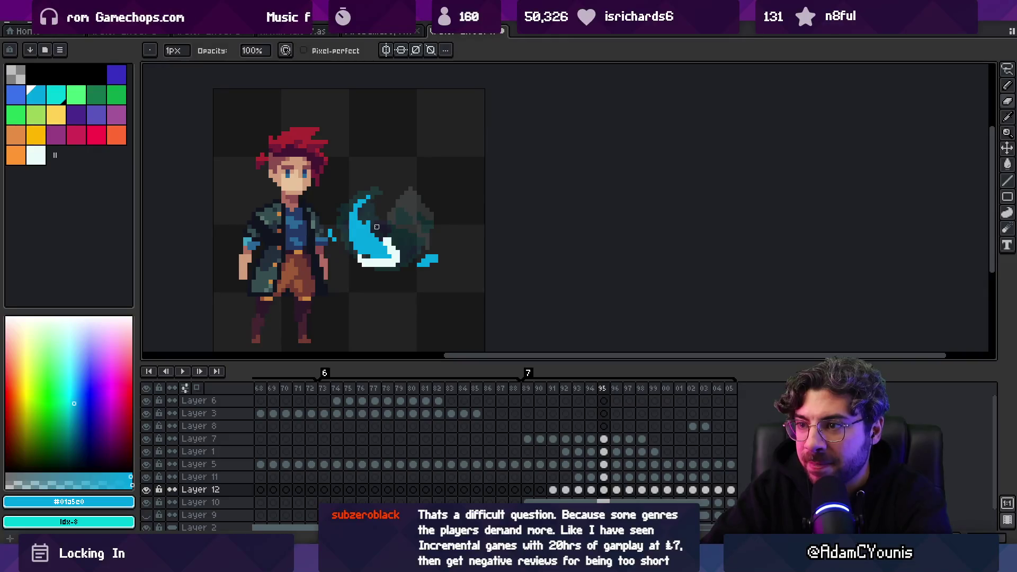
{"action": "key", "text": "e"}
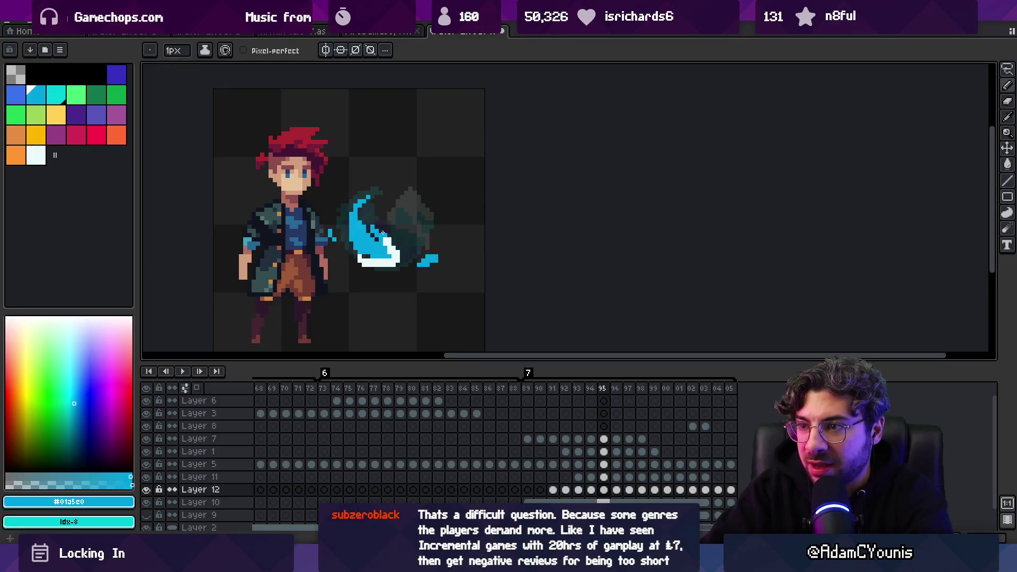
{"action": "key", "text": "b"}
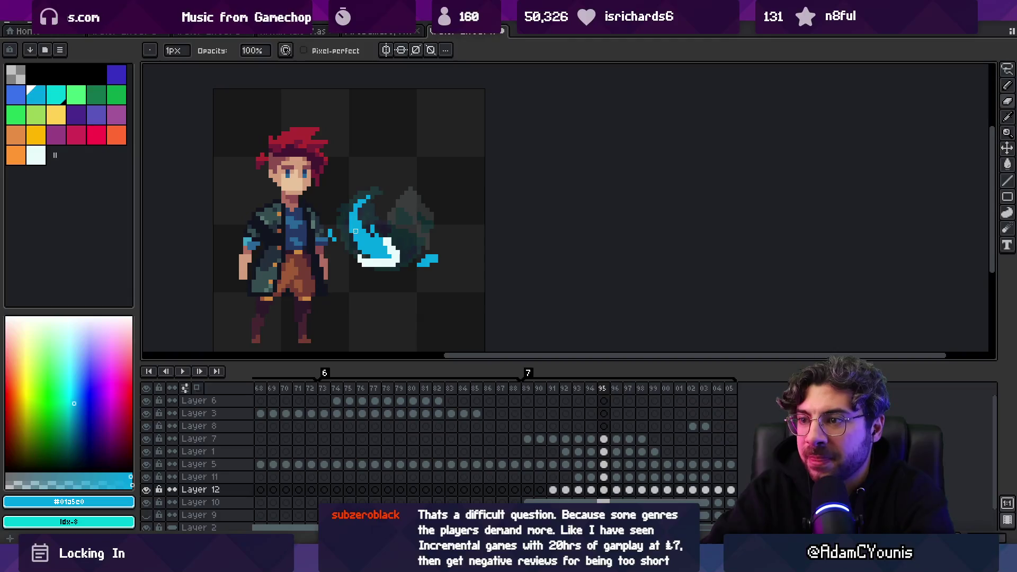
On frame 97, add blue pixels to the slash top and replay the animation.
{"action": "key", "text": "Right"}
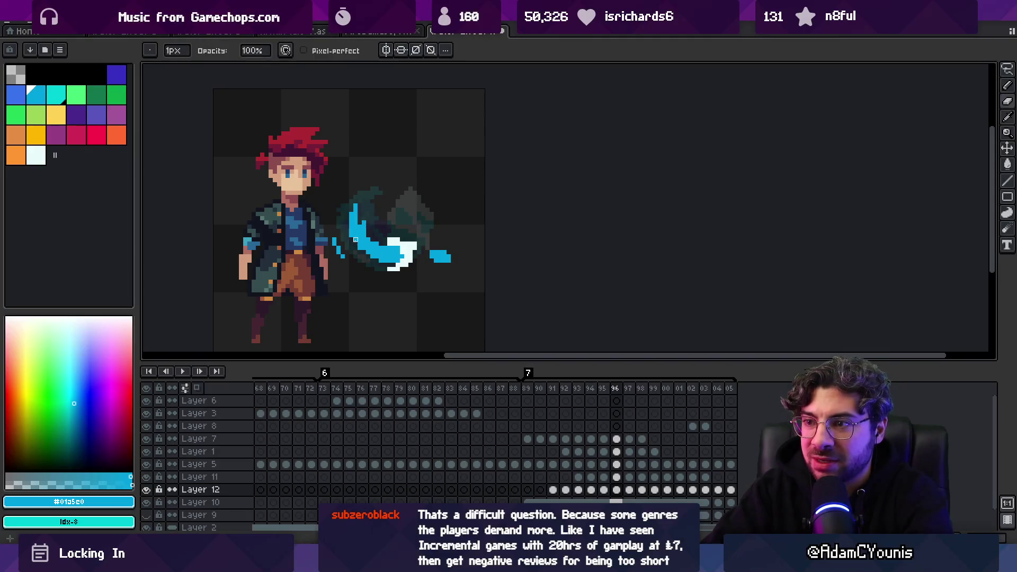
{"action": "key", "text": "e"}
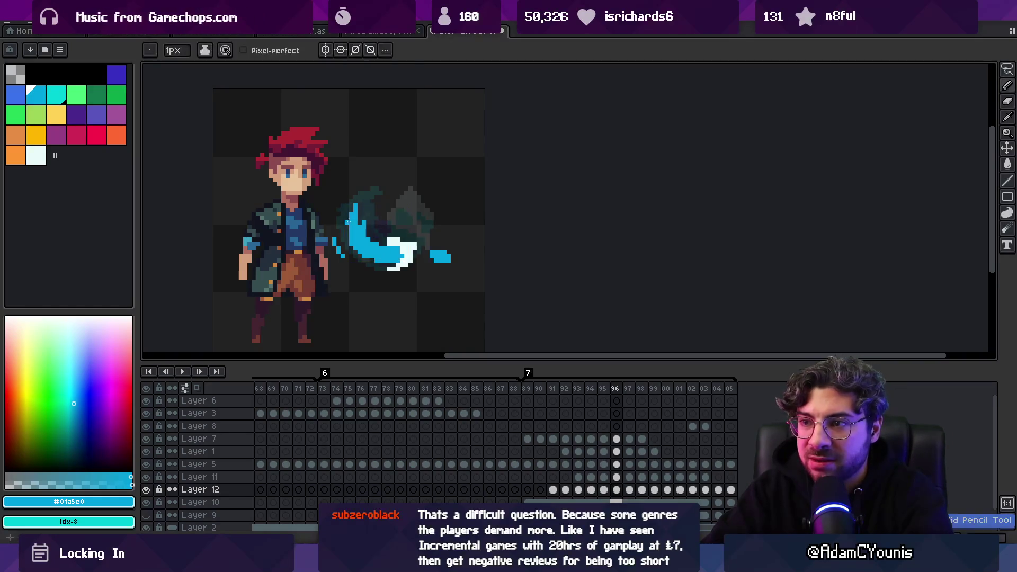
{"action": "key", "text": "Right"}
{"action": "key", "text": "Return"}
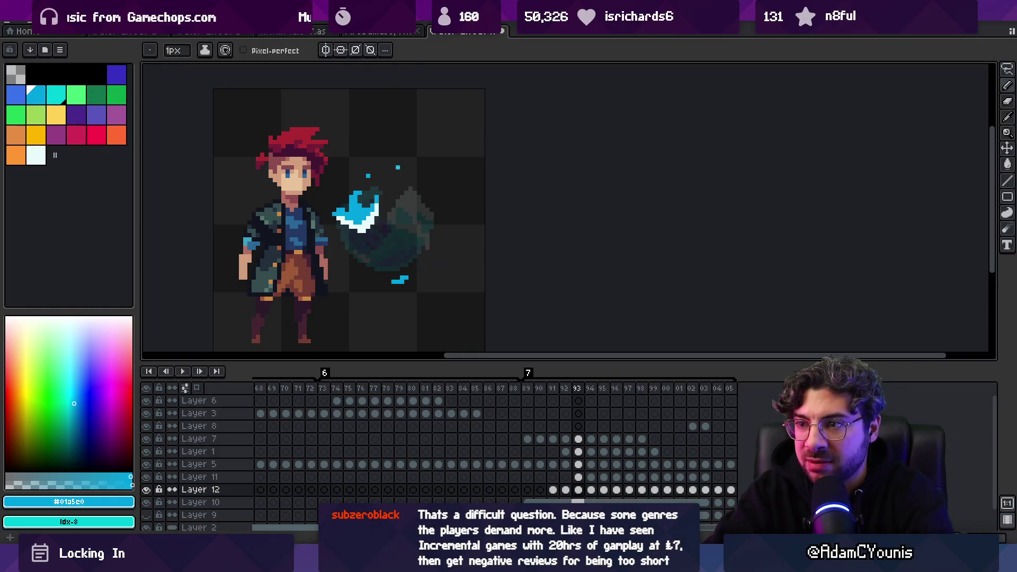
{"action": "key", "text": "Right"}
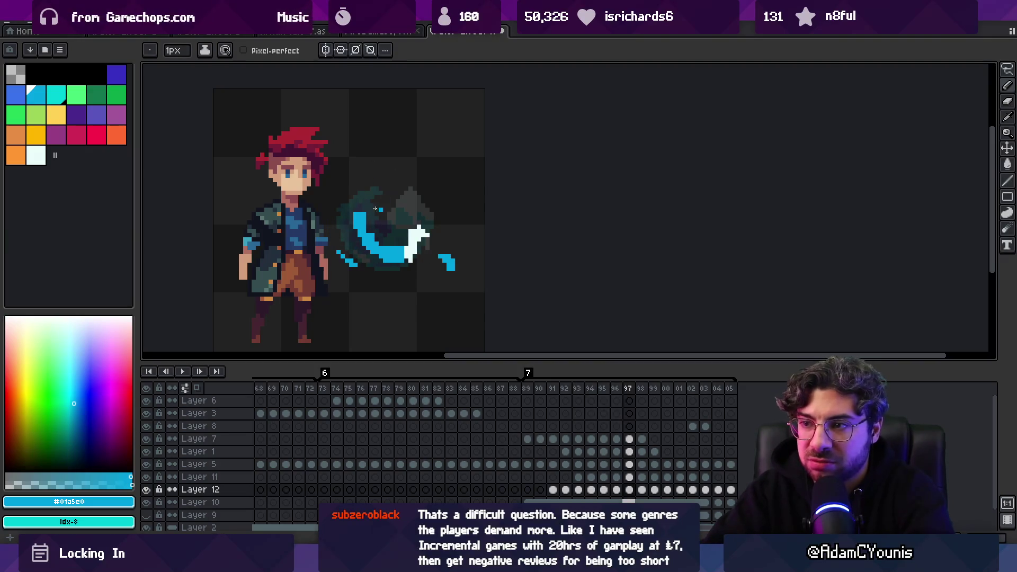
{"action": "key", "text": "b"}
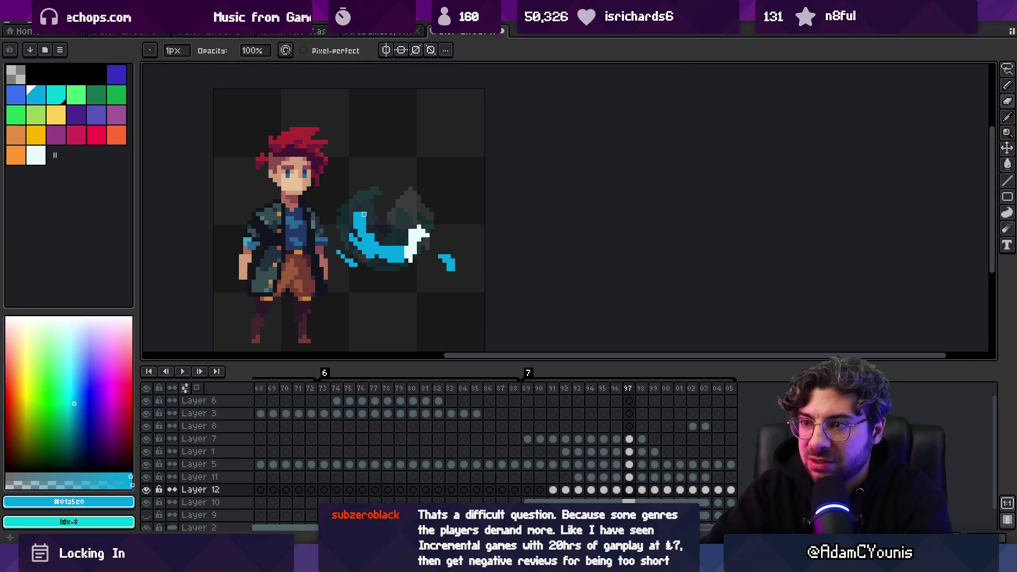
{"action": "key", "text": "b"}
{"action": "left_click_drag", "start_coordinate": [359, 205], "coordinate": [359, 204]}
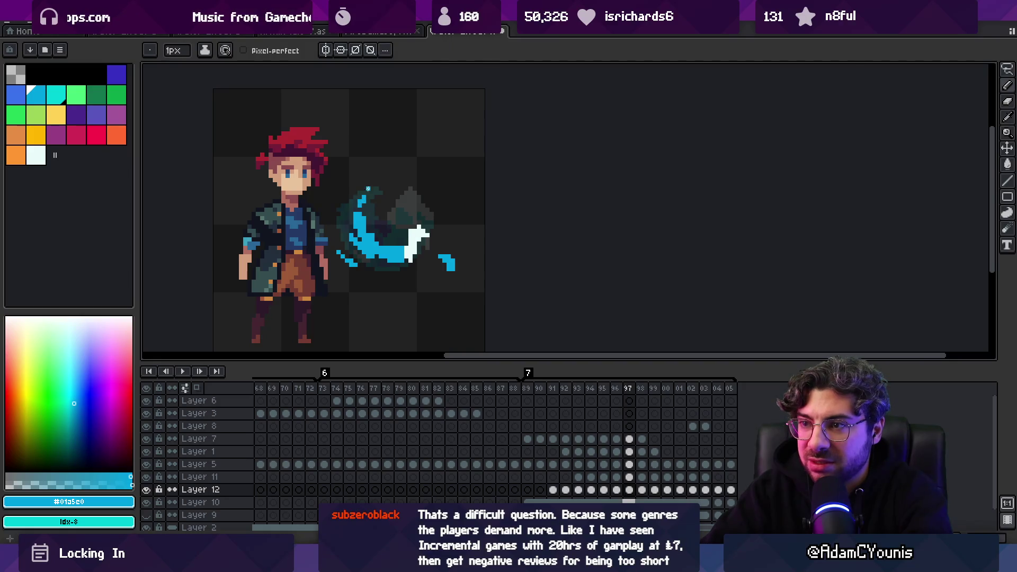
{"action": "key", "text": "Return"}
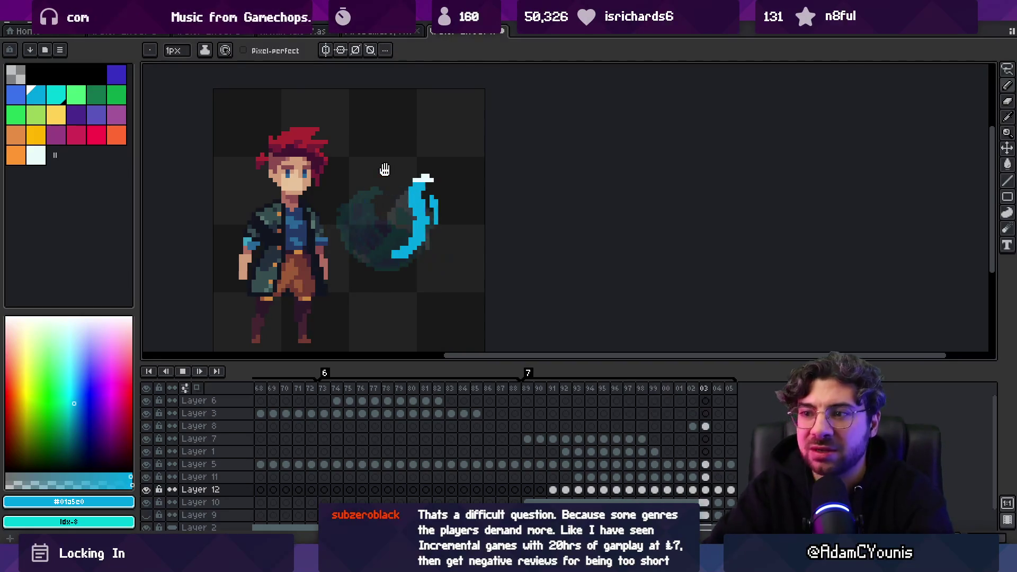
Zoom in, step to frame 98 and paint blue pixels along the slash's bottom edge.
{"action": "key", "text": "z"}
{"action": "scroll", "coordinate": [392, 205], "scroll_direction": "down", "scroll_amount": 1}
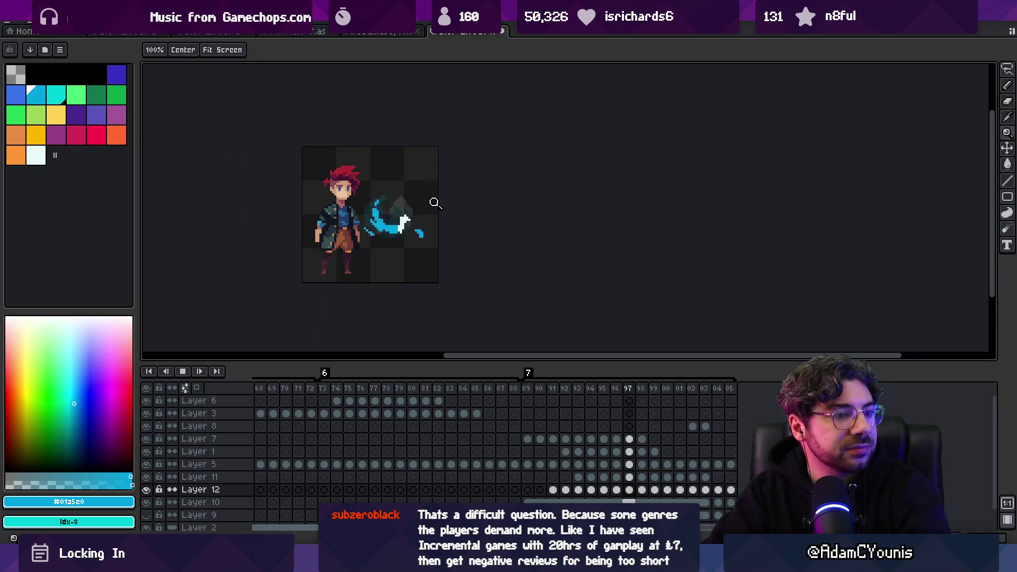
{"action": "left_click", "coordinate": [456, 182]}
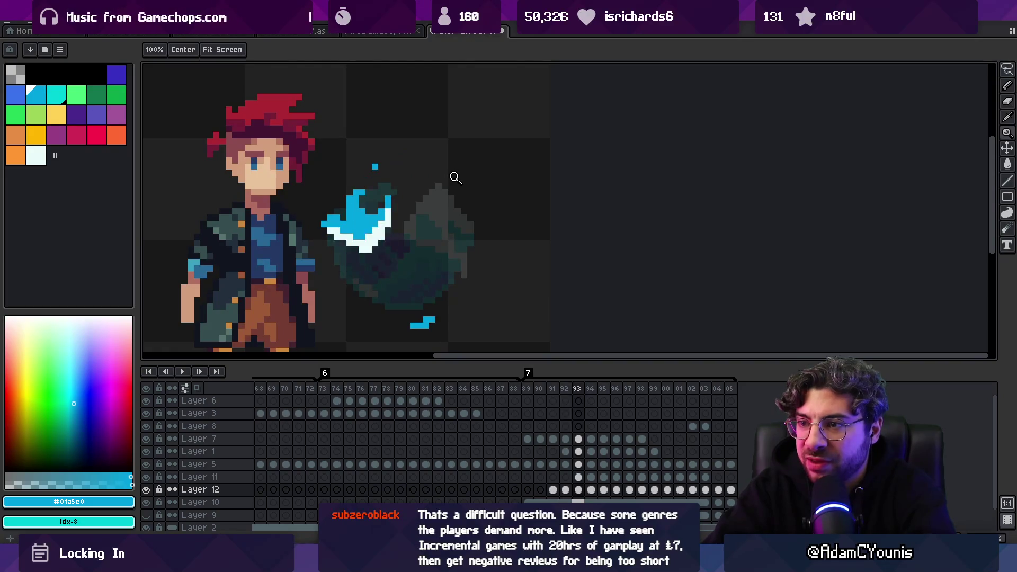
{"action": "key", "text": "b"}
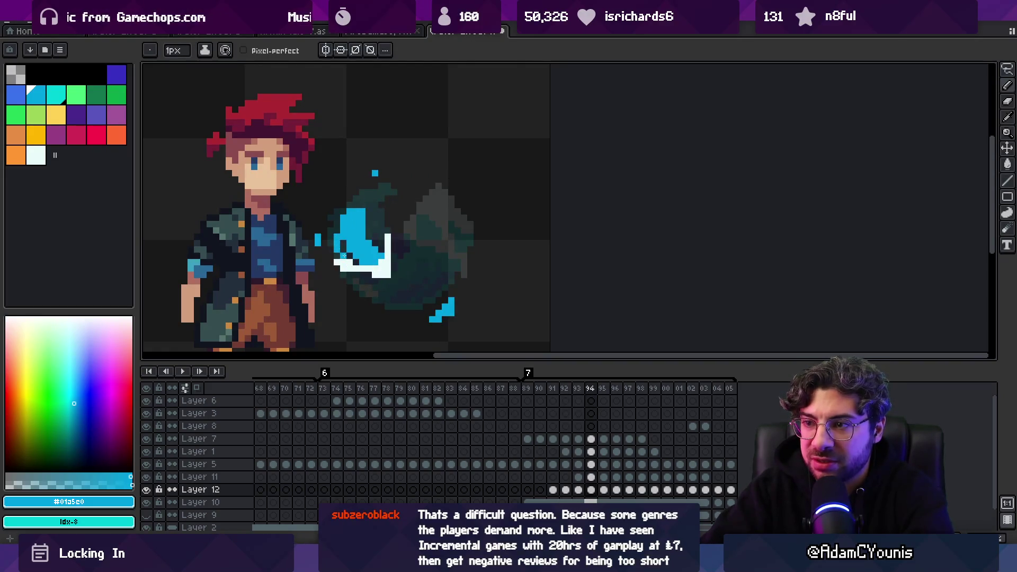
{"action": "key", "text": "period"}
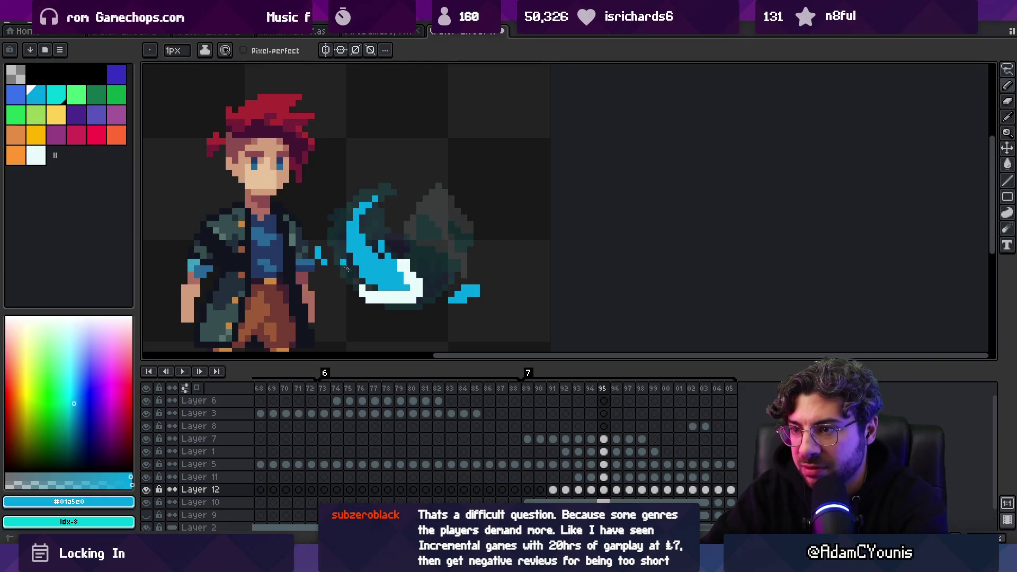
{"action": "key", "text": "period"}
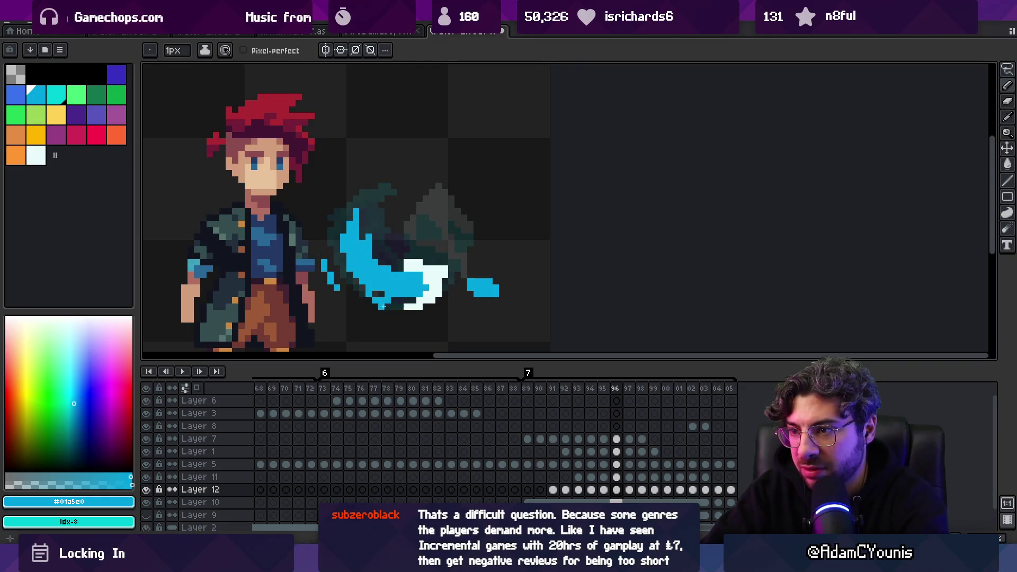
{"action": "key", "text": "period"}
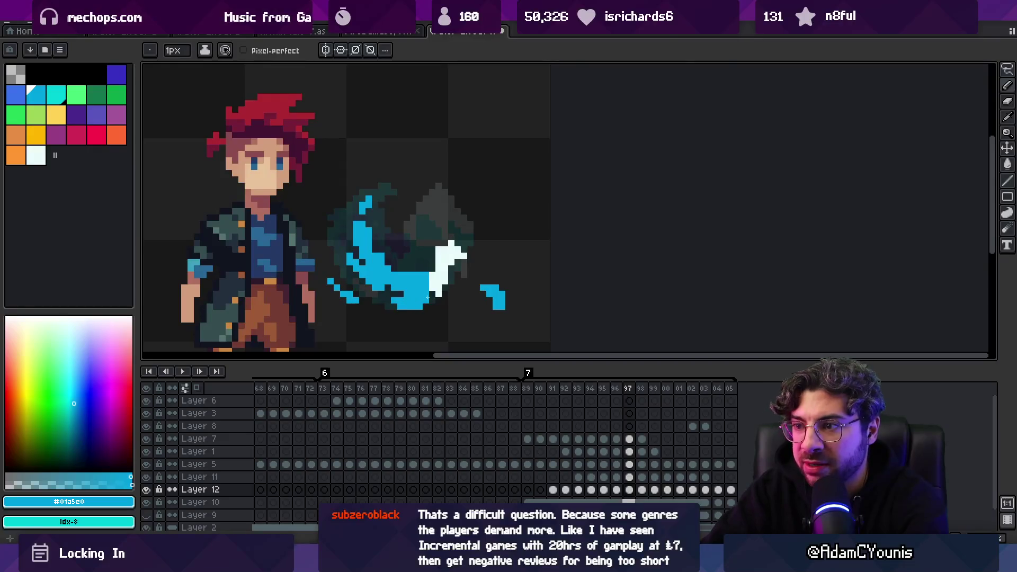
{"action": "key", "text": "period"}
{"action": "mouse_move", "coordinate": [413, 304]}
{"action": "left_mouse_down"}
{"action": "mouse_move", "coordinate": [423, 303]}
{"action": "mouse_move", "coordinate": [404, 305]}
{"action": "mouse_move", "coordinate": [423, 300]}
{"action": "left_mouse_up"}
Step through frames 99–103 and zoom out to see the whole sprite.
{"action": "key", "text": "period"}
{"action": "key", "text": "period"}
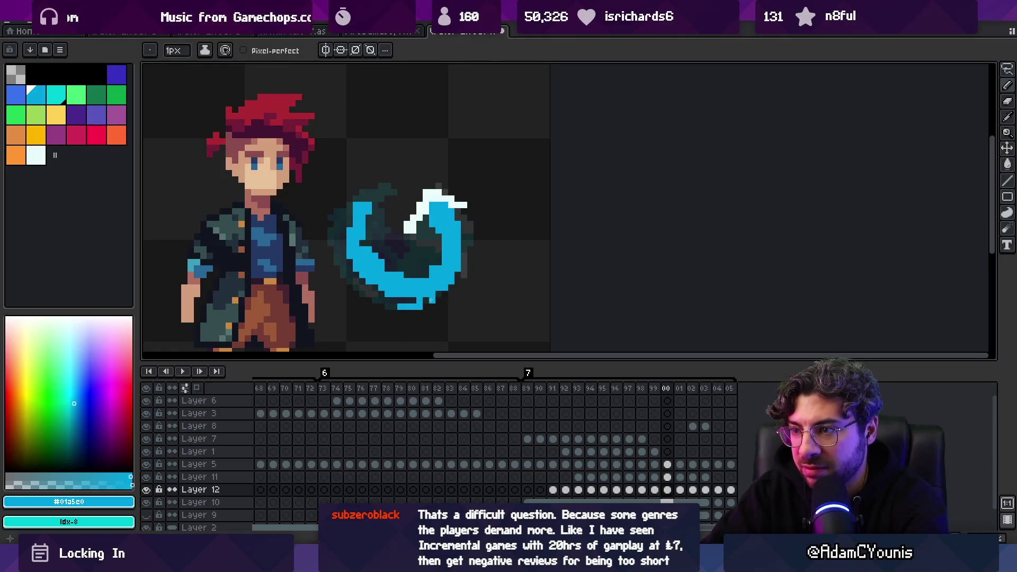
{"action": "key", "text": "period"}
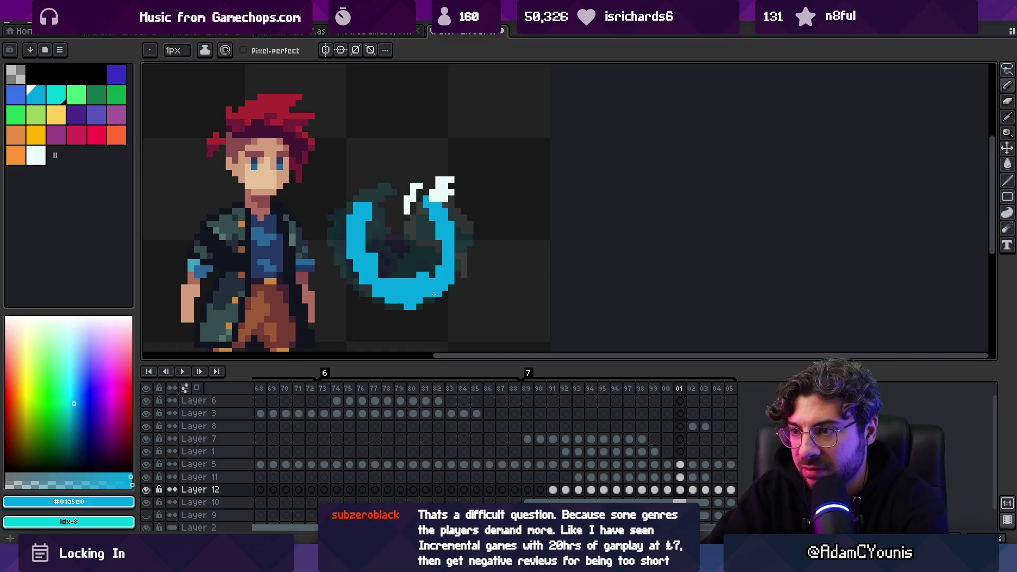
{"action": "key", "text": "period"}
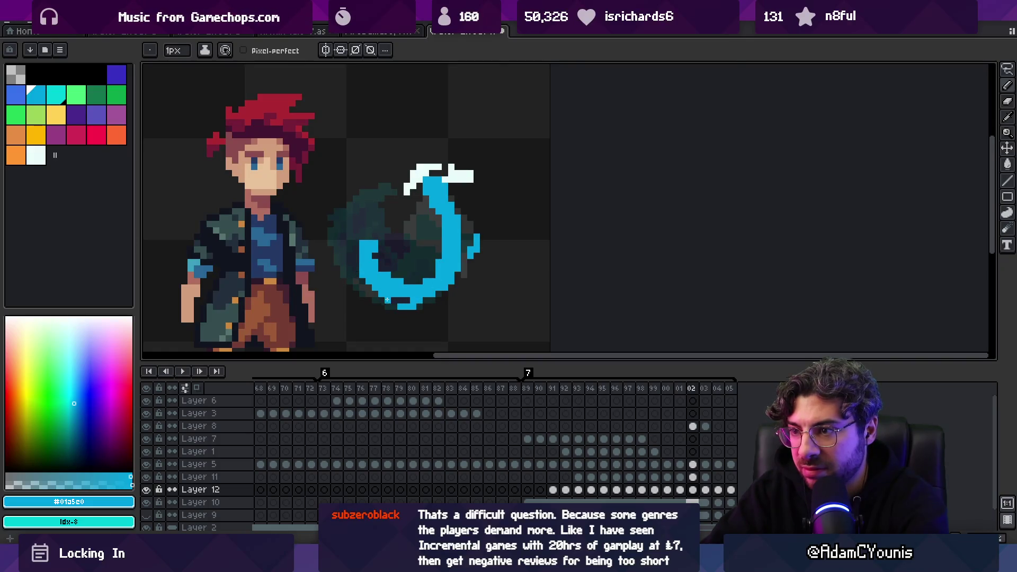
{"action": "key", "text": "period"}
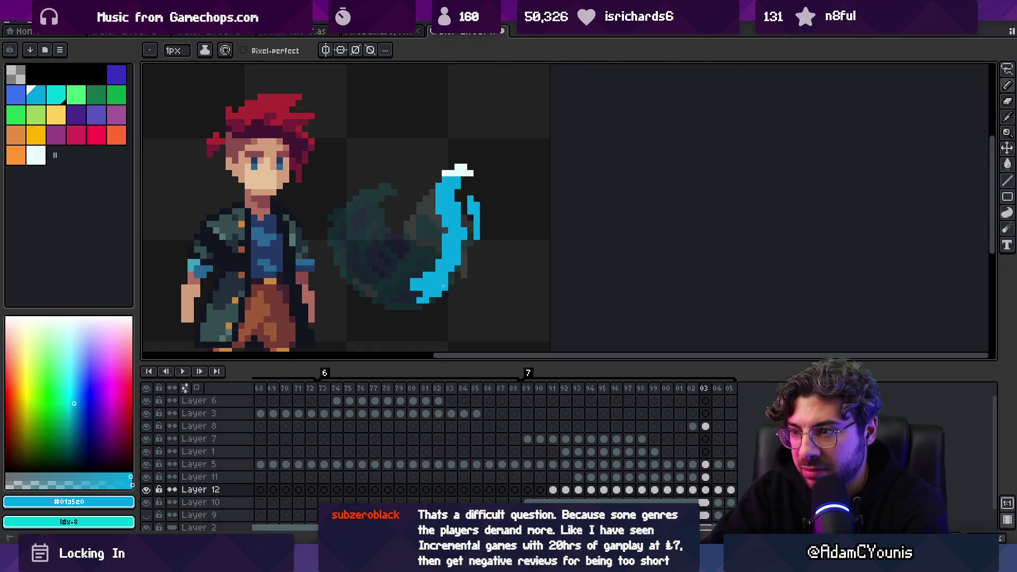
{"action": "key", "text": "b"}
{"action": "key", "text": "e"}
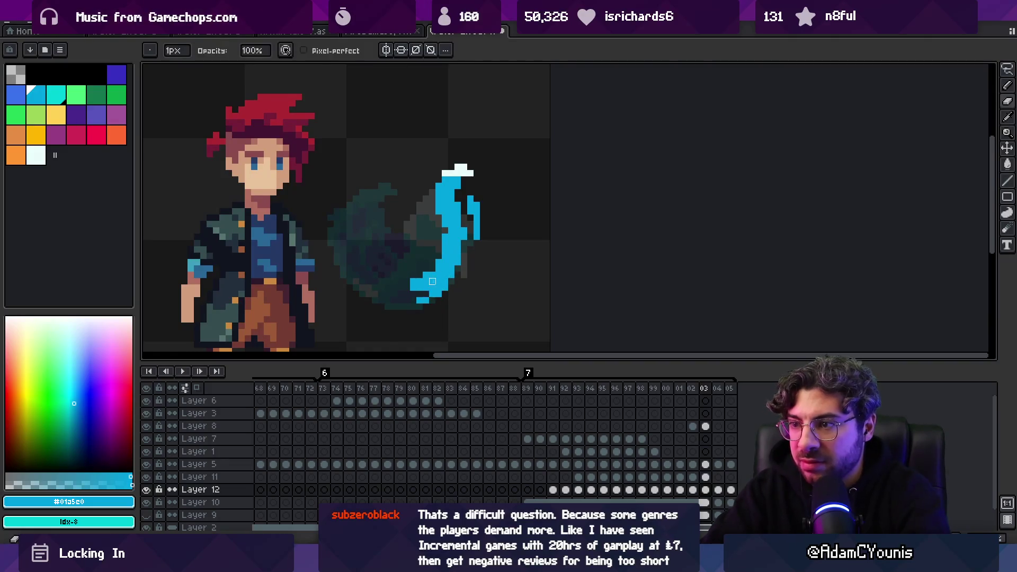
{"action": "key", "text": "b"}
{"action": "key", "text": "e"}
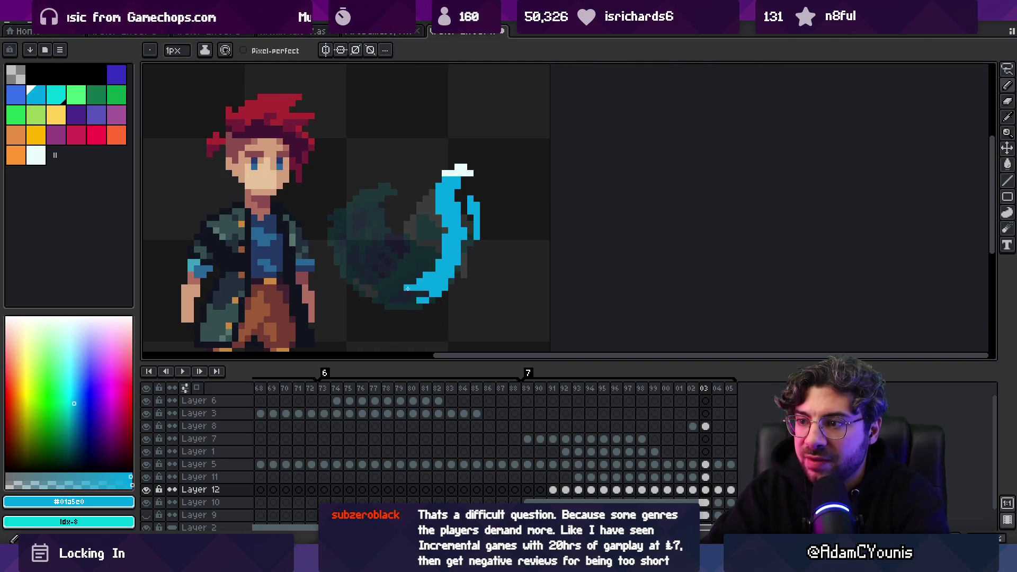
{"action": "key", "text": "z"}
{"action": "scroll", "coordinate": [431, 258], "scroll_direction": "down", "scroll_amount": 2}
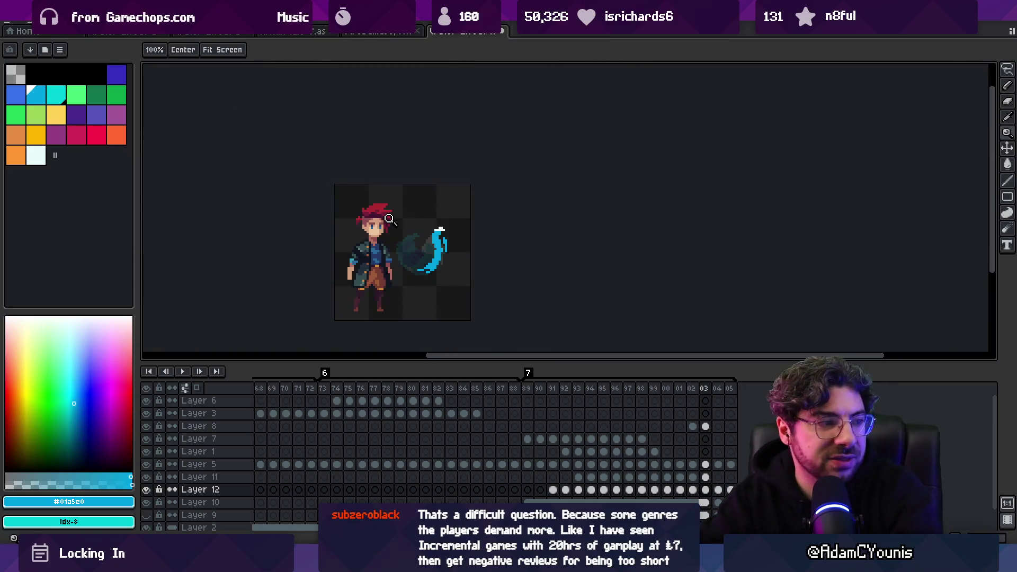
Recentre the sprite on the canvas, then play and stop the slash animation.
{"action": "scroll", "coordinate": [389, 218], "scroll_direction": "up", "scroll_amount": 2}
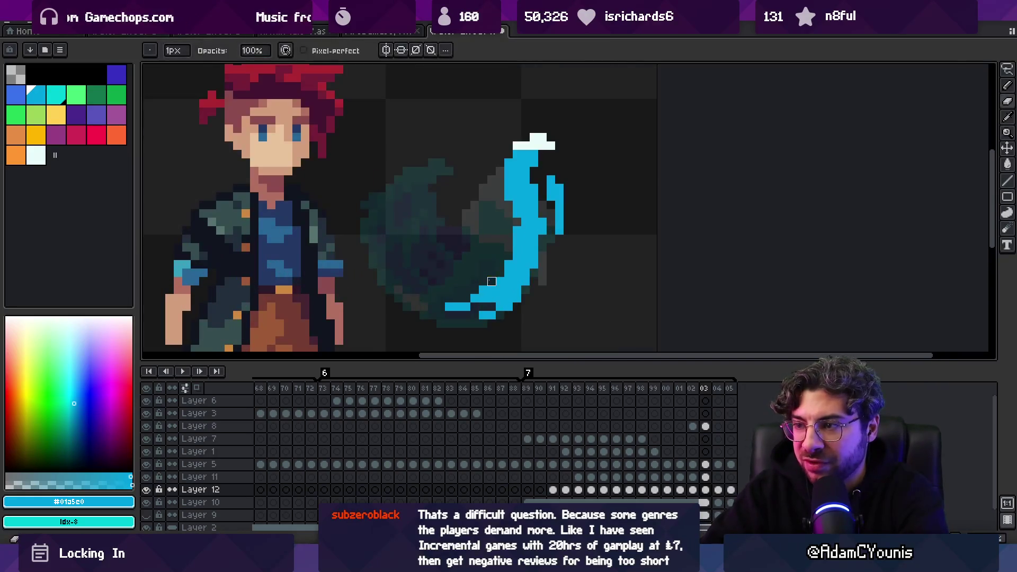
{"action": "scroll", "coordinate": [464, 233], "scroll_direction": "down", "scroll_amount": 1}
{"action": "left_click_drag", "start_coordinate": [464, 233], "coordinate": [403, 256]}
{"action": "key", "text": "Return"}
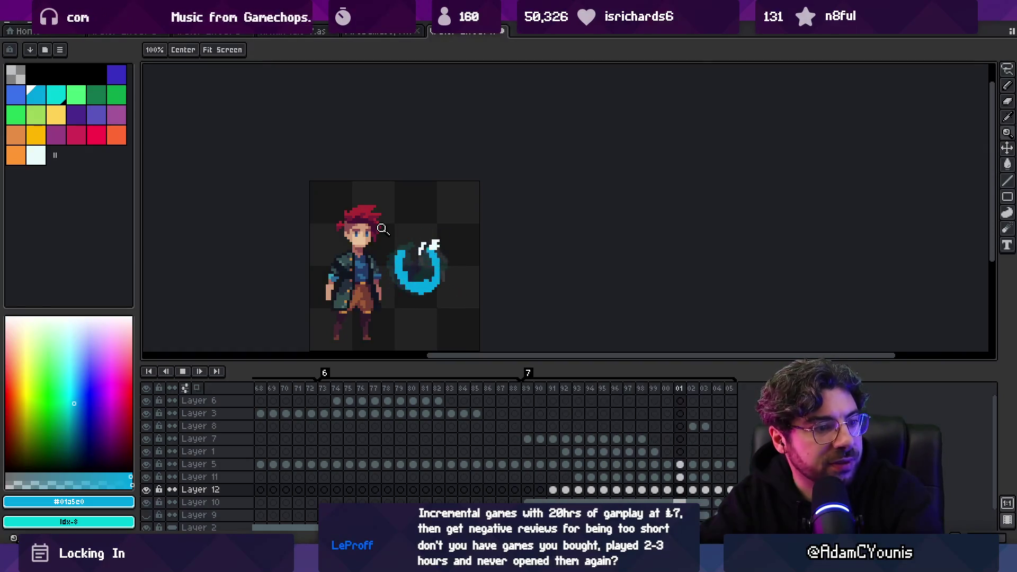
{"action": "key", "text": "Return"}
On frame 97, zoom in and add blue pixels along the slash's left edge.
{"action": "key", "text": "Right"}
{"action": "key", "text": "Right"}
{"action": "key", "text": "Right"}
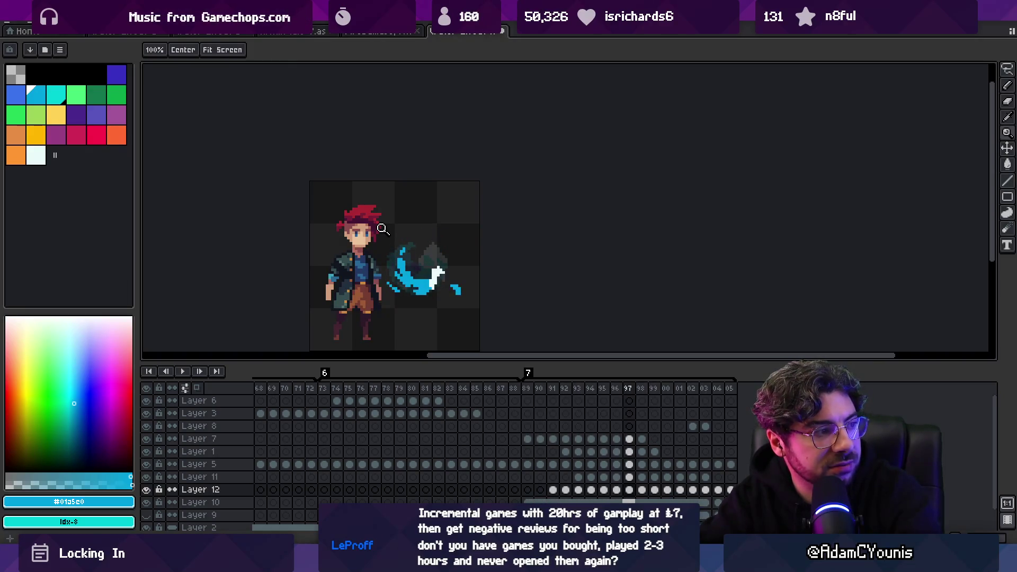
{"action": "left_click", "coordinate": [431, 271]}
{"action": "key", "text": "v"}
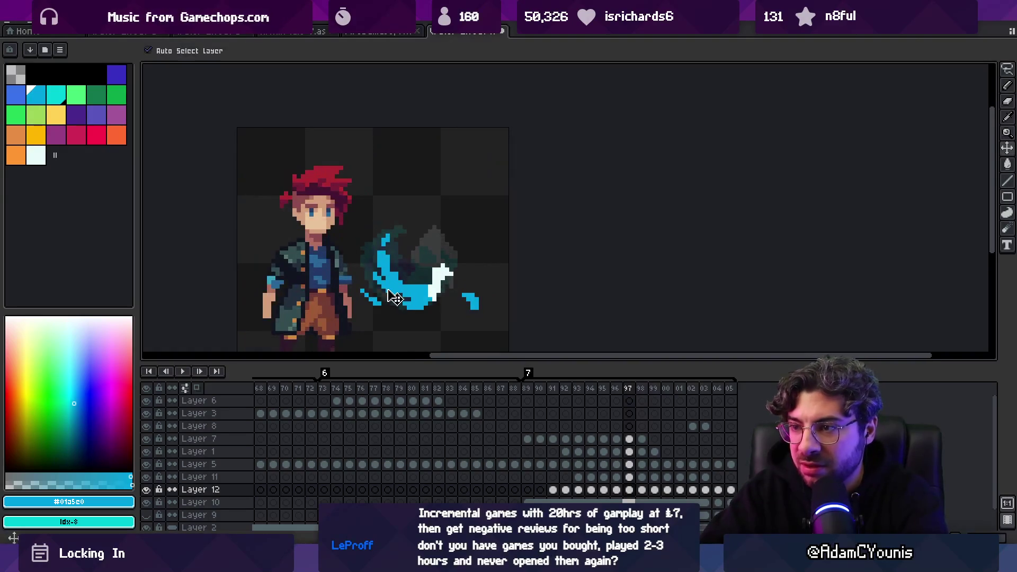
{"action": "key", "text": "b"}
{"action": "mouse_move", "coordinate": [373, 262]}
{"action": "left_mouse_down"}
{"action": "mouse_move", "coordinate": [376, 253]}
{"action": "mouse_move", "coordinate": [378, 269]}
{"action": "left_mouse_up"}
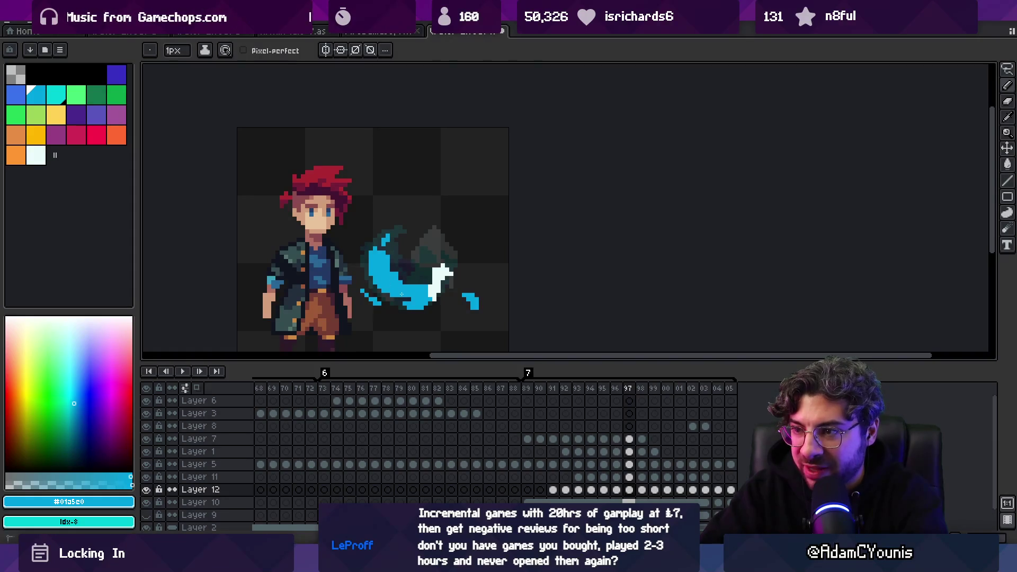
Erase stray pixels on frame 97's slash left edge, then zoom out and play the animation.
{"action": "key", "text": "e"}
{"action": "left_click_drag", "start_coordinate": [371, 245], "coordinate": [375, 249]}
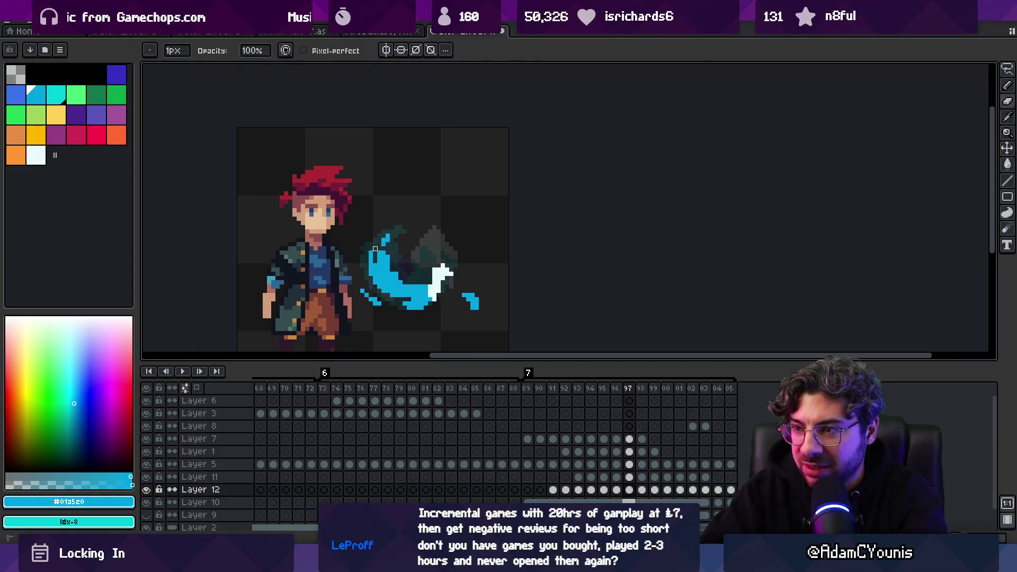
{"action": "key", "text": "b"}
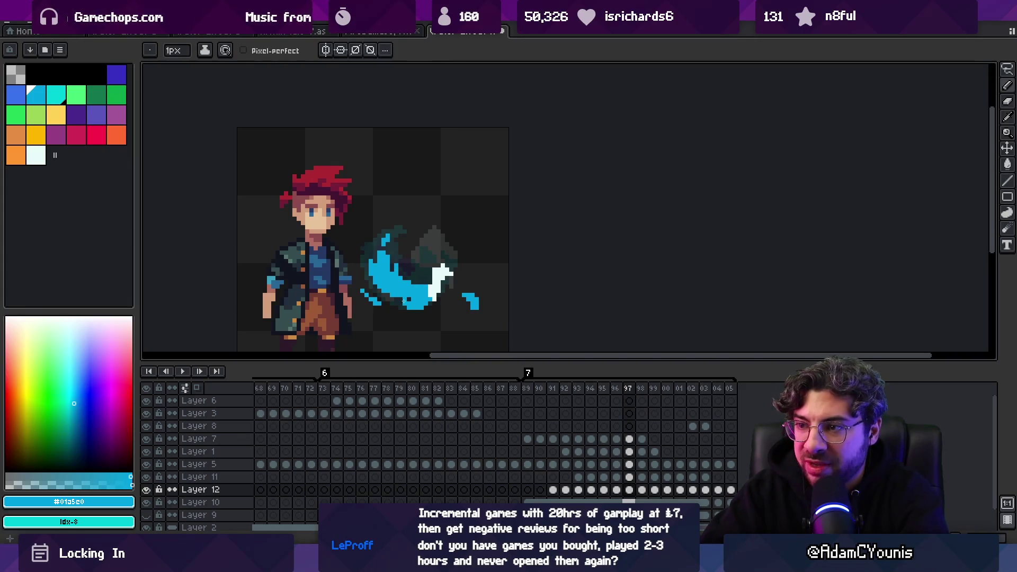
{"action": "key", "text": "e"}
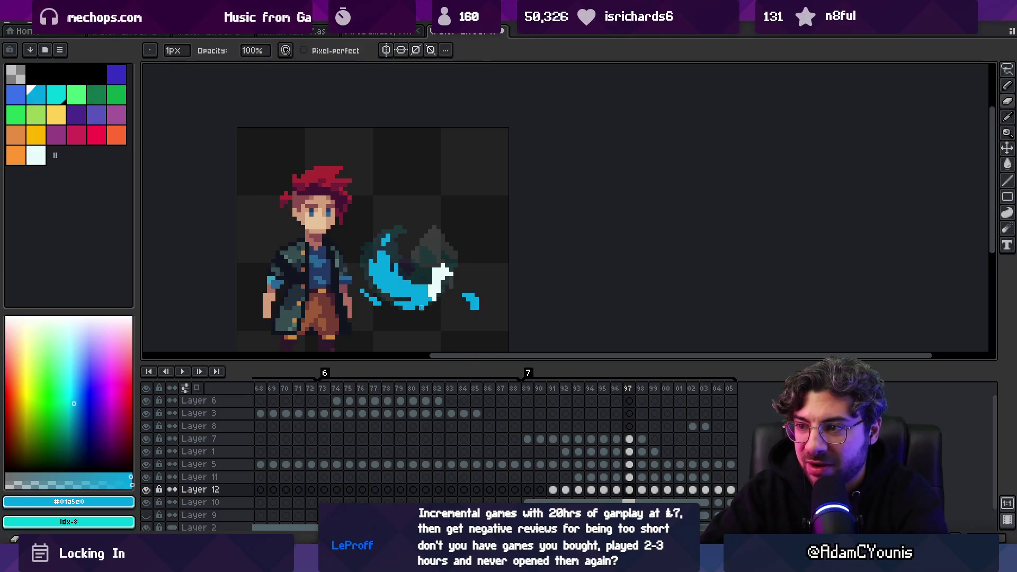
{"action": "key", "text": "1"}
{"action": "key", "text": "Return"}
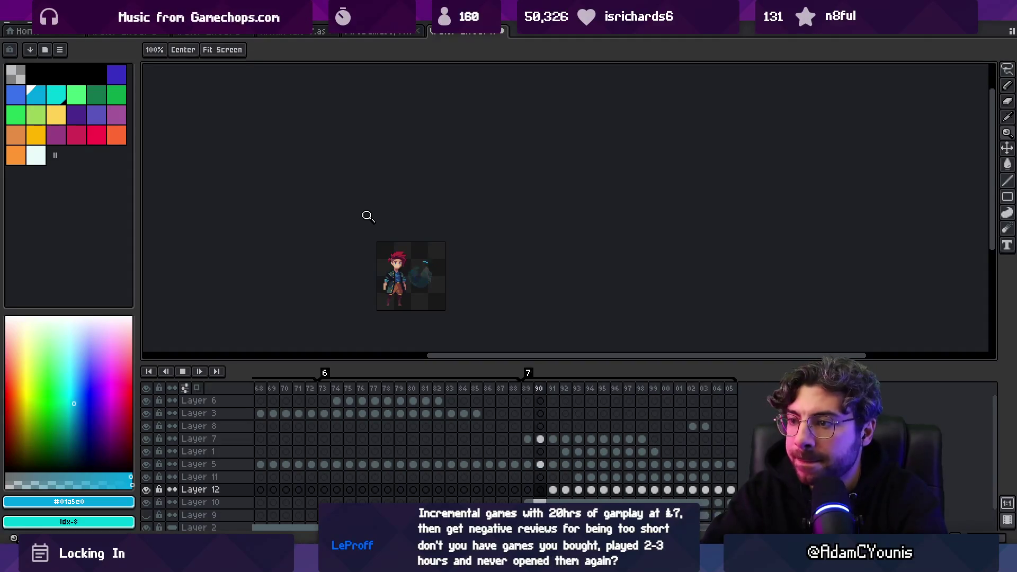
Stop playback, zoom in closely and compare the slash poses across frames 95–98.
{"action": "key", "text": "Return"}
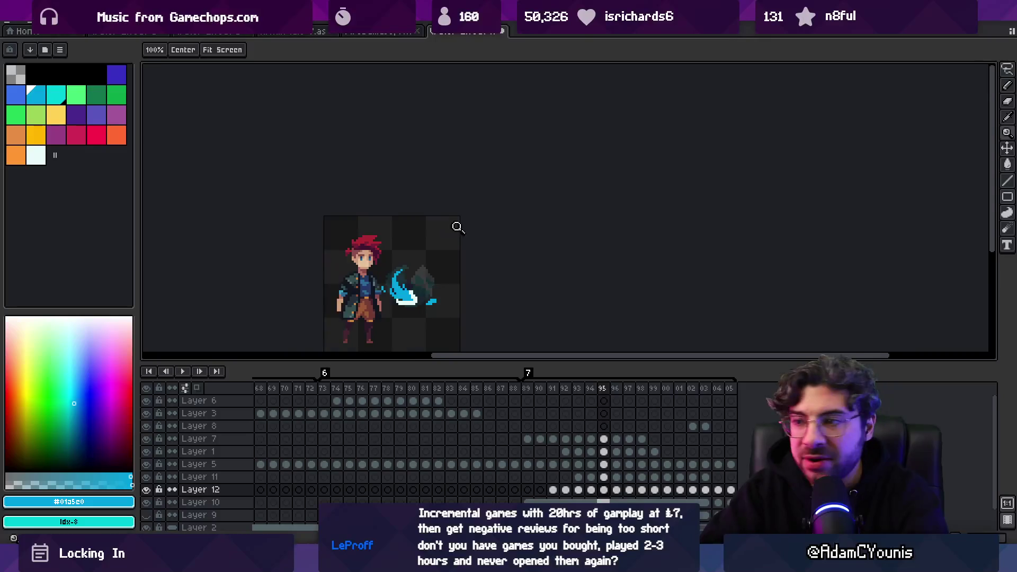
{"action": "left_click", "coordinate": [456, 225]}
{"action": "left_click", "coordinate": [429, 286]}
{"action": "key", "text": "b"}
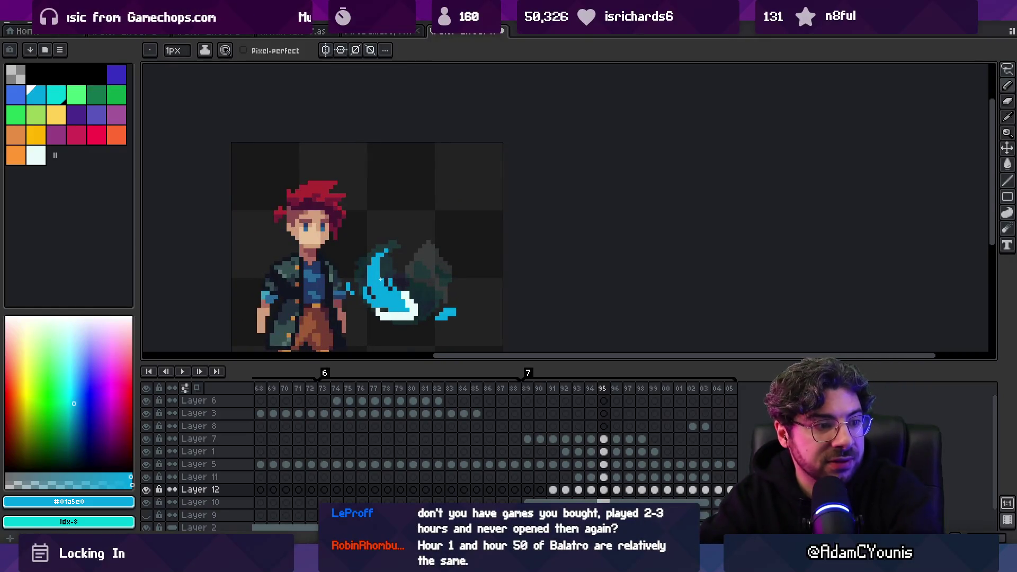
{"action": "key", "text": "l"}
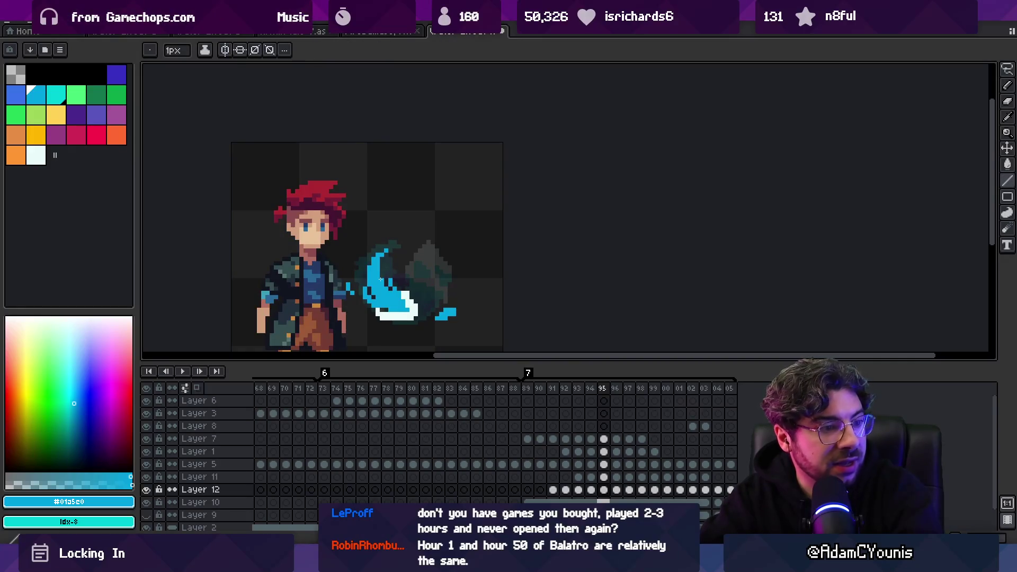
{"action": "key", "text": "Right"}
{"action": "key", "text": "Left"}
{"action": "key", "text": "Right"}
{"action": "key", "text": "Right"}
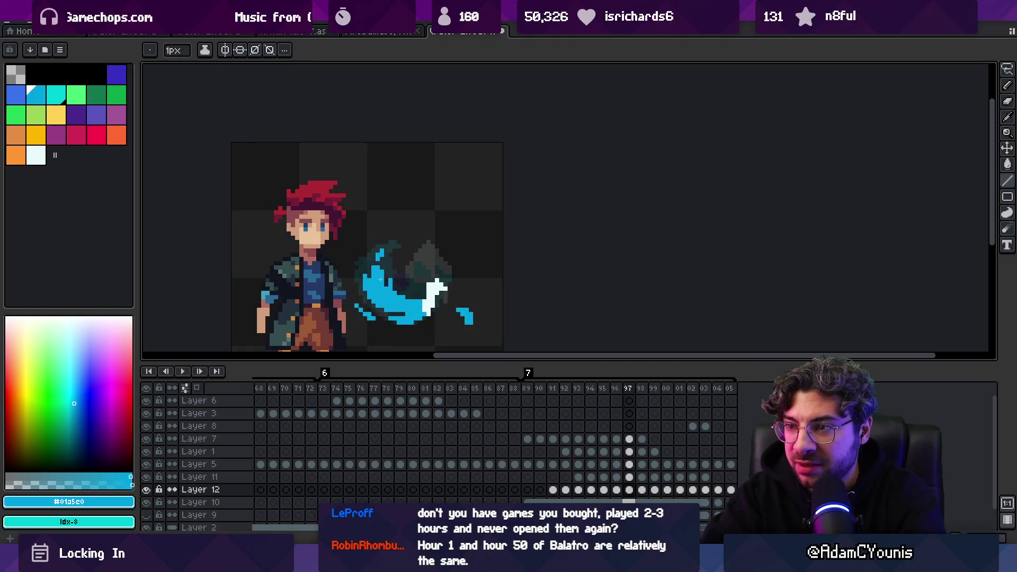
{"action": "key", "text": "Right"}
Undo the last pencil change to restore frame 98's cyan droplet pixel, then replay.
{"action": "key", "text": "v"}
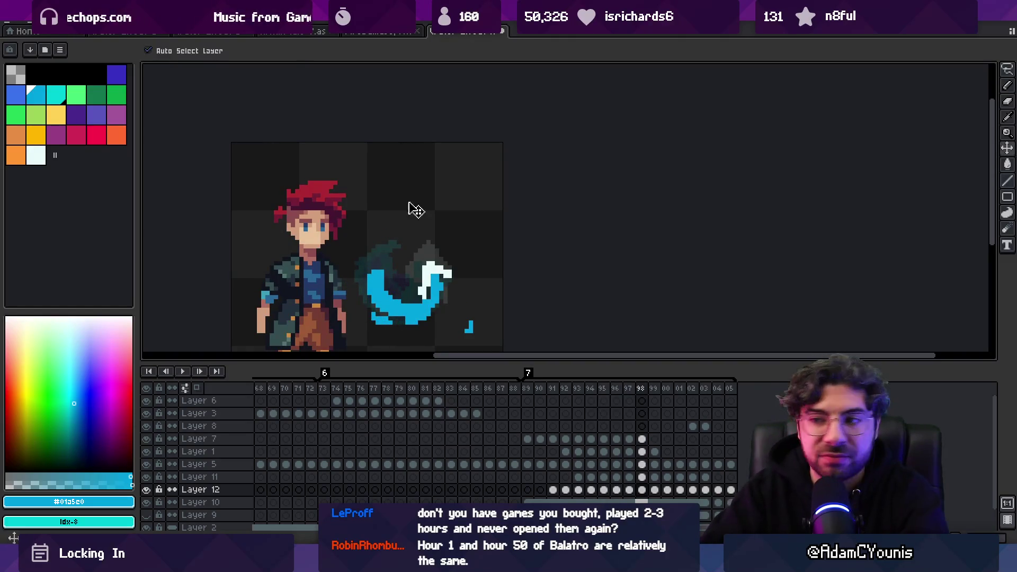
{"action": "key", "text": "b"}
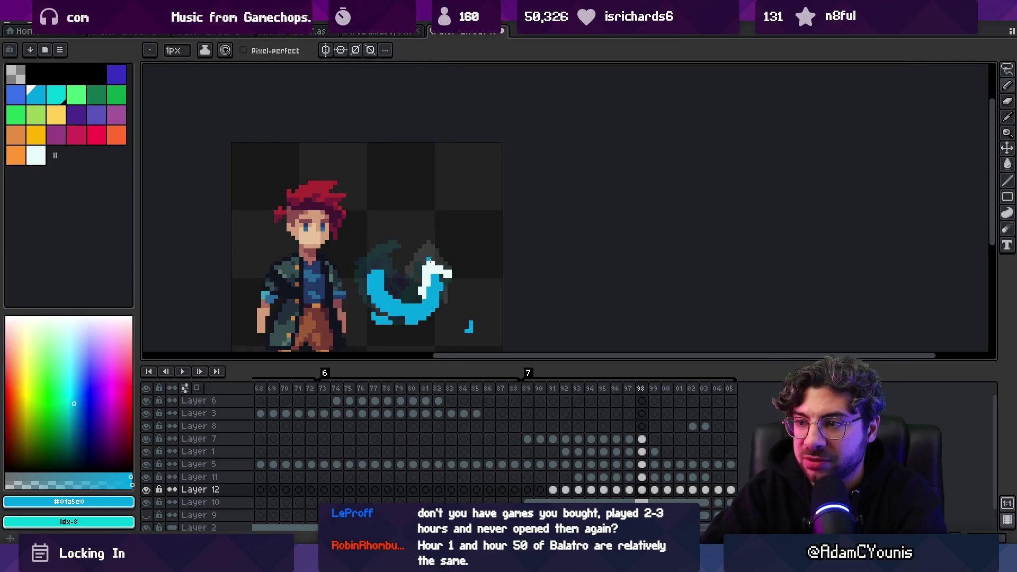
{"action": "key", "text": "ctrl+z"}
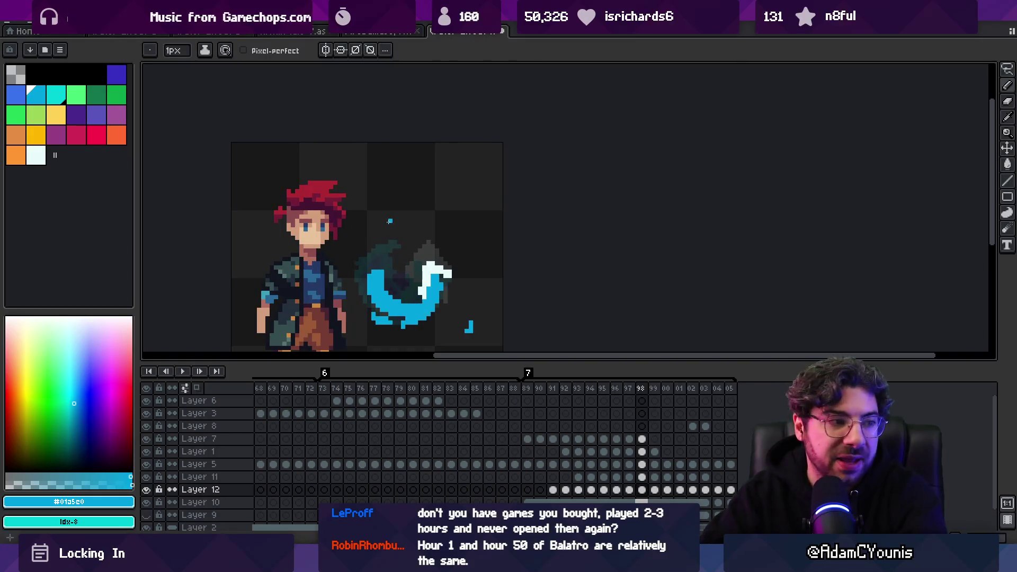
{"action": "key", "text": "Left"}
{"action": "key", "text": "Right"}
{"action": "key", "text": "Return"}
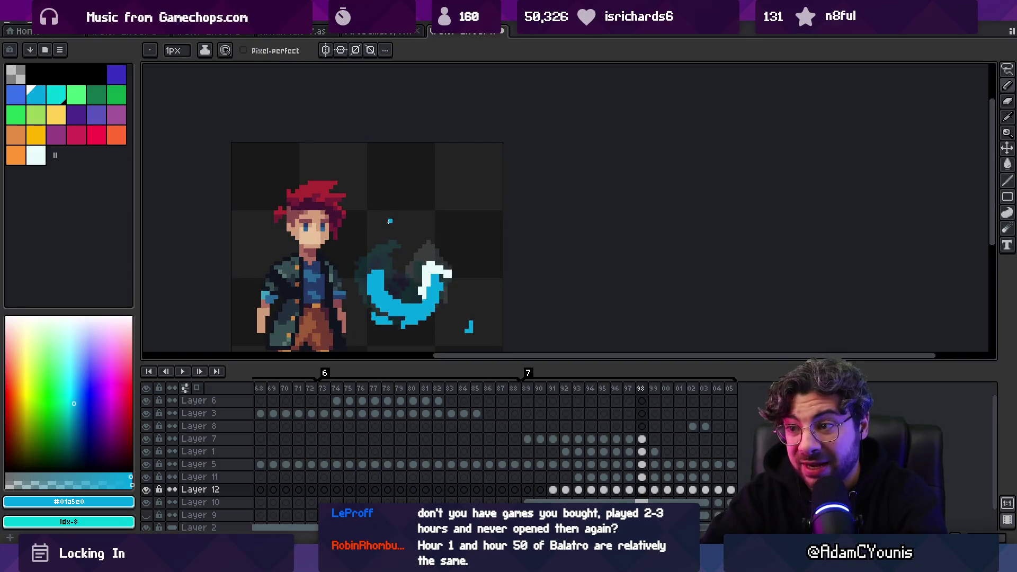
Stop on frame 97 and try a pale highlight stroke on the blade's lower edge, then undo it.
{"action": "key", "text": "Return"}
{"action": "key", "text": "v"}
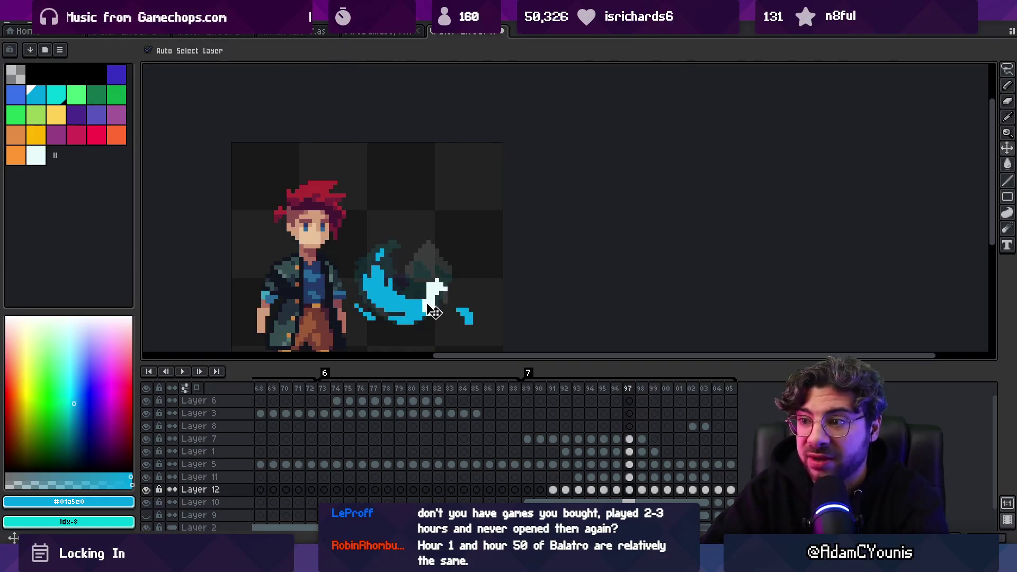
{"action": "left_click", "coordinate": [432, 311]}
{"action": "key", "text": "b"}
{"action": "key", "text": "v"}
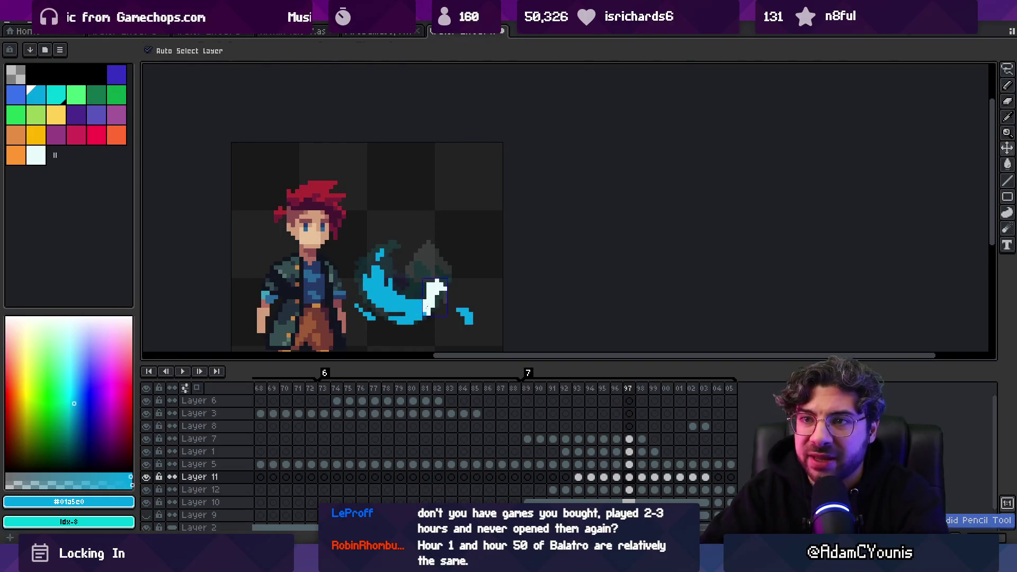
{"action": "key", "text": "b"}
{"action": "left_click", "coordinate": [432, 311], "text": "alt"}
{"action": "left_click_drag", "start_coordinate": [415, 314], "coordinate": [419, 309]}
{"action": "key", "text": "ctrl+z"}
{"action": "key", "text": "ctrl+z"}
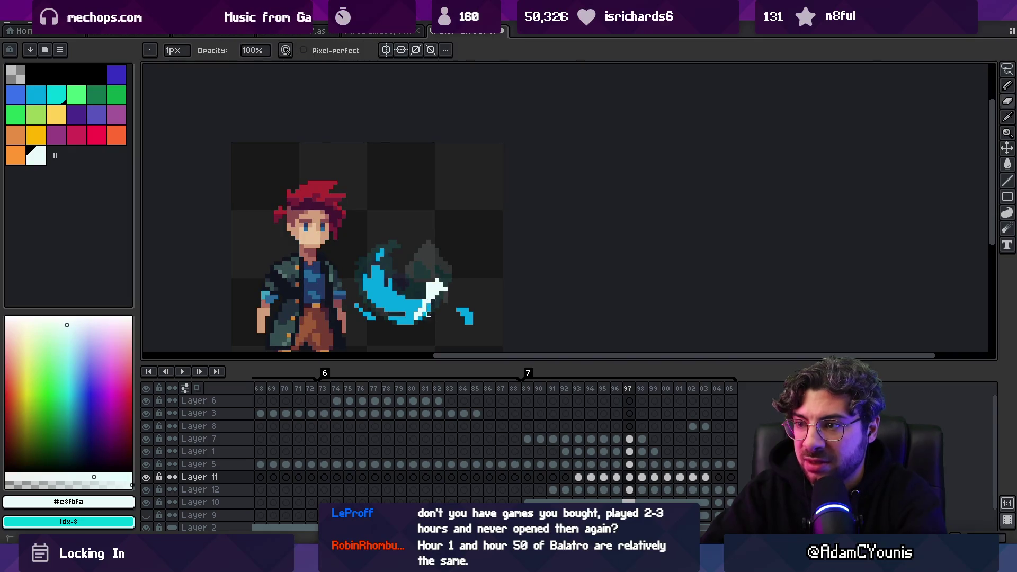
Zoom out and play the slash animation to preview it.
{"action": "key", "text": "e"}
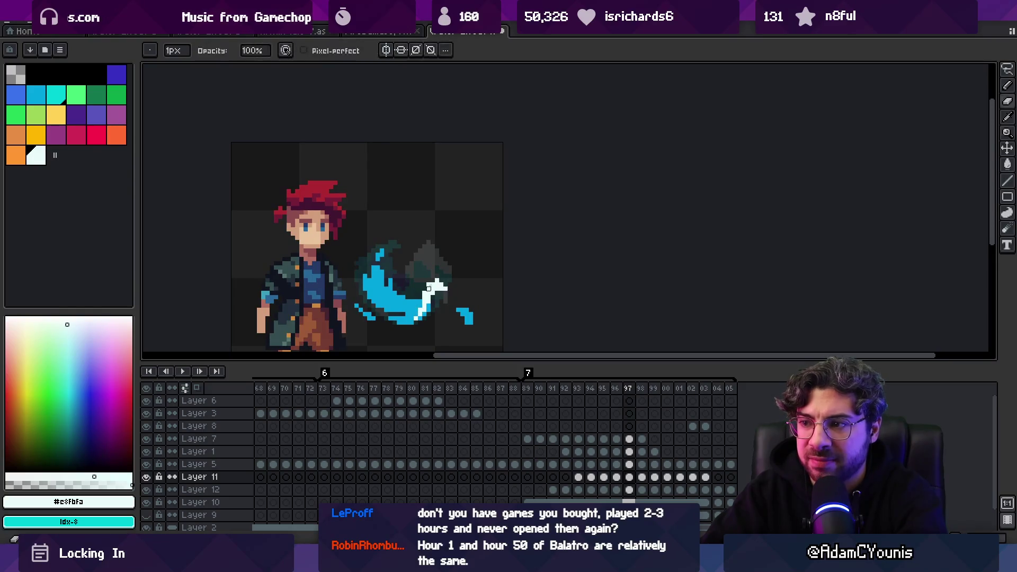
{"action": "key", "text": "z"}
{"action": "scroll", "coordinate": [385, 236], "scroll_direction": "down", "scroll_amount": 4}
{"action": "key", "text": "Return"}
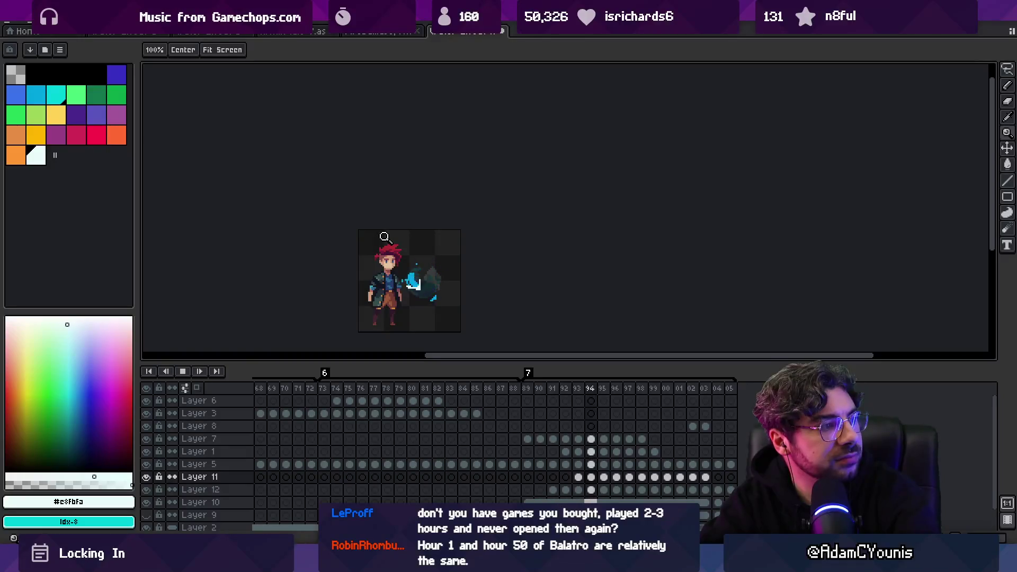
{"action": "key", "text": "Return"}
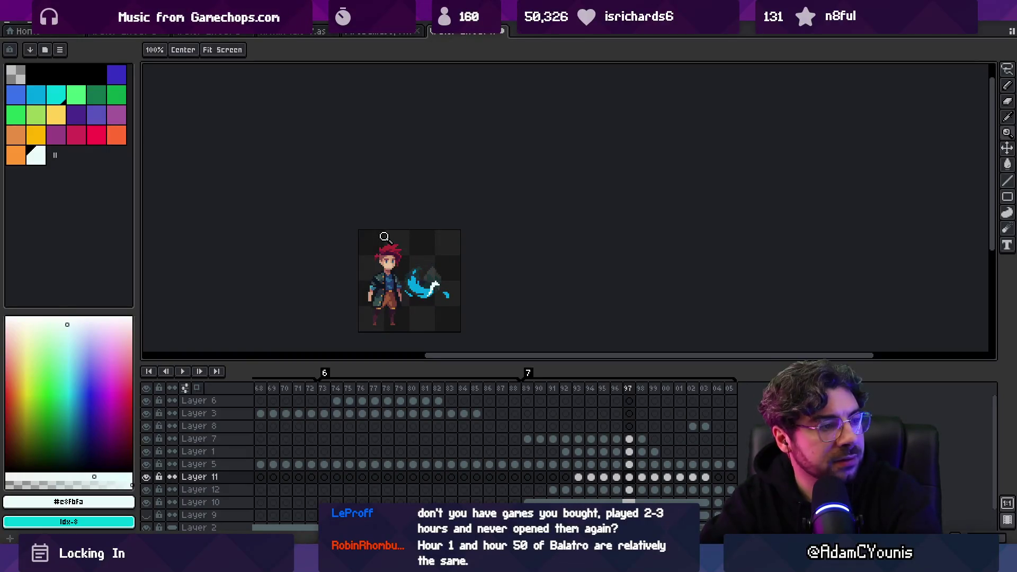
From frame 90 on Layer 12, add new Layer 13, then zoom in on frame 89.
{"action": "key", "text": "m"}
{"action": "key", "text": "Left"}
{"action": "key", "text": "Left"}
{"action": "key", "text": "Left"}
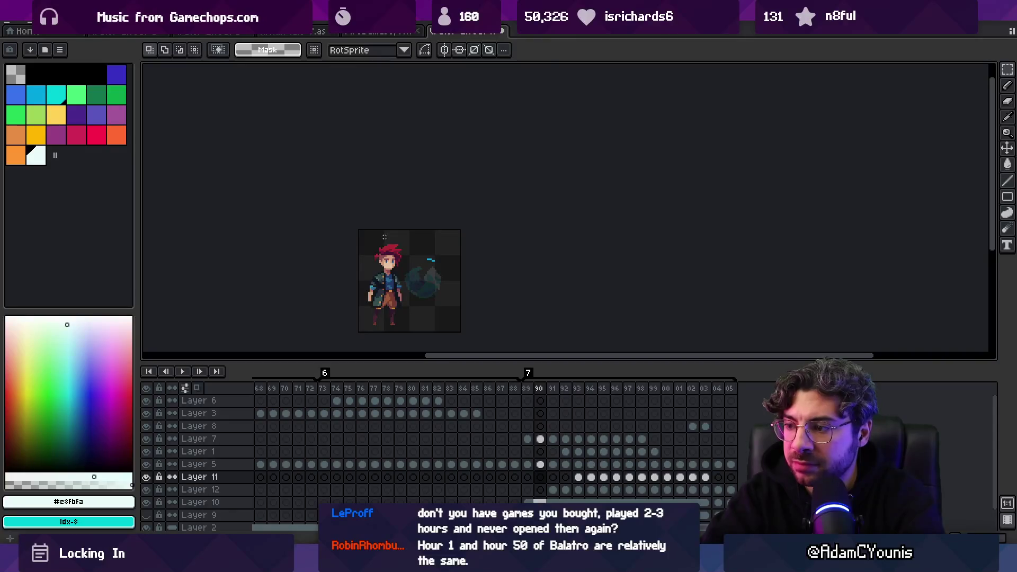
{"action": "key", "text": "Down"}
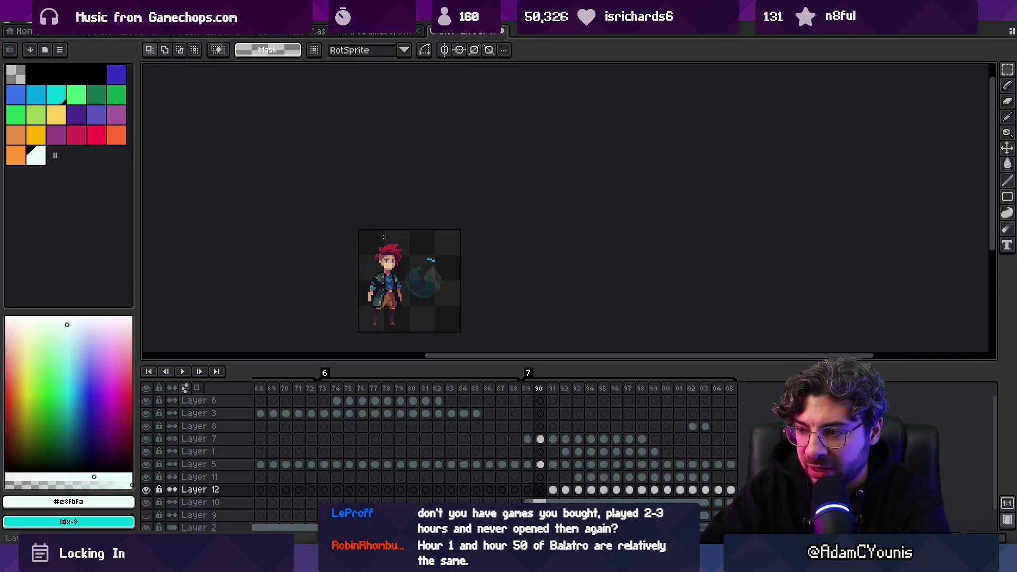
{"action": "key", "text": "shift+n"}
{"action": "left_click", "coordinate": [528, 500]}
{"action": "key", "text": "z"}
{"action": "left_click", "coordinate": [451, 252]}
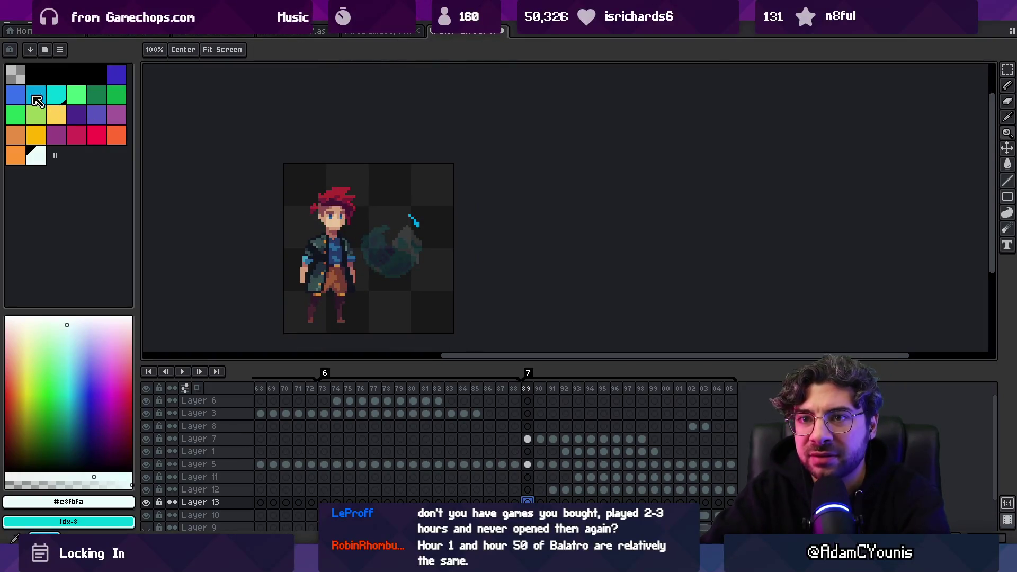
Pick blue with the Pencil and paint a small mark on the slash in frame 91.
{"action": "left_click", "coordinate": [15, 94]}
{"action": "key", "text": "b"}
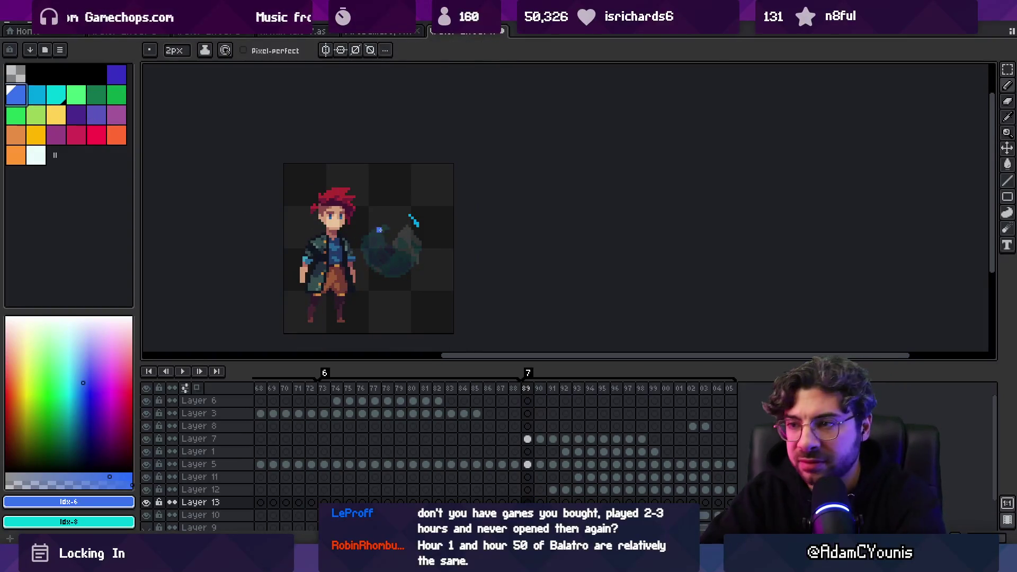
{"action": "key", "text": "Right"}
{"action": "key", "text": "Right"}
{"action": "left_click", "coordinate": [381, 227]}
Paint blue strokes over the slash in frames 96 and 97, advancing through to frame 99.
{"action": "key", "text": "Right"}
{"action": "key", "text": "Right"}
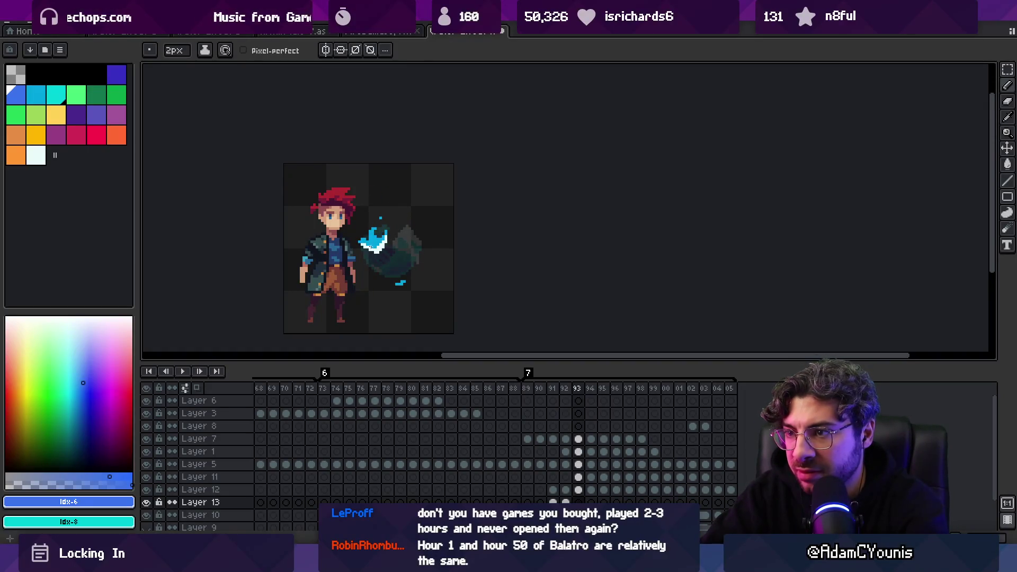
{"action": "key", "text": "Right"}
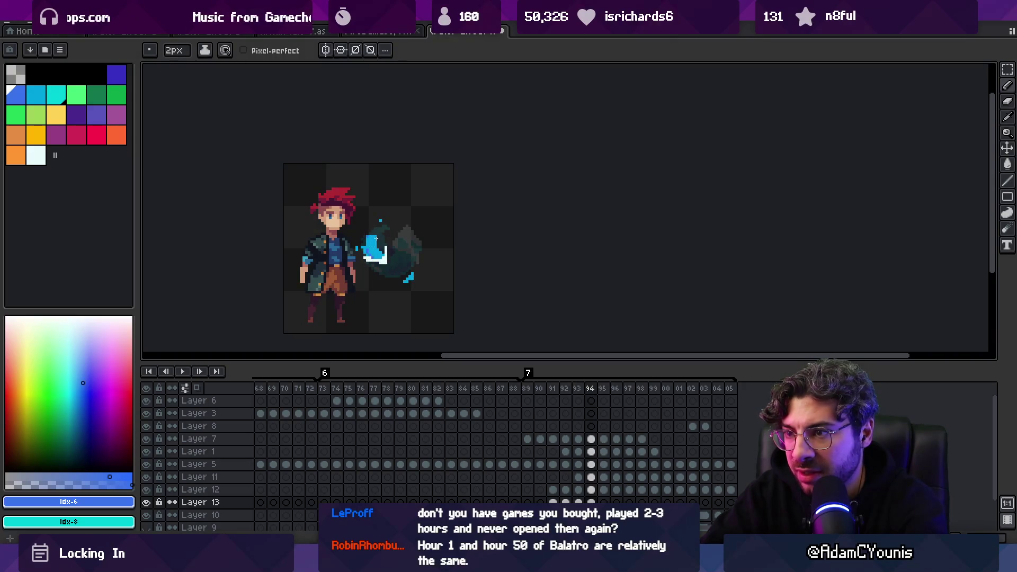
{"action": "key", "text": "Right"}
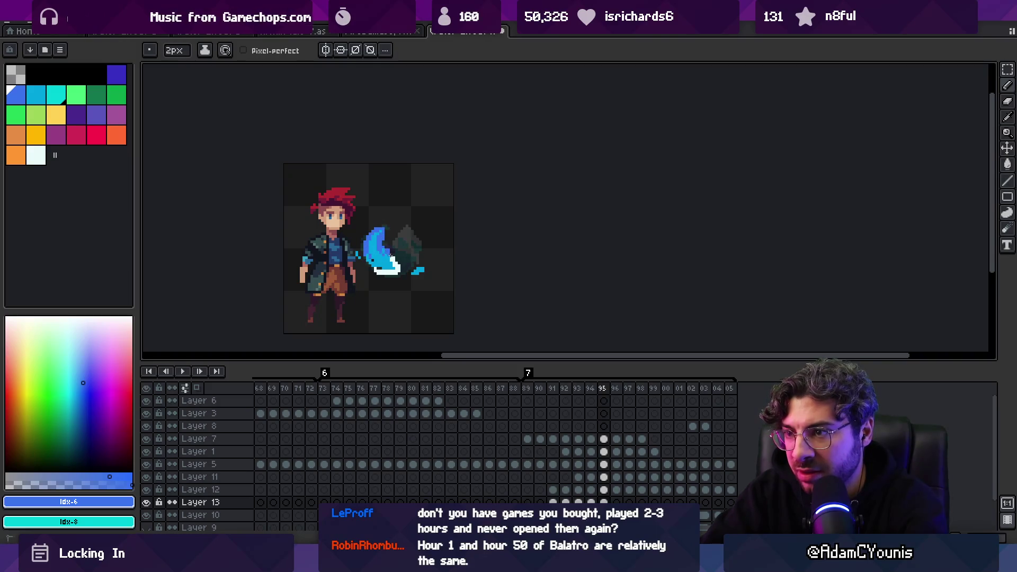
{"action": "key", "text": "Right"}
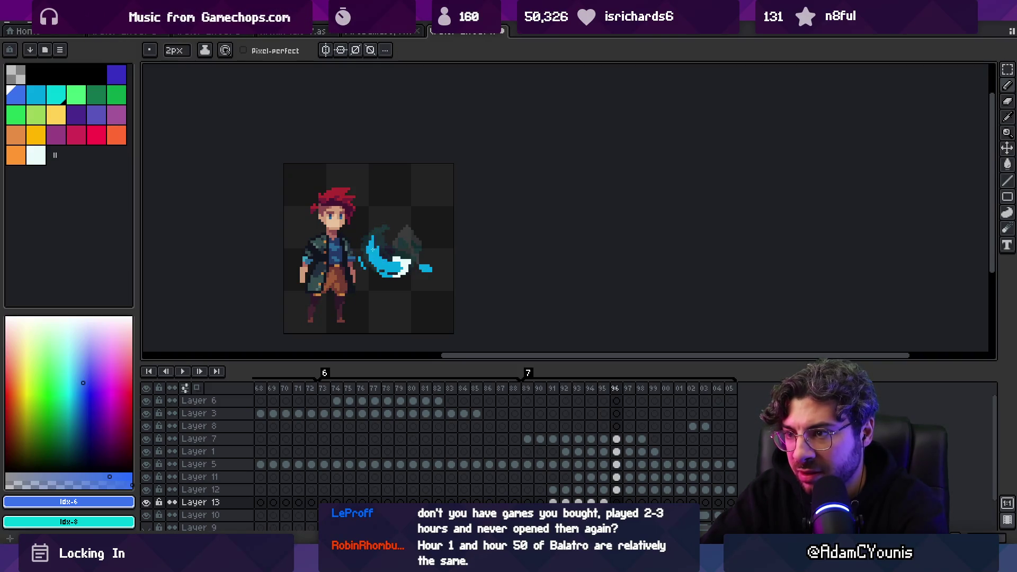
{"action": "left_click_drag", "start_coordinate": [382, 244], "coordinate": [383, 252]}
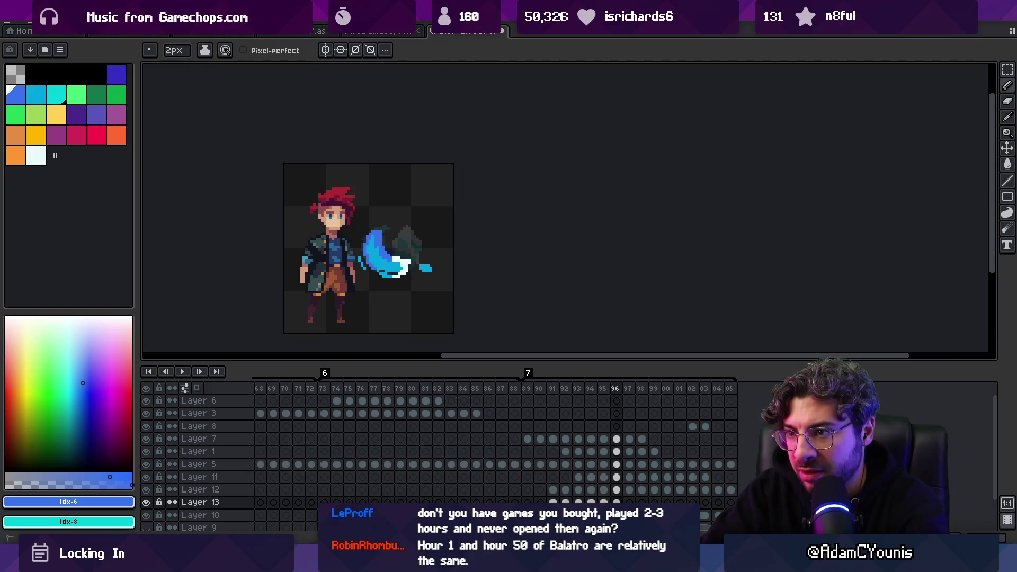
{"action": "key", "text": "Right"}
{"action": "mouse_move", "coordinate": [388, 253]}
{"action": "left_mouse_down"}
{"action": "mouse_move", "coordinate": [400, 258]}
{"action": "mouse_move", "coordinate": [391, 260]}
{"action": "left_mouse_up"}
{"action": "key", "text": "Right"}
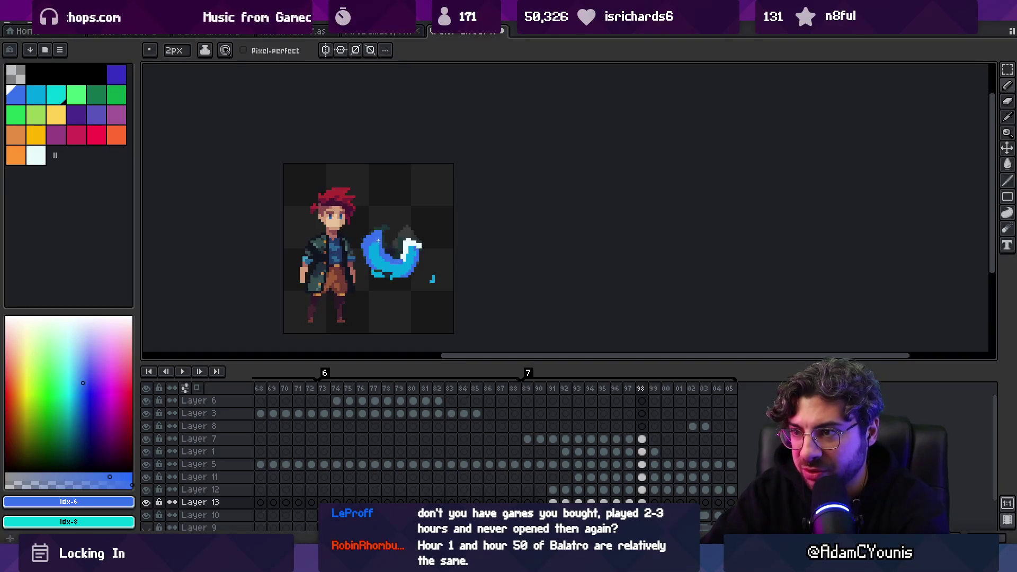
{"action": "key", "text": "Right"}
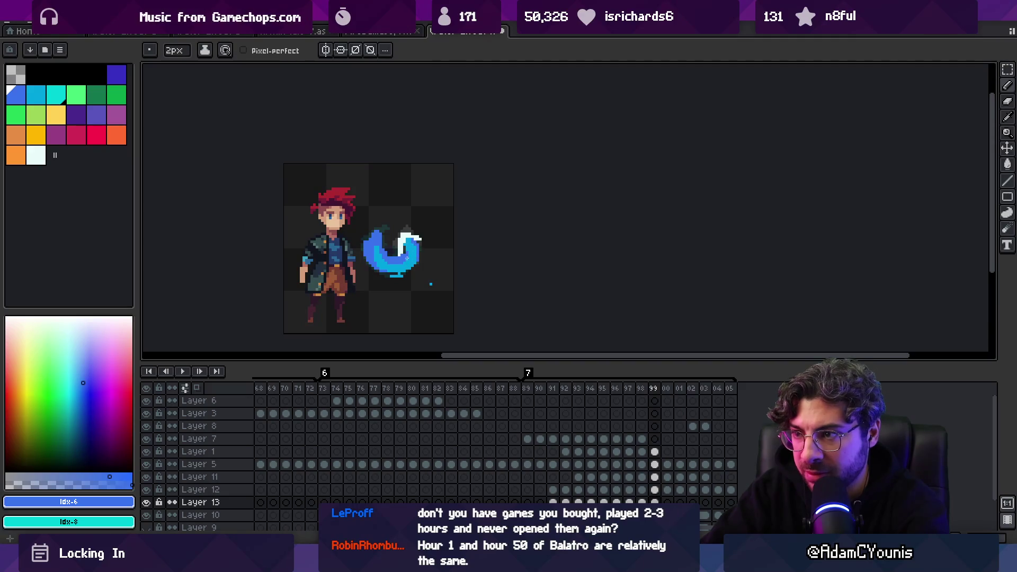
Paint blue along the slash's left inner edge in frames 00 and 01.
{"action": "key", "text": "Right"}
{"action": "mouse_move", "coordinate": [372, 242]}
{"action": "left_mouse_down"}
{"action": "mouse_move", "coordinate": [366, 250]}
{"action": "mouse_move", "coordinate": [385, 255]}
{"action": "left_mouse_up"}
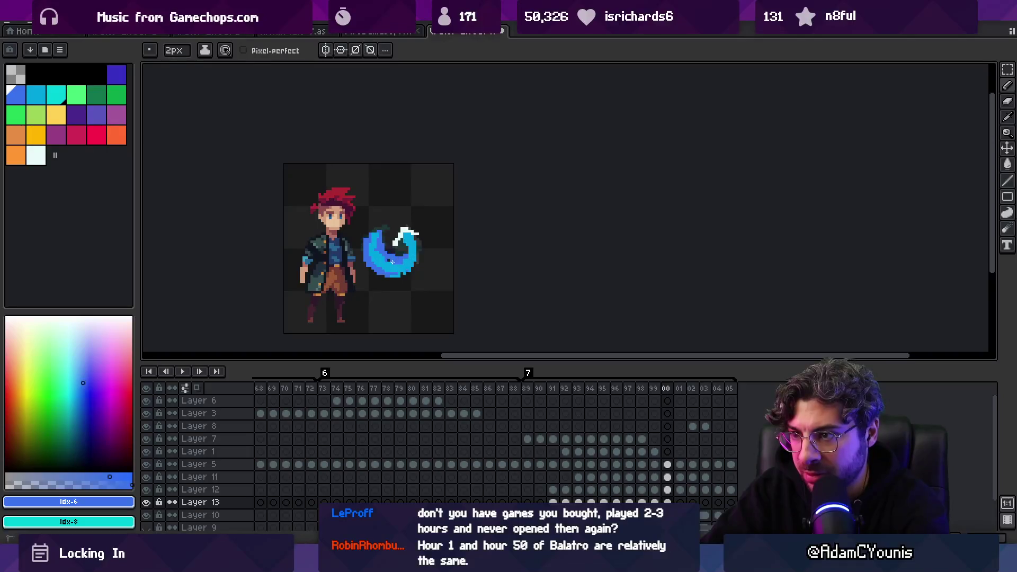
{"action": "key", "text": "Right"}
{"action": "mouse_move", "coordinate": [367, 239]}
{"action": "left_mouse_down"}
{"action": "mouse_move", "coordinate": [380, 249]}
{"action": "mouse_move", "coordinate": [377, 239]}
{"action": "mouse_move", "coordinate": [404, 244]}
{"action": "left_mouse_up"}
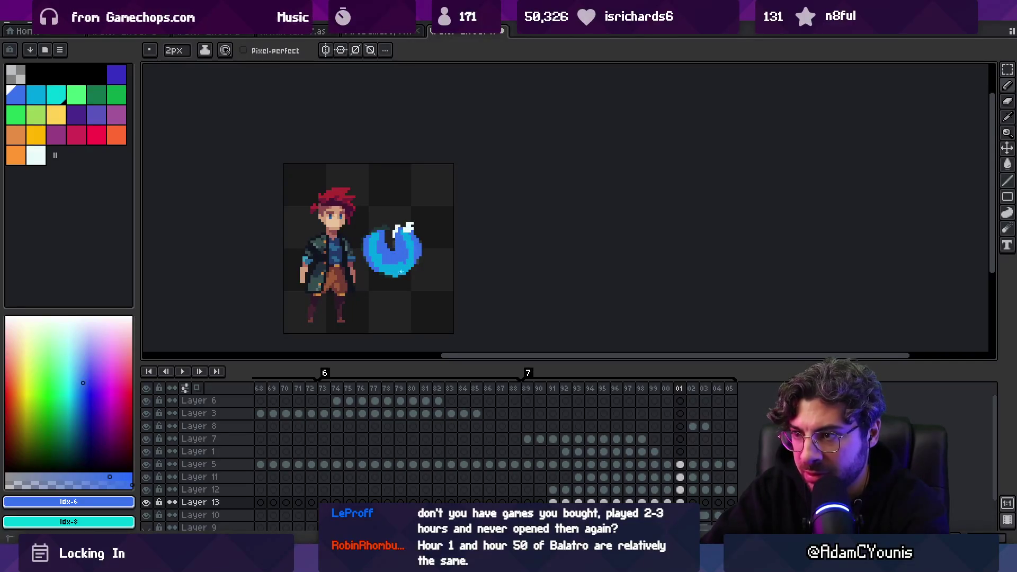
Paint blue on the arc's left side in frame 02.
{"action": "key", "text": "Right"}
{"action": "mouse_move", "coordinate": [372, 241]}
{"action": "left_mouse_down"}
{"action": "mouse_move", "coordinate": [371, 265]}
{"action": "mouse_move", "coordinate": [382, 238]}
{"action": "mouse_move", "coordinate": [405, 263]}
{"action": "mouse_move", "coordinate": [398, 252]}
{"action": "mouse_move", "coordinate": [379, 269]}
{"action": "left_mouse_up"}
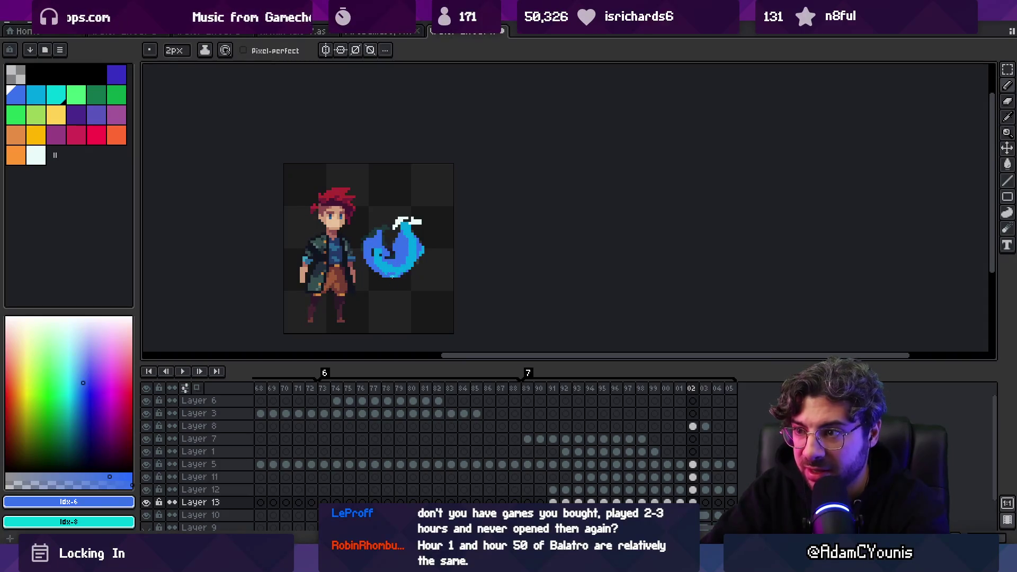
{"action": "key", "text": "b"}
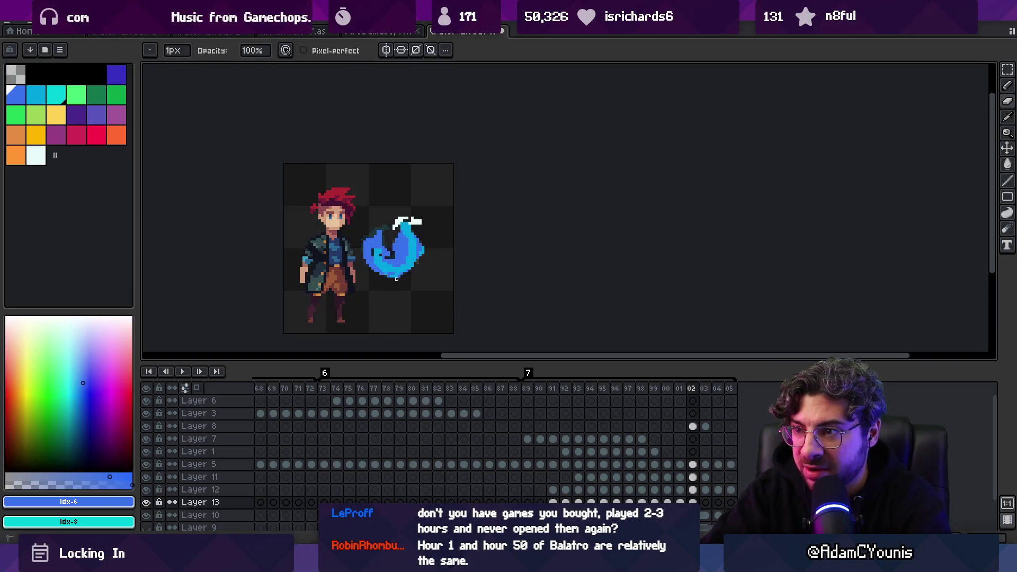
{"action": "key", "text": "e"}
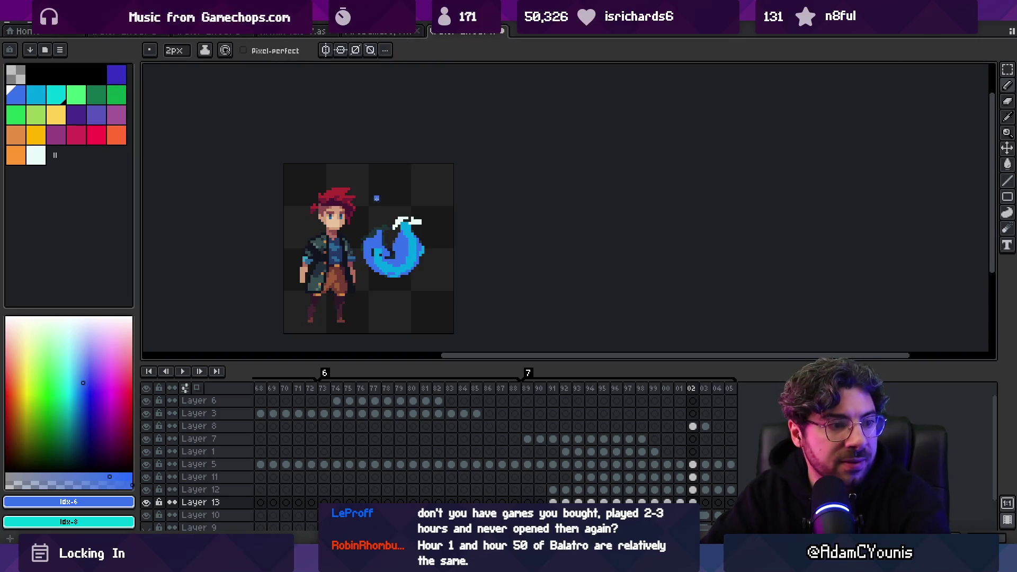
With a 1px brush, paint a blue curve along the slash's lower-left edge in frame 03.
{"action": "key", "text": "Right"}
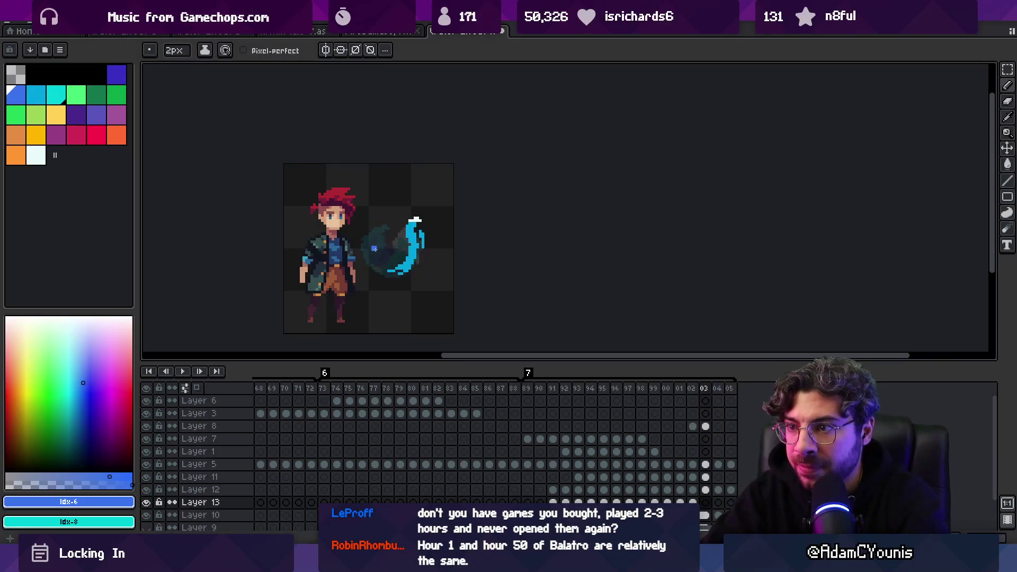
{"action": "key", "text": "minus"}
{"action": "left_click_drag", "start_coordinate": [368, 247], "coordinate": [383, 267]}
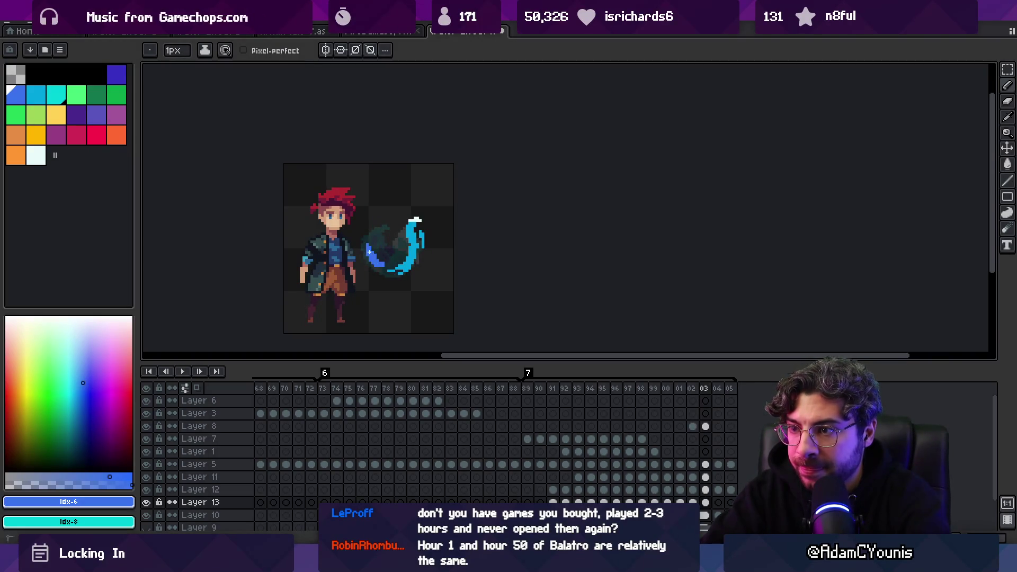
{"action": "key", "text": "e"}
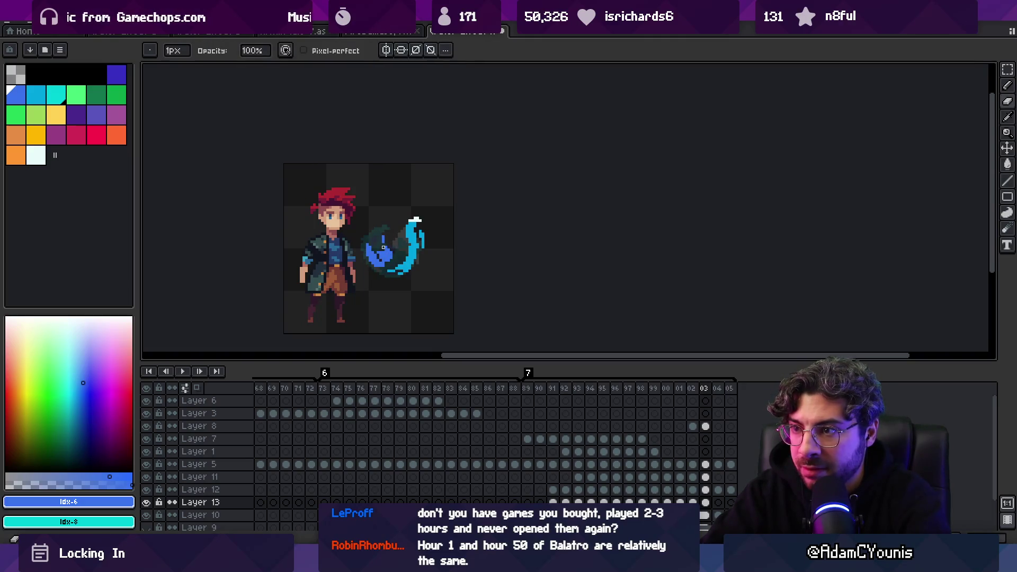
{"action": "key", "text": "b"}
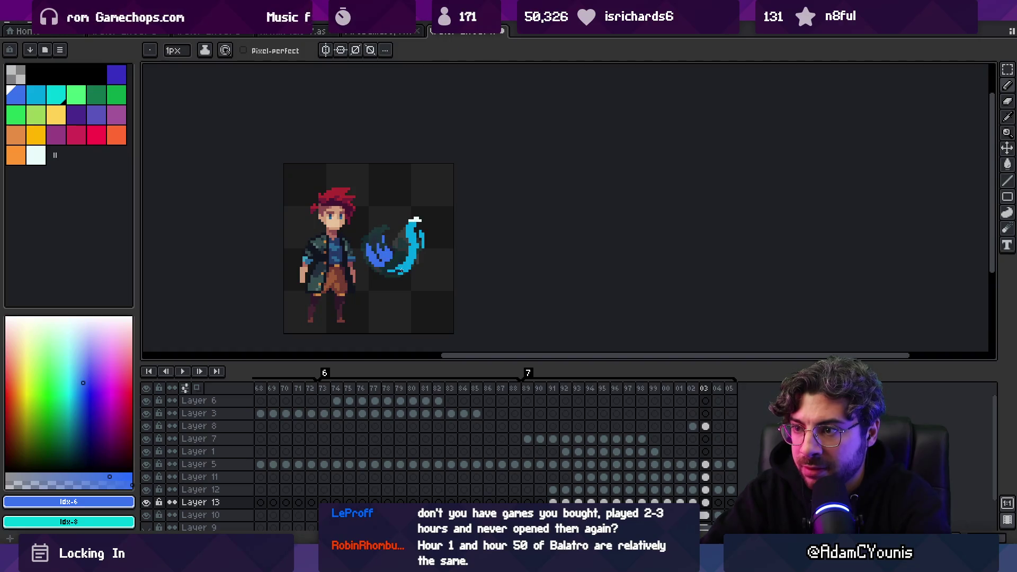
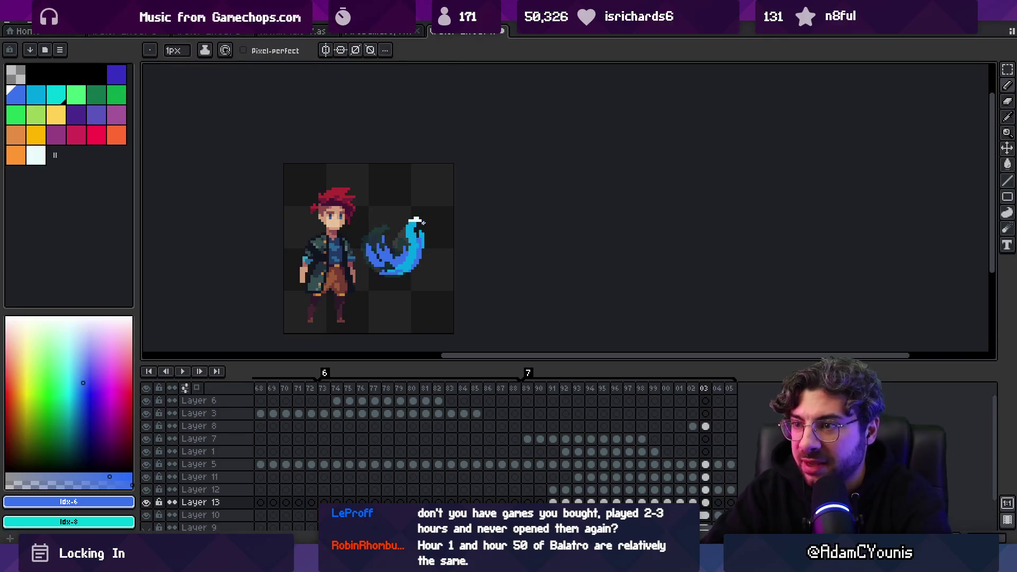
On frame 04, paint bright blue pixels along the swirl slash's lower-right edge, with onion skin toggled.
{"action": "key", "text": "Right"}
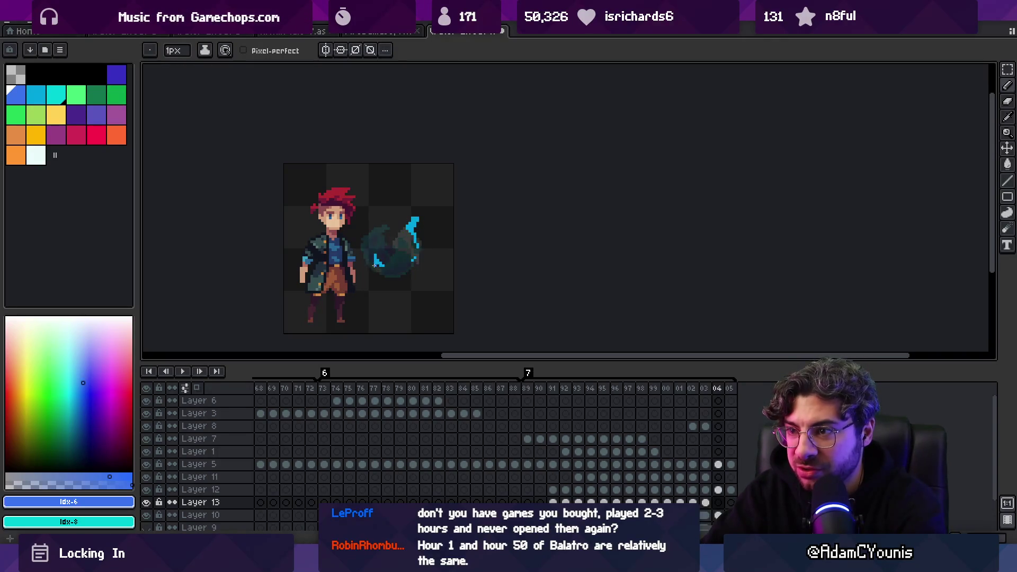
{"action": "left_click_drag", "start_coordinate": [371, 258], "coordinate": [373, 260]}
{"action": "left_click", "coordinate": [197, 388]}
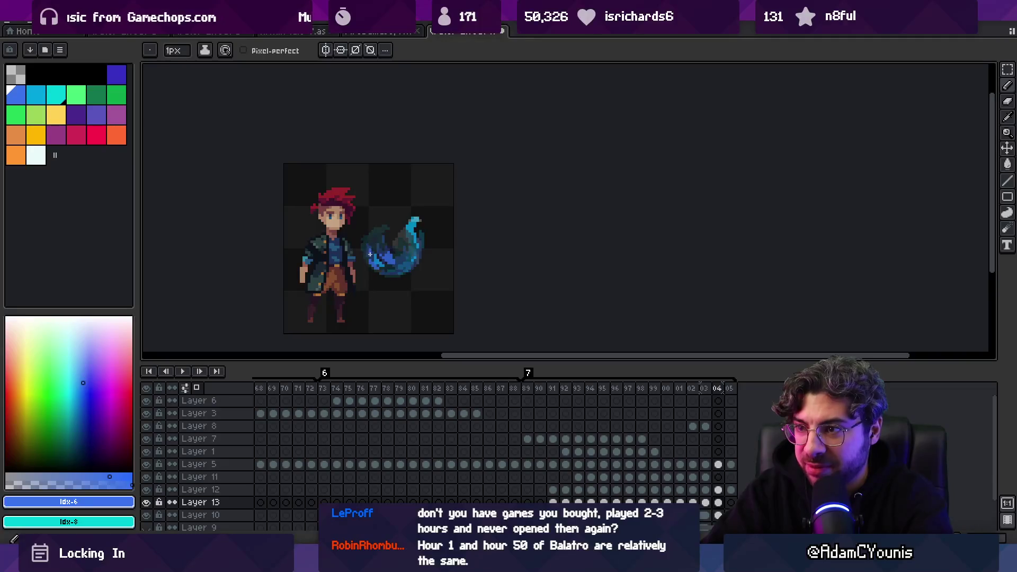
{"action": "left_click_drag", "start_coordinate": [385, 273], "coordinate": [409, 268]}
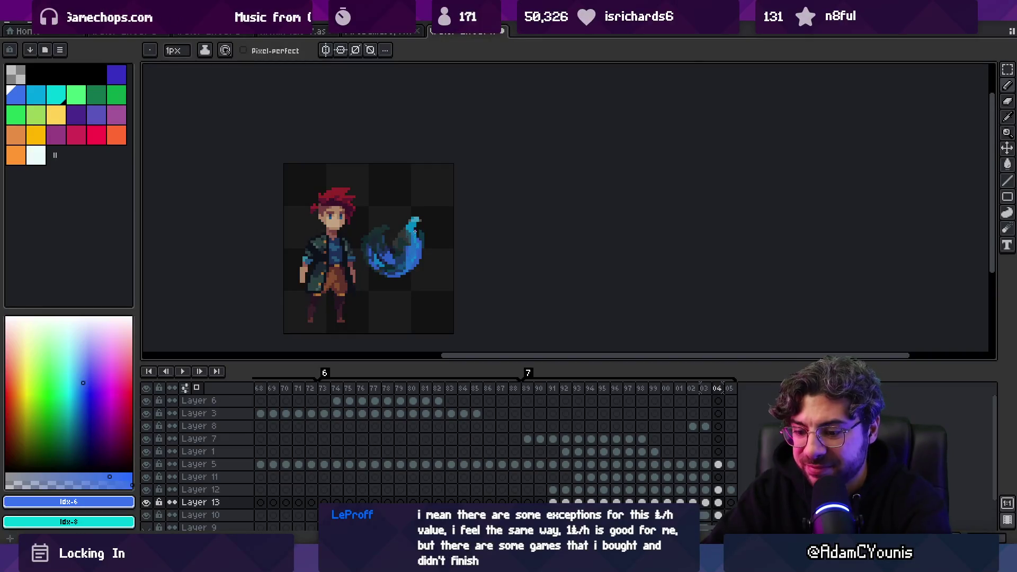
Paint blue pixels on the swirl in frame 05 and zoom out to see the whole sprite.
{"action": "key", "text": "Right"}
{"action": "mouse_move", "coordinate": [403, 261]}
{"action": "left_mouse_down"}
{"action": "mouse_move", "coordinate": [390, 272]}
{"action": "mouse_move", "coordinate": [415, 259]}
{"action": "left_mouse_up"}
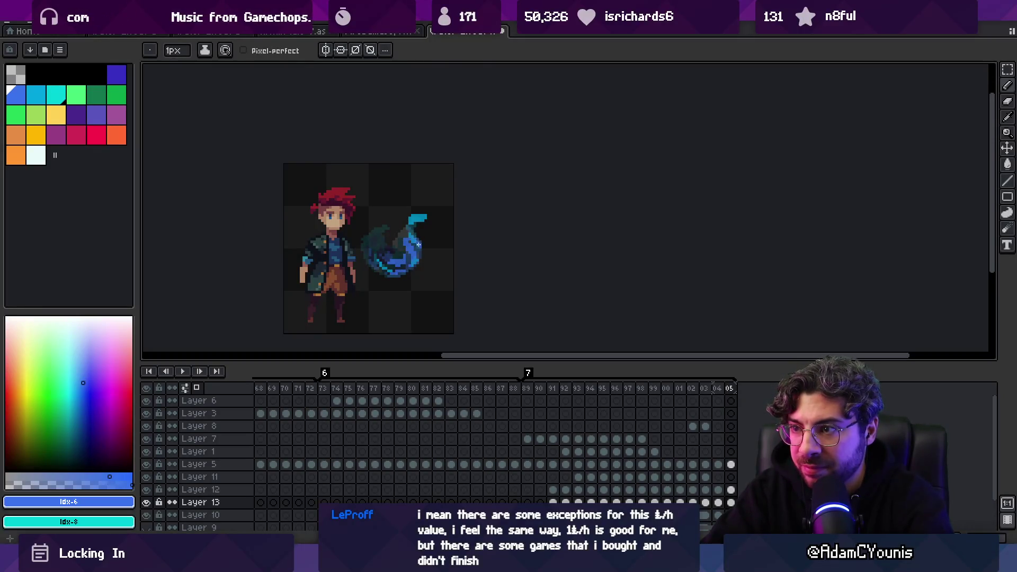
{"action": "key", "text": "z"}
{"action": "scroll", "coordinate": [318, 222], "scroll_direction": "down", "scroll_amount": 2}
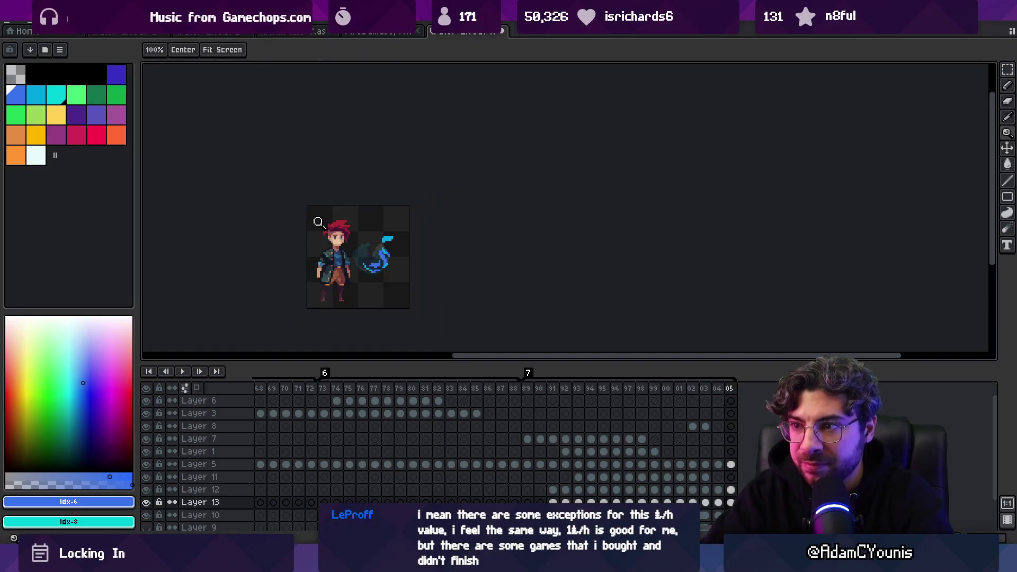
{"action": "key", "text": "Return"}
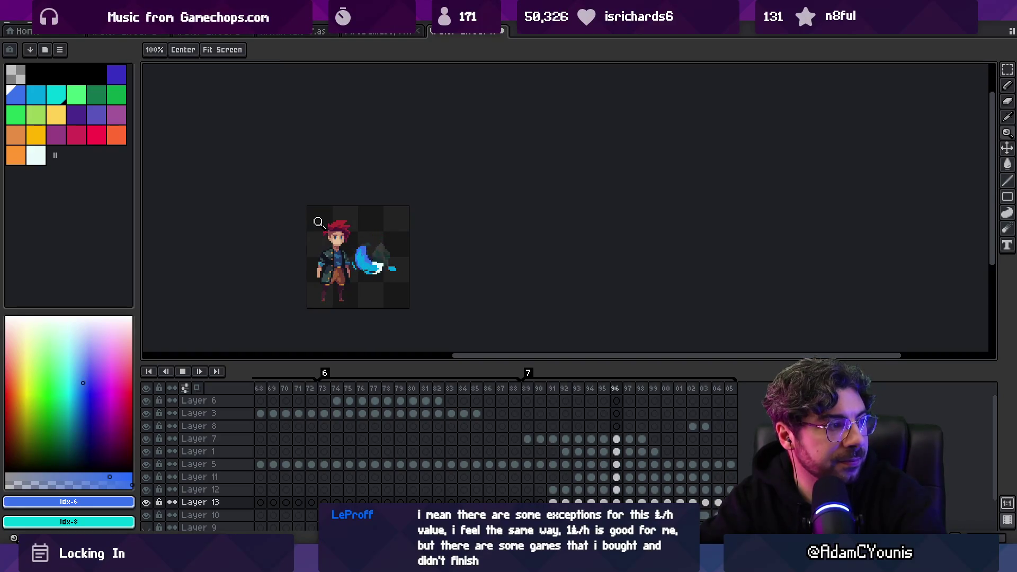
{"action": "key", "text": "Return"}
{"action": "key", "text": "Right"}
{"action": "key", "text": "Right"}
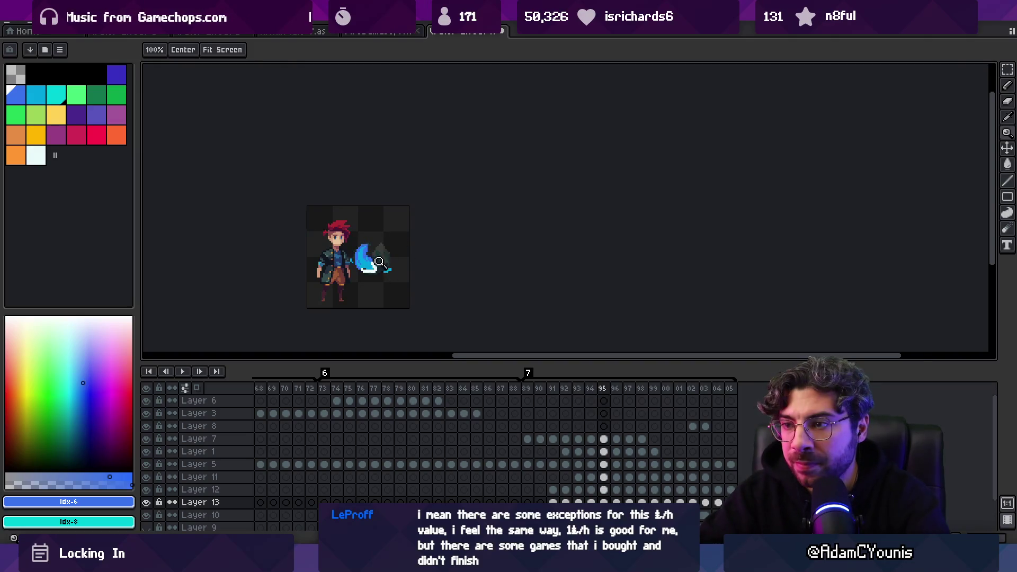
{"action": "scroll", "coordinate": [376, 259], "scroll_direction": "up", "scroll_amount": 4}
{"action": "key", "text": "b"}
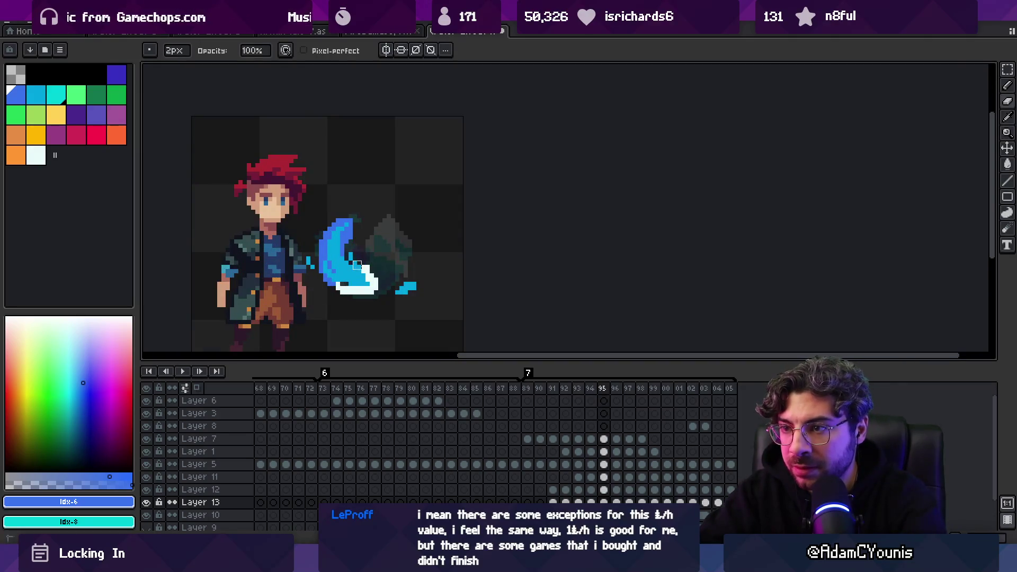
{"action": "key", "text": "Right"}
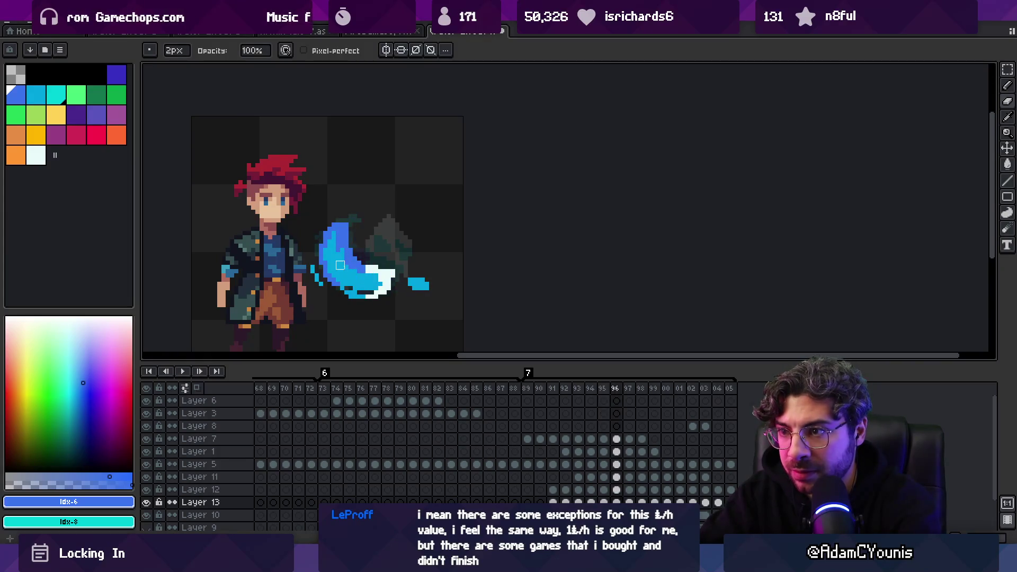
{"action": "key", "text": "Right"}
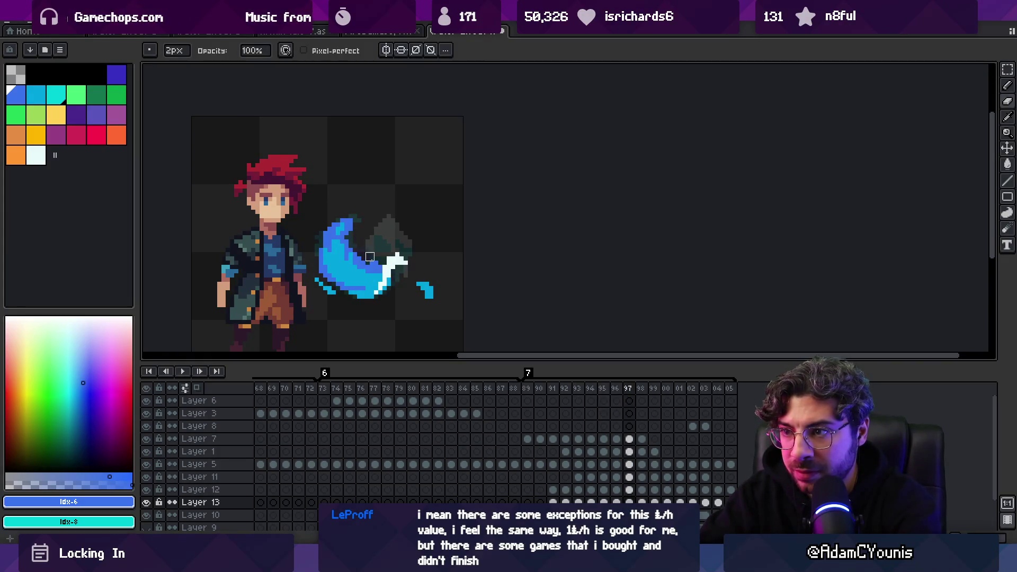
{"action": "key", "text": "Right"}
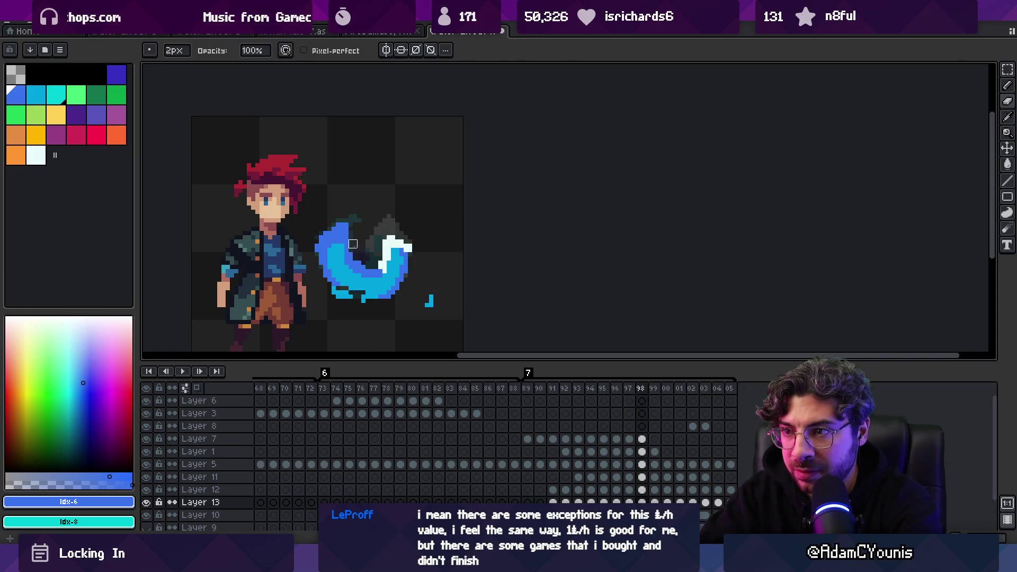
{"action": "key", "text": "Right"}
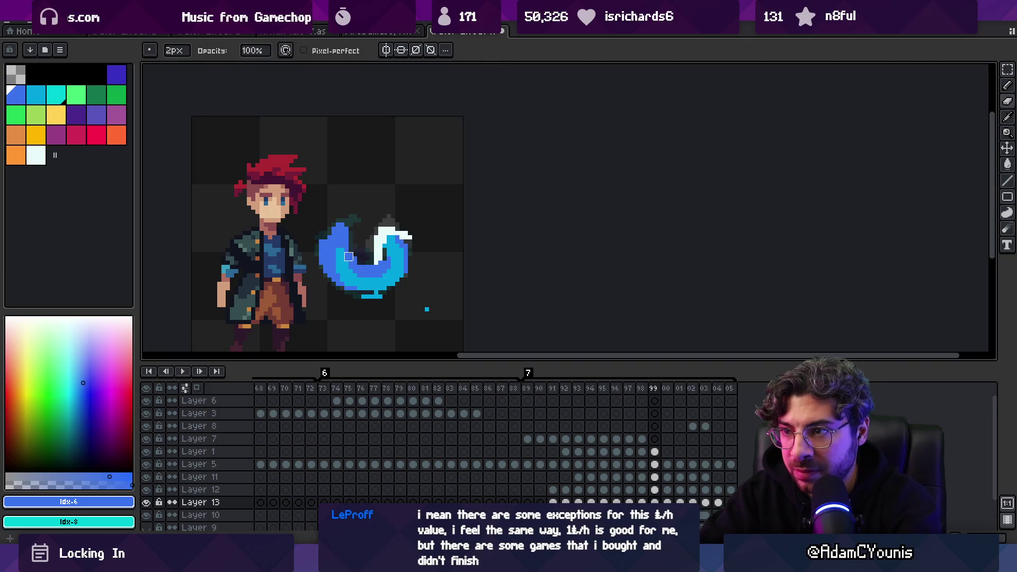
{"action": "key", "text": "Right"}
{"action": "key", "text": "Right"}
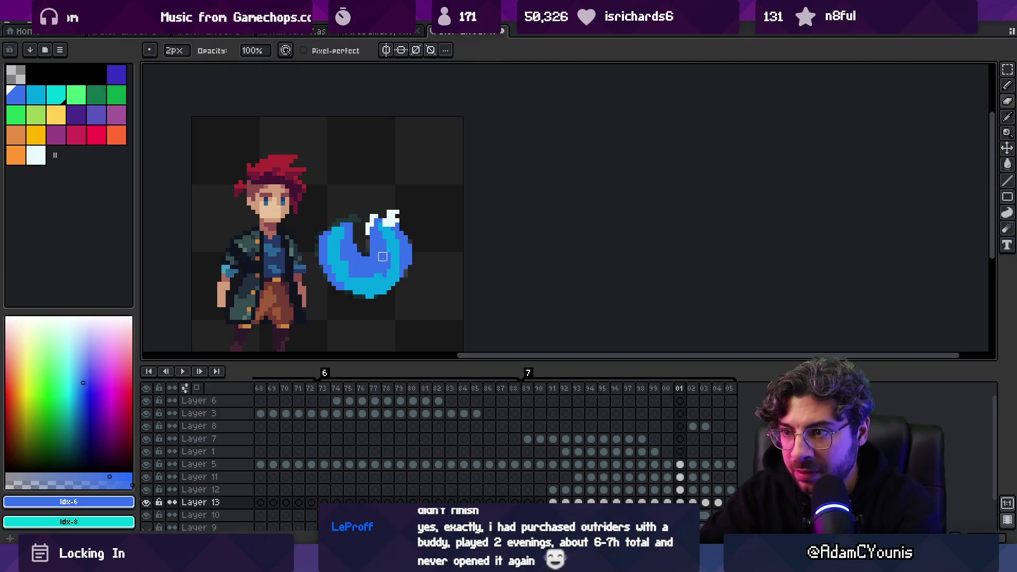
{"action": "key", "text": "Return"}
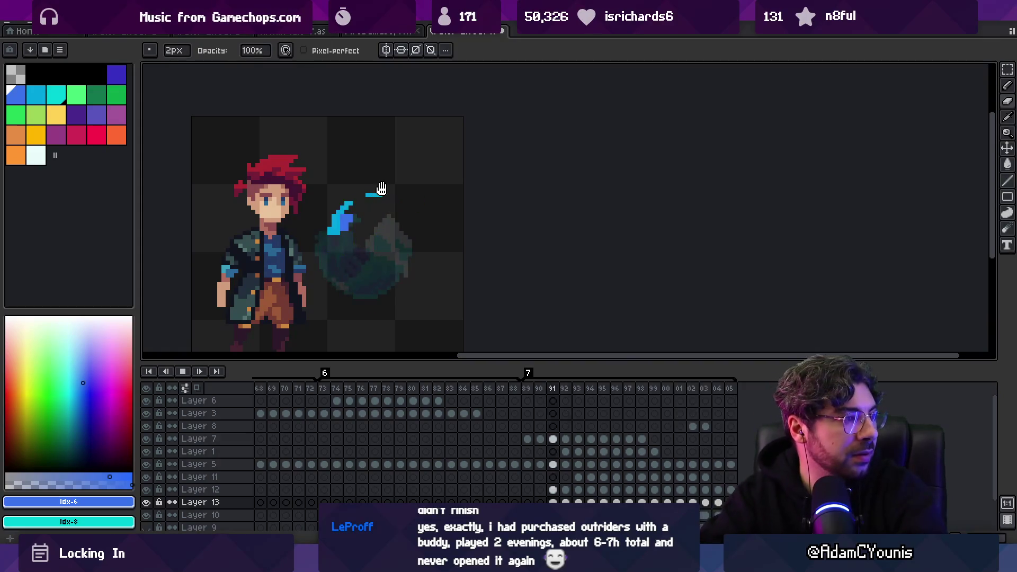
{"action": "key", "text": "z"}
{"action": "scroll", "coordinate": [444, 180], "scroll_direction": "down", "scroll_amount": 3}
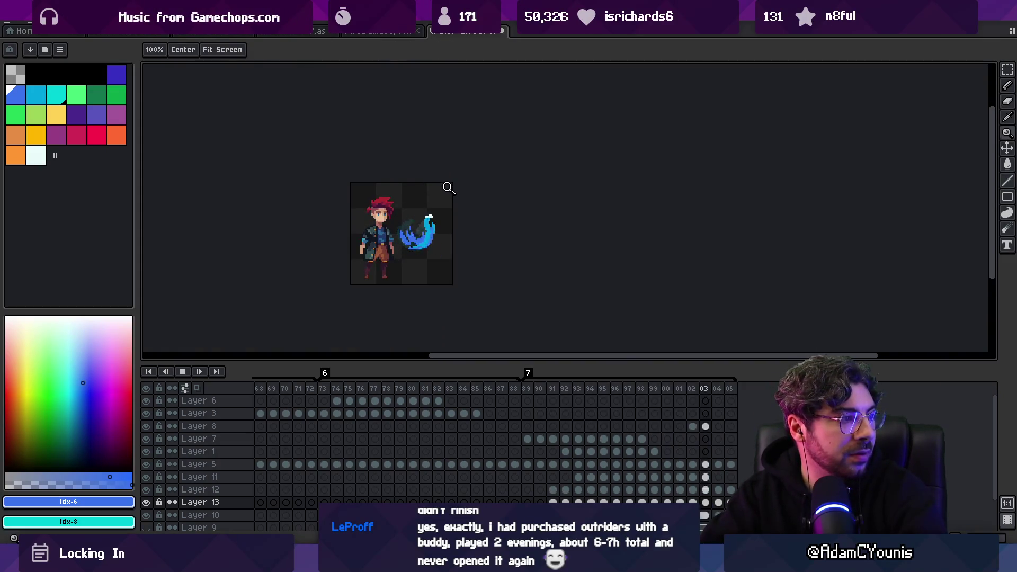
{"action": "key", "text": "Return"}
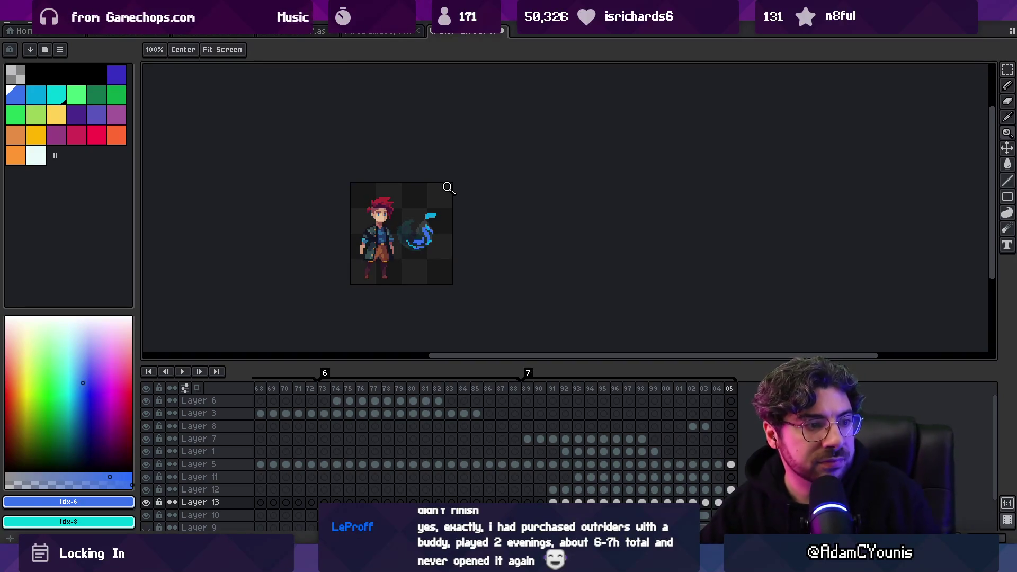
{"action": "left_click", "coordinate": [450, 228]}
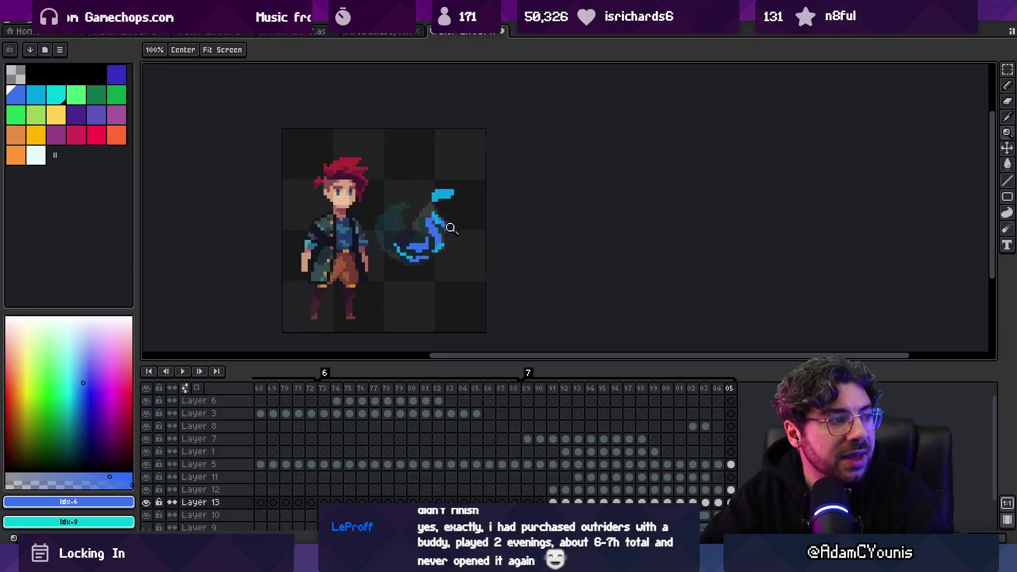
{"action": "left_click", "coordinate": [451, 228]}
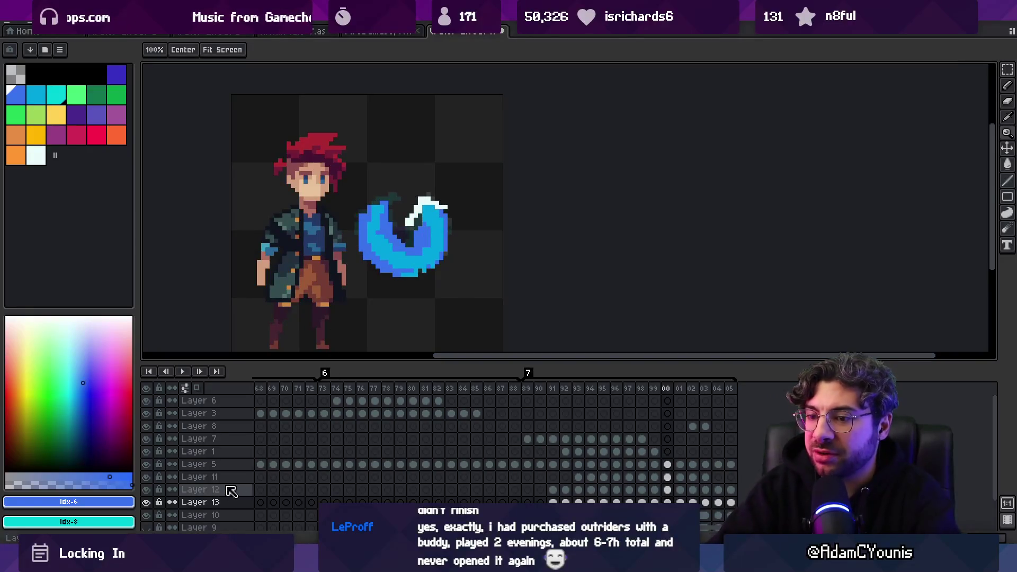
{"action": "key", "text": "v"}
Move Layer 10 above Layer 7, hide it, and select frames 89 to 99 across all layers.
{"action": "double_click", "coordinate": [202, 516]}
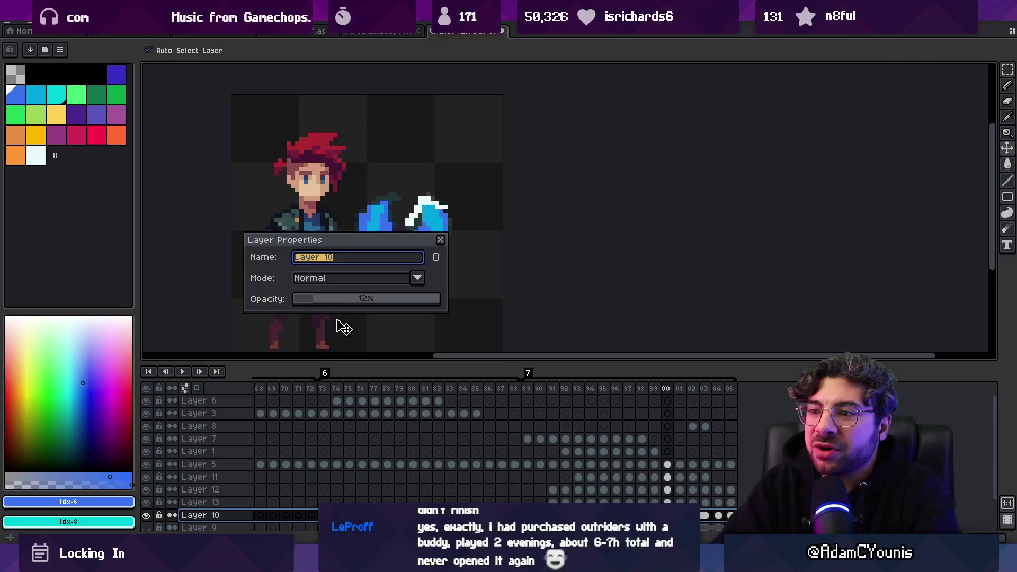
{"action": "left_click", "coordinate": [441, 242]}
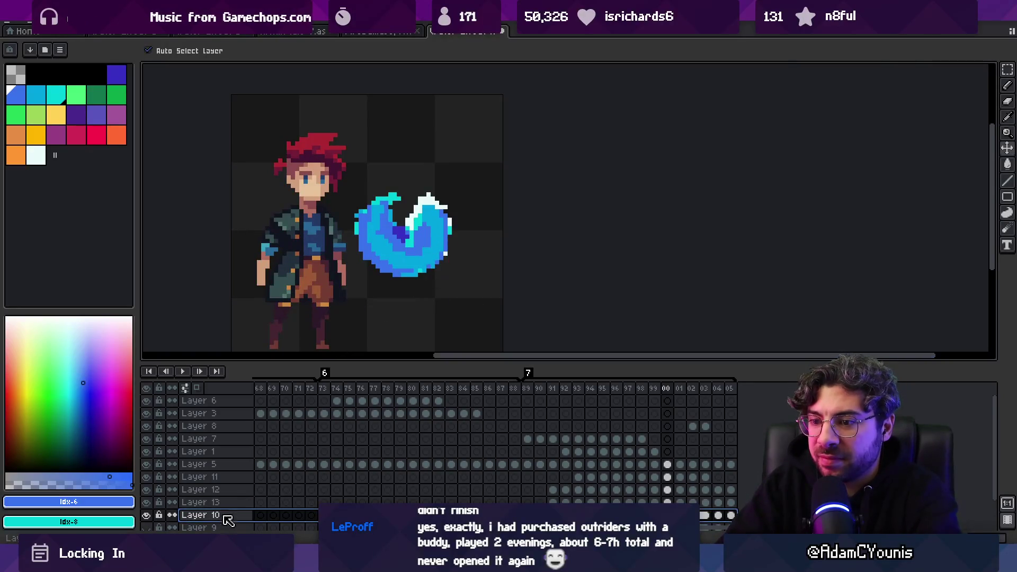
{"action": "left_click_drag", "start_coordinate": [233, 450], "coordinate": [235, 435]}
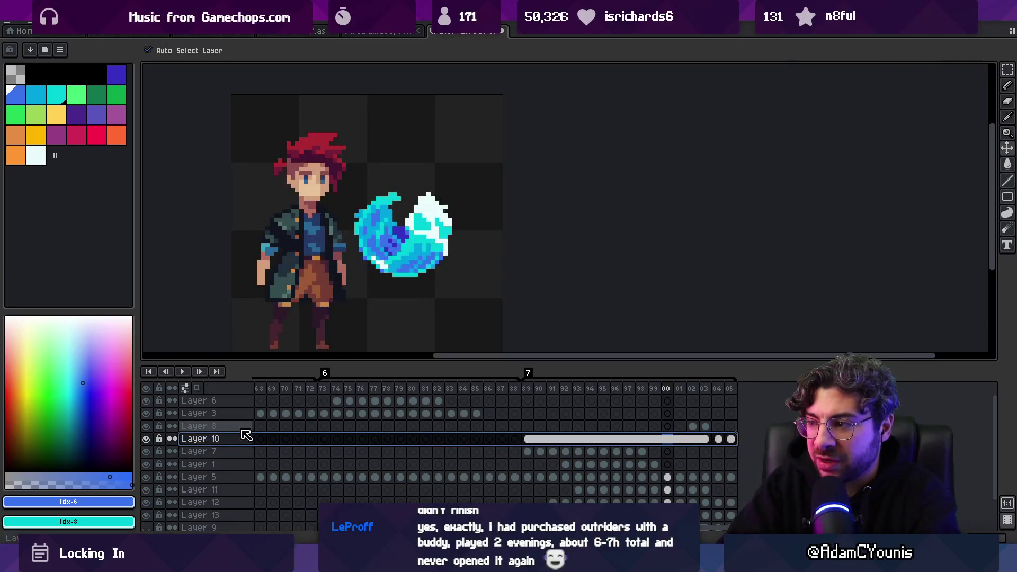
{"action": "mouse_move", "coordinate": [529, 391]}
{"action": "left_mouse_down"}
{"action": "mouse_move", "coordinate": [647, 381]}
{"action": "mouse_move", "coordinate": [604, 390]}
{"action": "left_mouse_up"}
{"action": "left_click", "coordinate": [398, 283]}
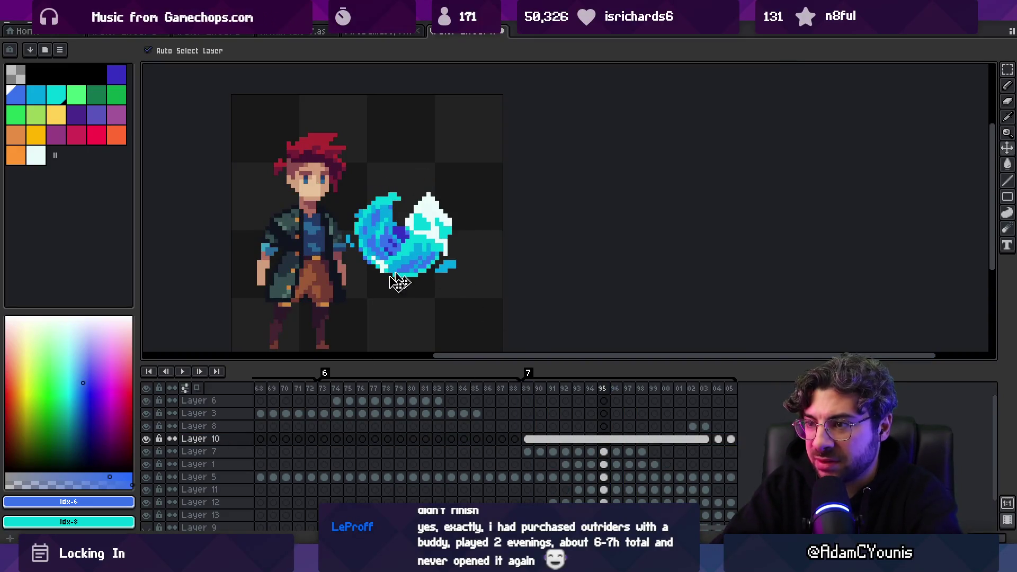
{"action": "left_click", "coordinate": [146, 438]}
{"action": "mouse_move", "coordinate": [532, 389]}
{"action": "left_mouse_down"}
{"action": "mouse_move", "coordinate": [706, 366]}
{"action": "mouse_move", "coordinate": [580, 379]}
{"action": "mouse_move", "coordinate": [657, 367]}
{"action": "left_mouse_up"}
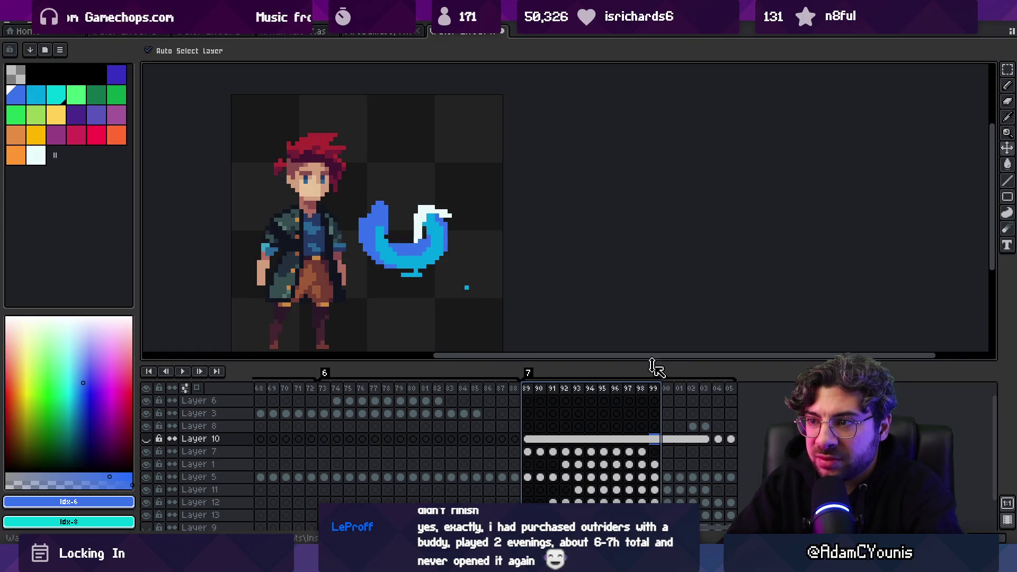
Add a new layer and draw light-cyan pixels along the crescent's bottom edge.
{"action": "left_click", "coordinate": [56, 95]}
{"action": "key", "text": "b"}
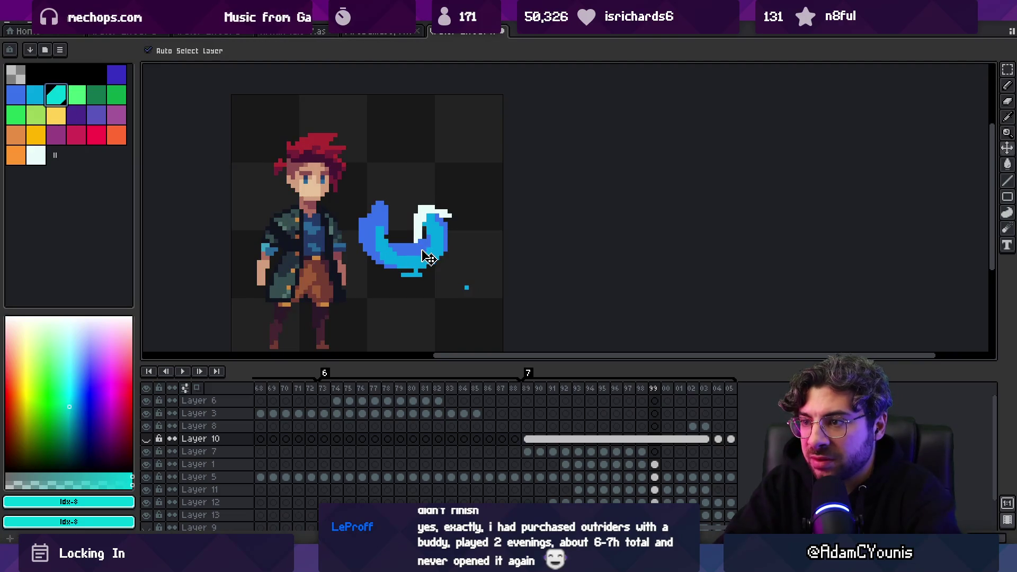
{"action": "left_click", "coordinate": [420, 244], "text": "ctrl"}
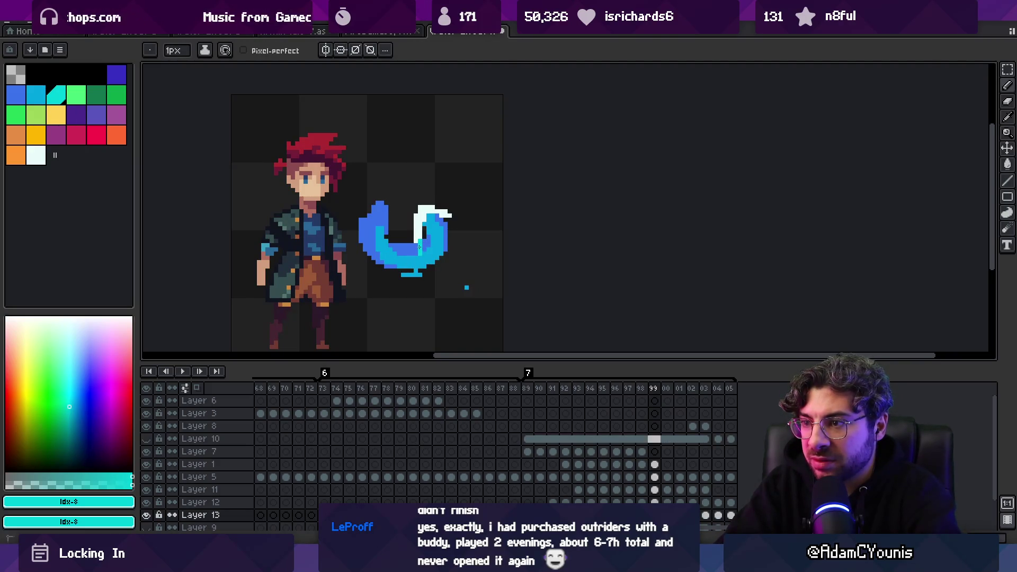
{"action": "key", "text": "v"}
{"action": "key", "text": "shift+n"}
{"action": "key", "text": "b"}
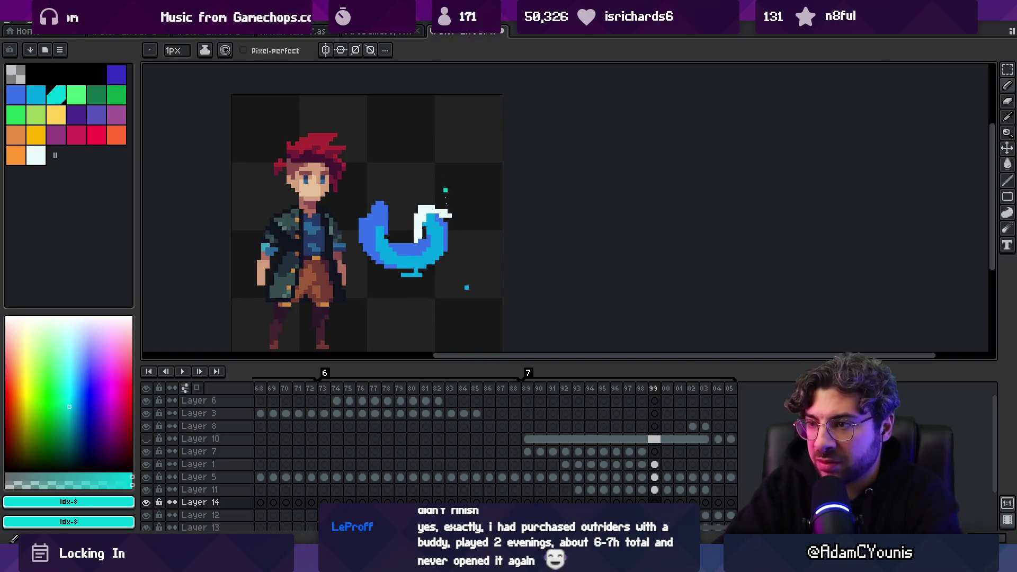
{"action": "left_click_drag", "start_coordinate": [416, 256], "coordinate": [397, 266]}
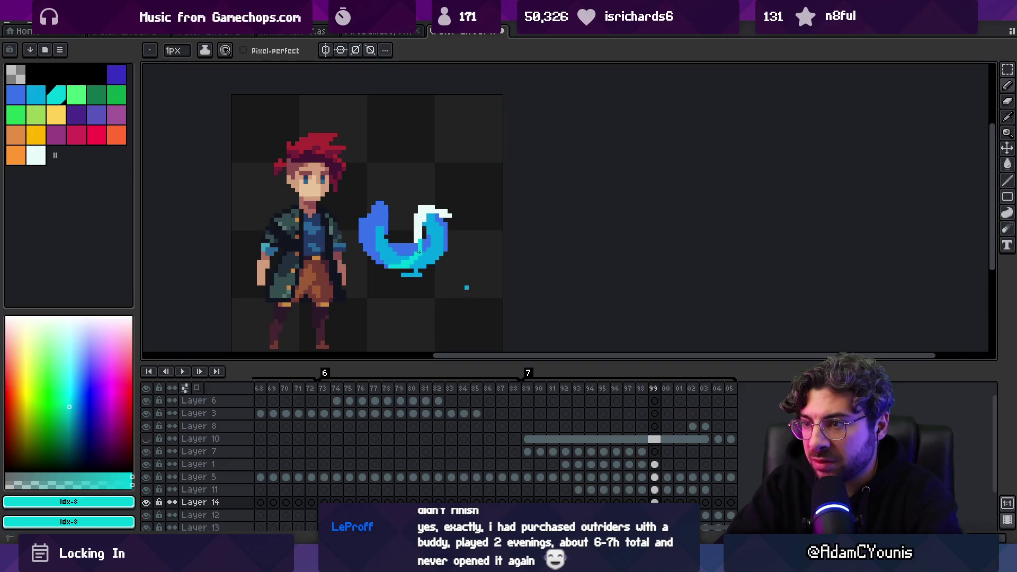
Show Layer 10, move it to just above Layer 9, and set its opacity to about 50%.
{"action": "key", "text": "Right"}
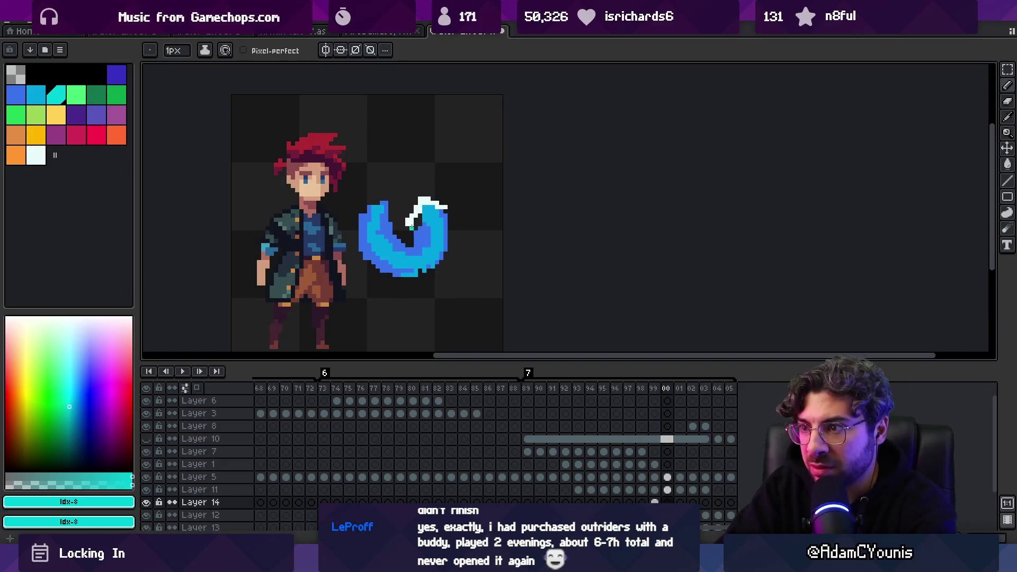
{"action": "left_click", "coordinate": [146, 439]}
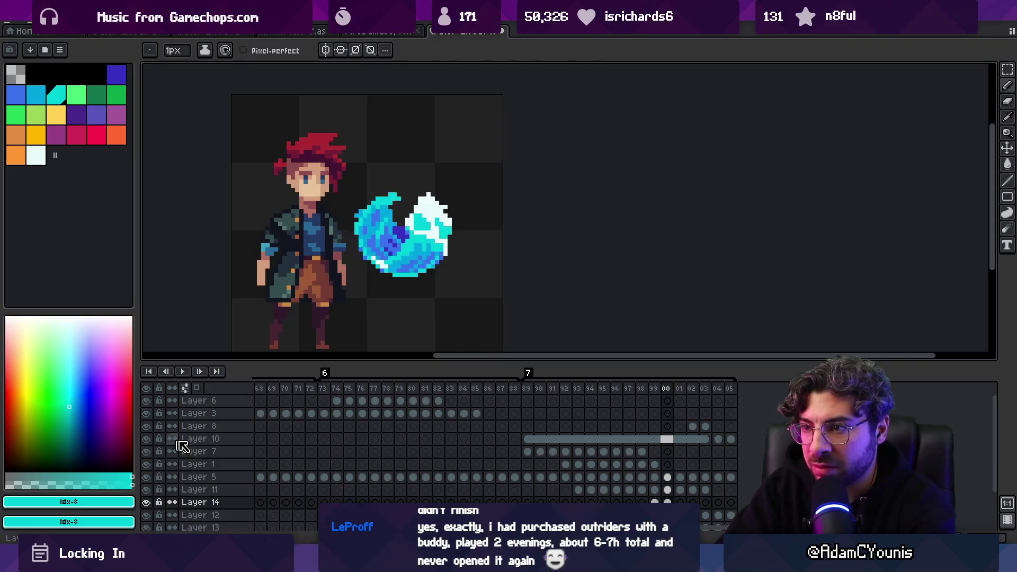
{"action": "left_click", "coordinate": [209, 443]}
{"action": "scroll", "coordinate": [222, 477], "scroll_direction": "down", "scroll_amount": 1}
{"action": "left_click_drag", "start_coordinate": [222, 516], "coordinate": [220, 504]}
{"action": "double_click", "coordinate": [218, 492]}
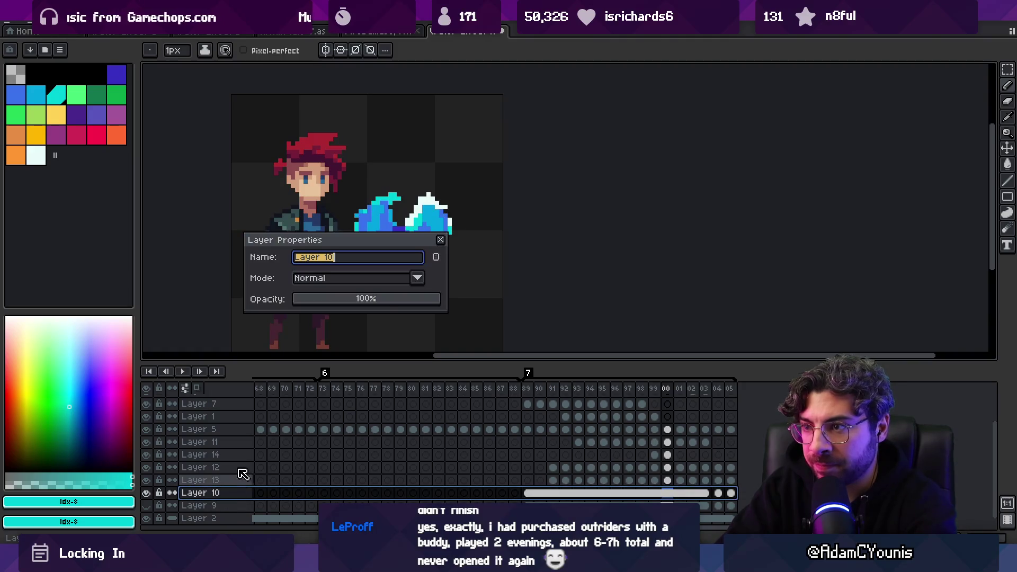
{"action": "left_click", "coordinate": [365, 298]}
{"action": "left_click", "coordinate": [440, 240]}
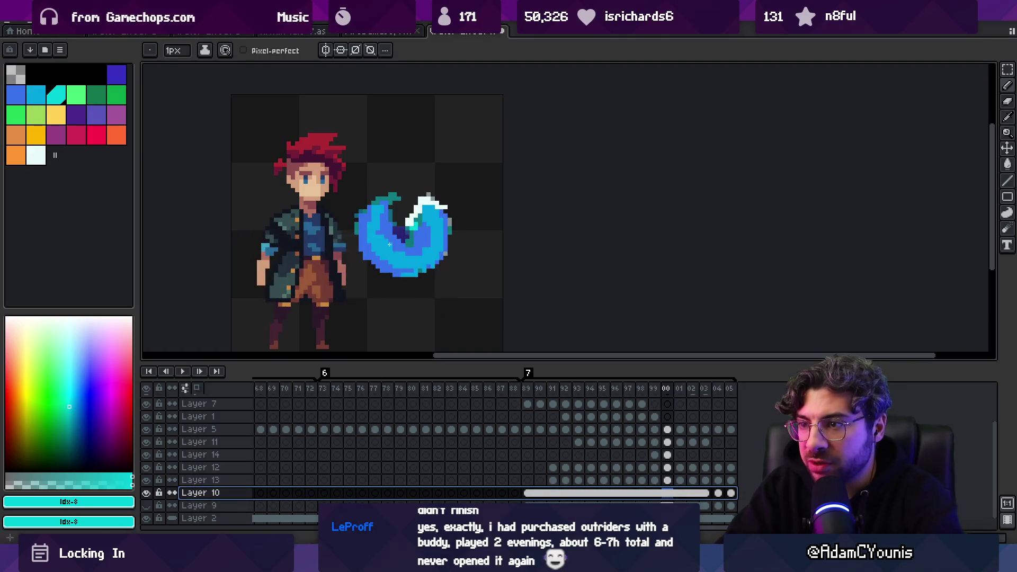
Hide Layer 13 and sample the cyan #00d0d8 from the swirl.
{"action": "left_click", "coordinate": [399, 235], "text": "ctrl"}
{"action": "double_click", "coordinate": [191, 480]}
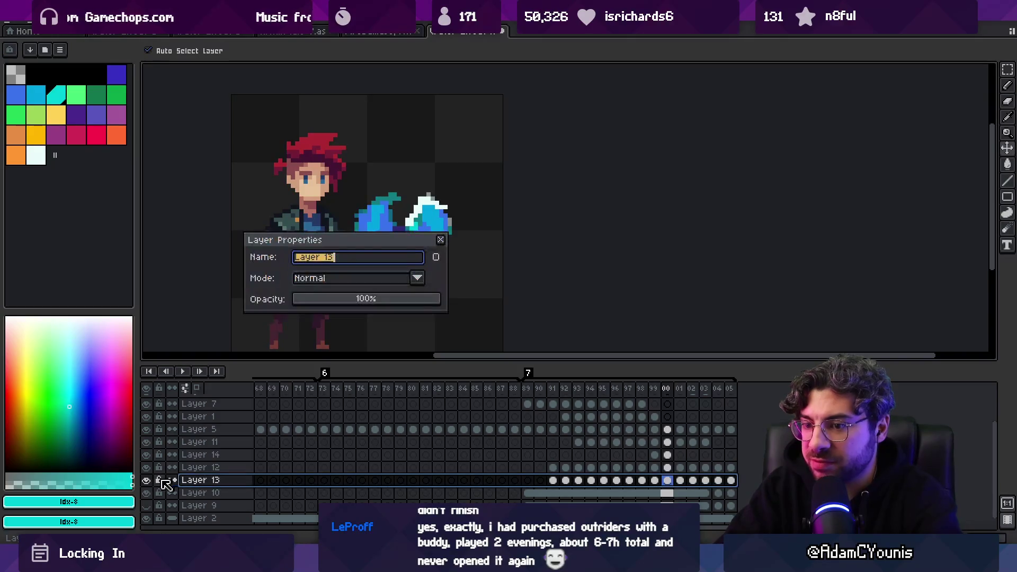
{"action": "left_click", "coordinate": [146, 480]}
{"action": "left_click", "coordinate": [418, 232]}
{"action": "left_click", "coordinate": [422, 236], "text": "alt"}
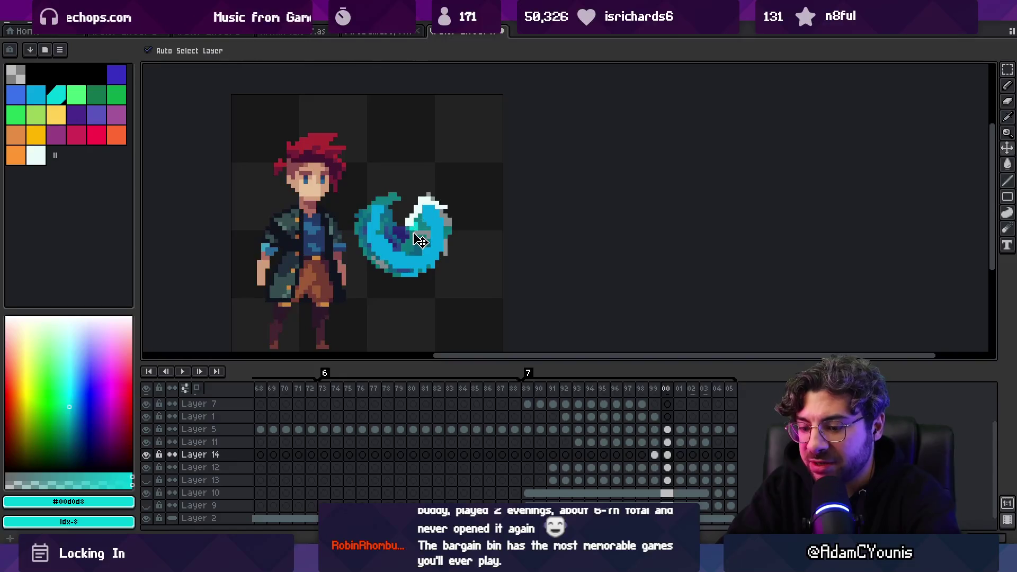
Touch up the swoosh's bottom-edge cyan pixels on two frames, then play the animation to check.
{"action": "key", "text": "Left"}
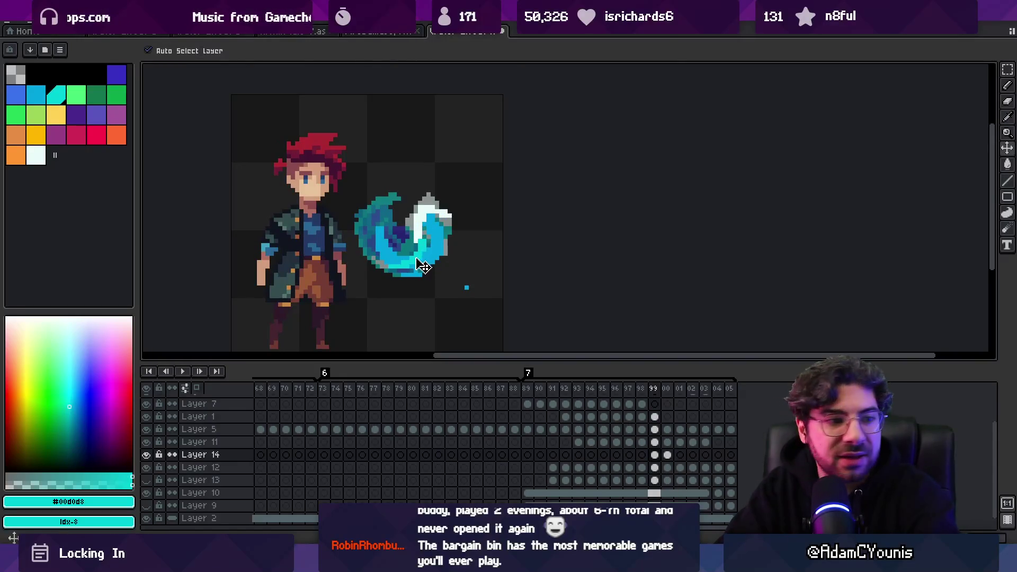
{"action": "key", "text": "b"}
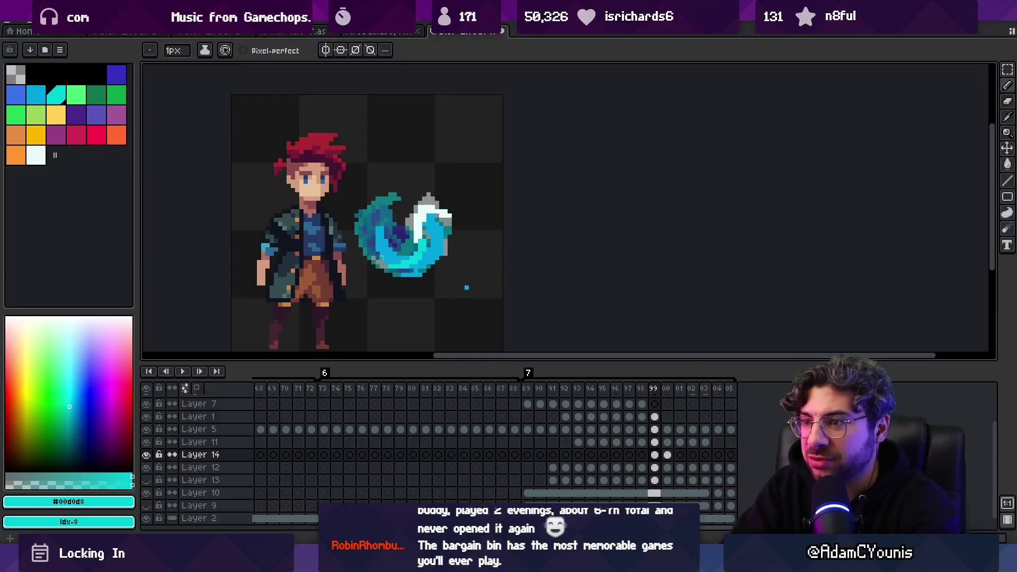
{"action": "key", "text": "Right"}
{"action": "left_click_drag", "start_coordinate": [377, 263], "coordinate": [408, 261]}
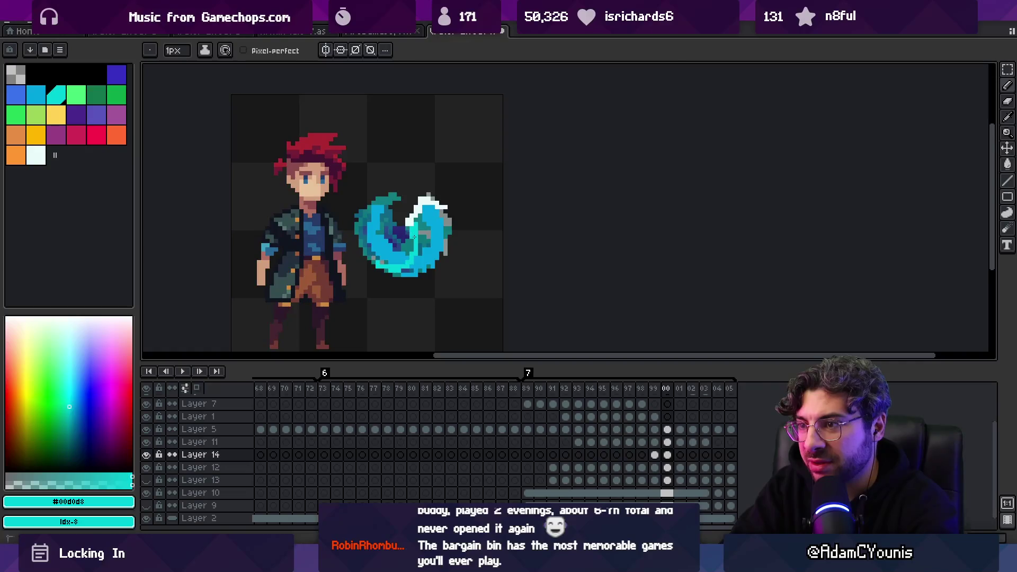
{"action": "key", "text": "Right"}
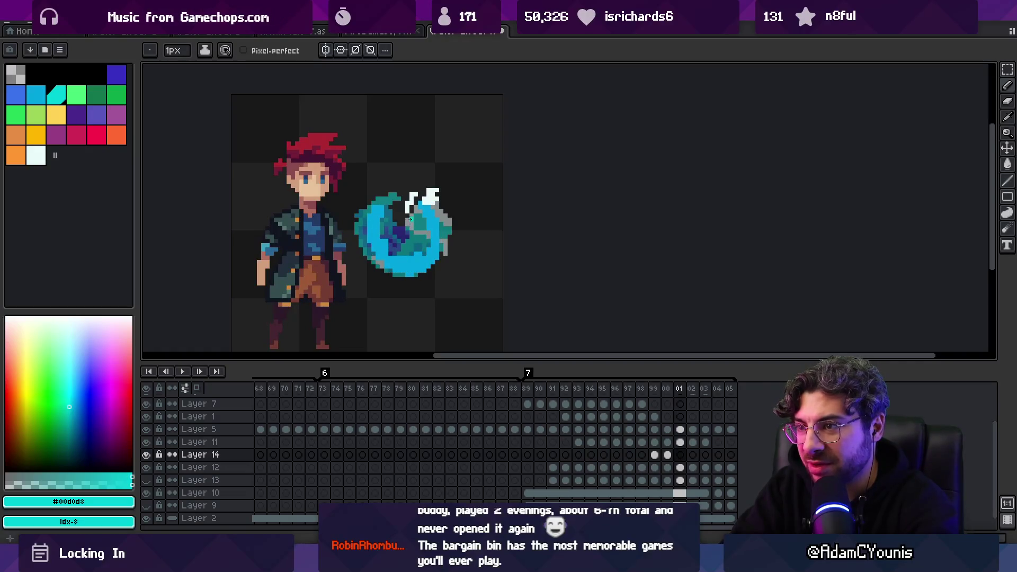
{"action": "key", "text": "Left"}
{"action": "key", "text": "Right"}
{"action": "left_click_drag", "start_coordinate": [380, 266], "coordinate": [412, 261]}
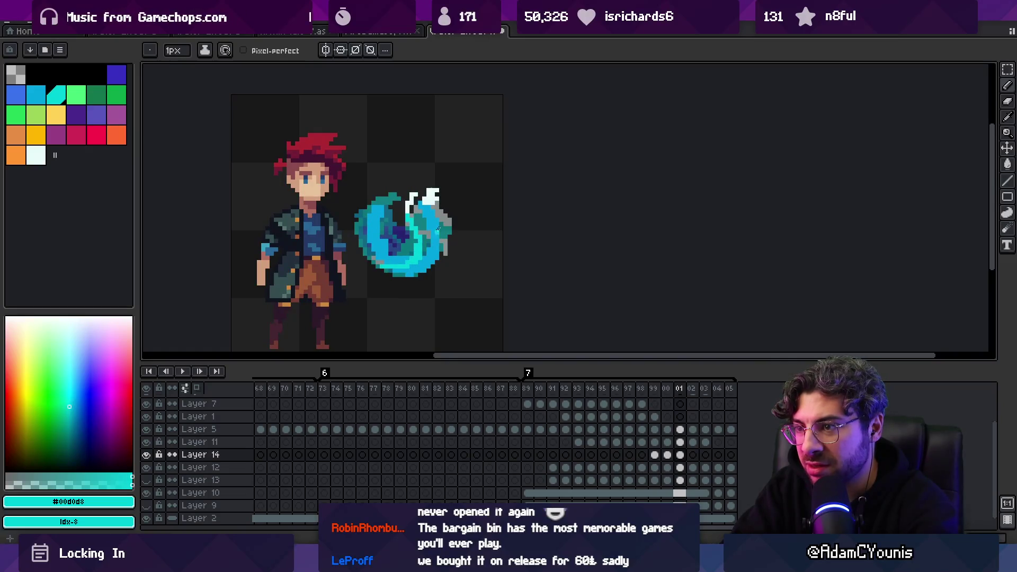
{"action": "key", "text": "Return"}
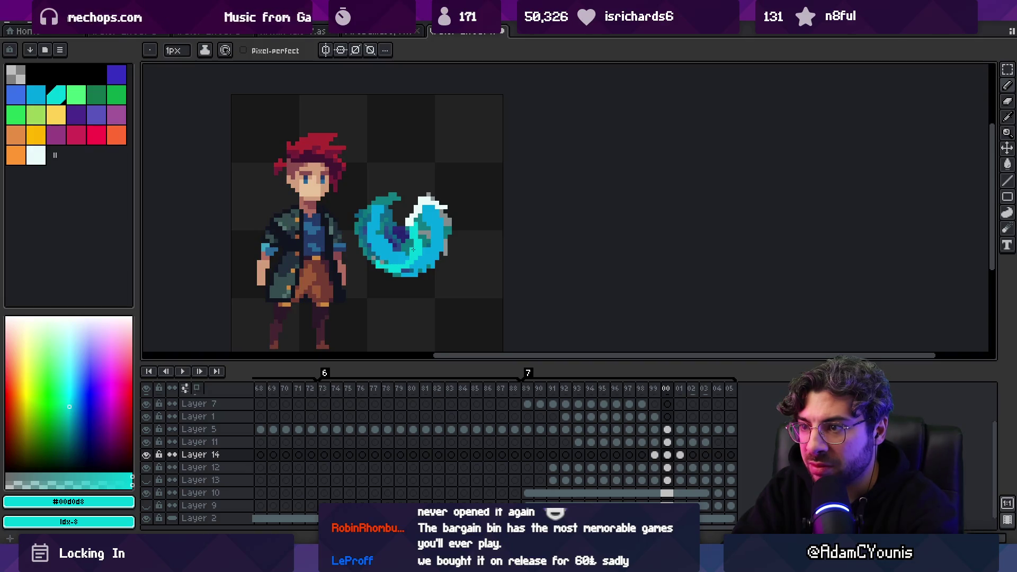
Paint brighter cyan strokes across the swirl's lower part on the next two frames.
{"action": "key", "text": "v"}
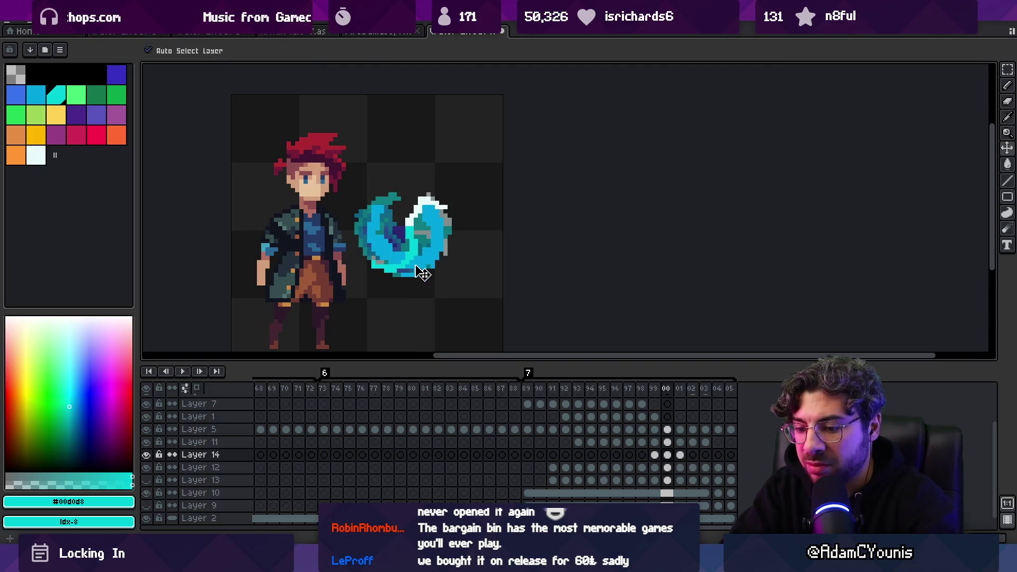
{"action": "key", "text": "e"}
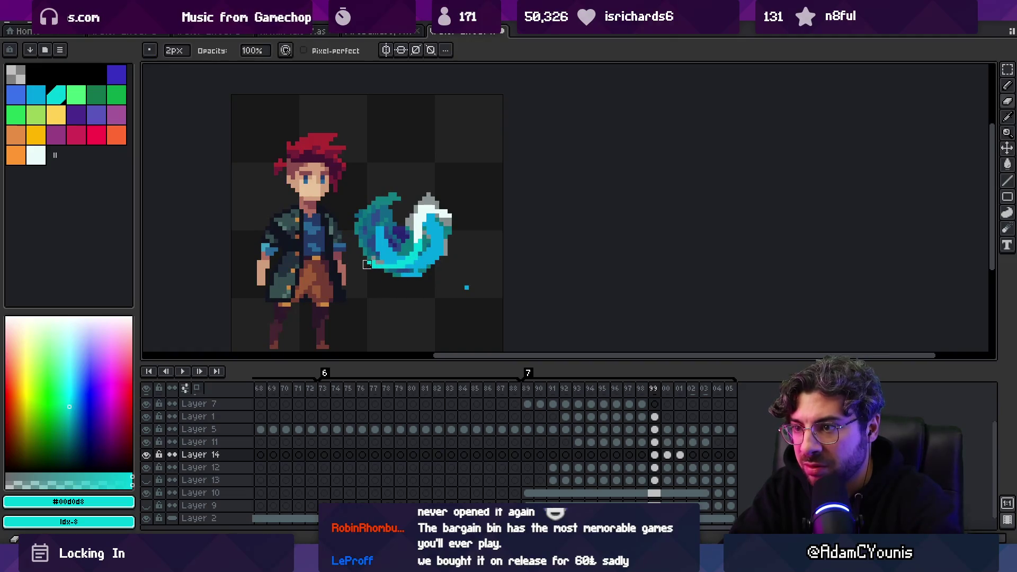
{"action": "key", "text": "b"}
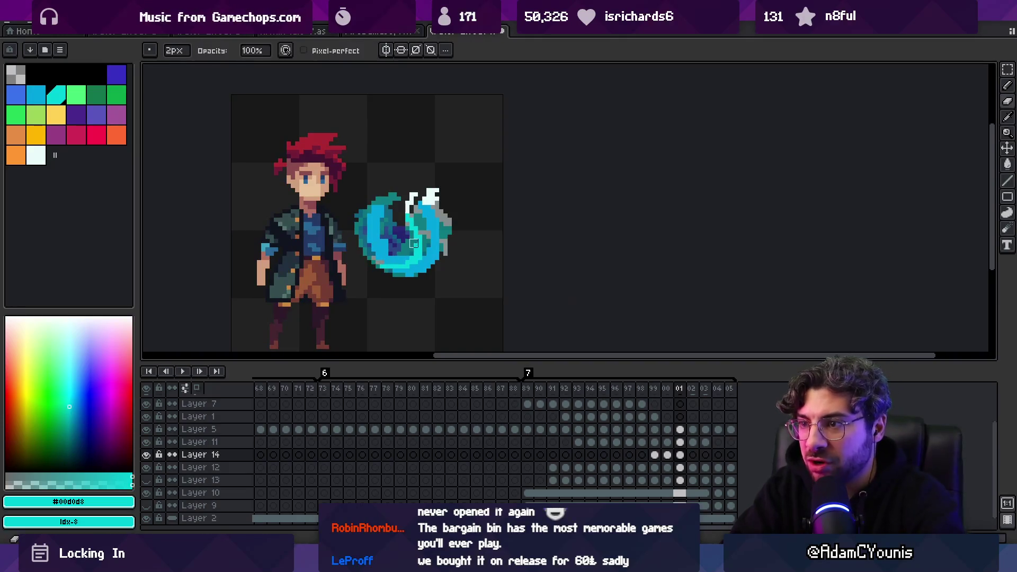
{"action": "left_click_drag", "start_coordinate": [373, 258], "coordinate": [411, 234]}
{"action": "key", "text": "e"}
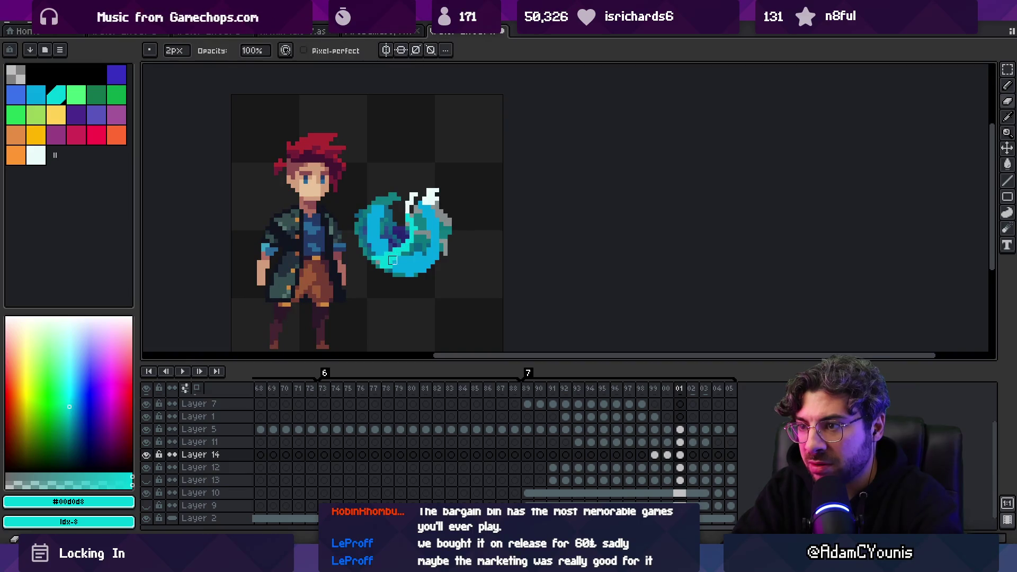
{"action": "key", "text": "e"}
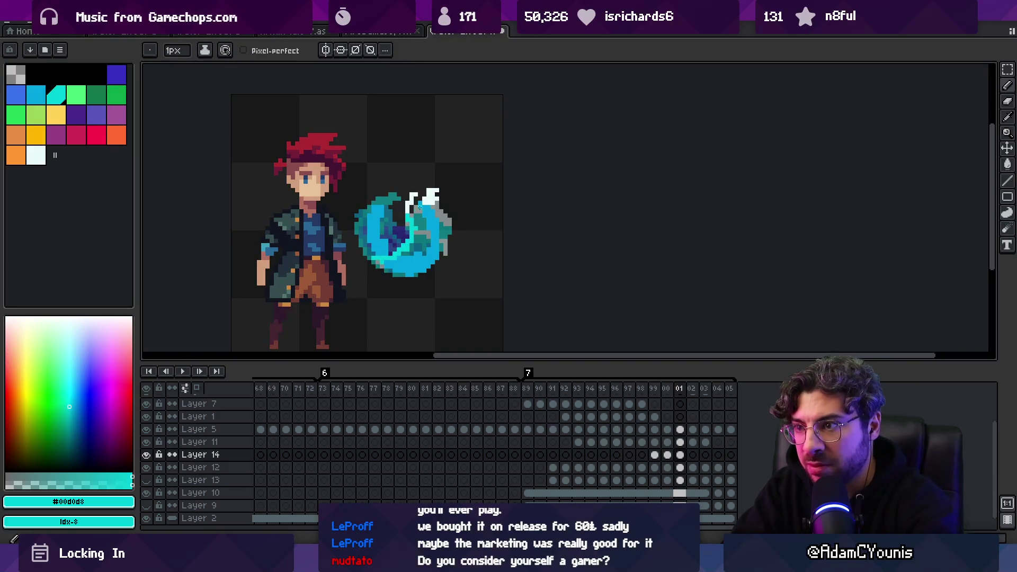
{"action": "key", "text": "Right"}
{"action": "left_click_drag", "start_coordinate": [371, 257], "coordinate": [404, 239]}
Erase stray cyan on the swirl, then draw a cyan stroke up its grey tip on the following frame.
{"action": "key", "text": "Right"}
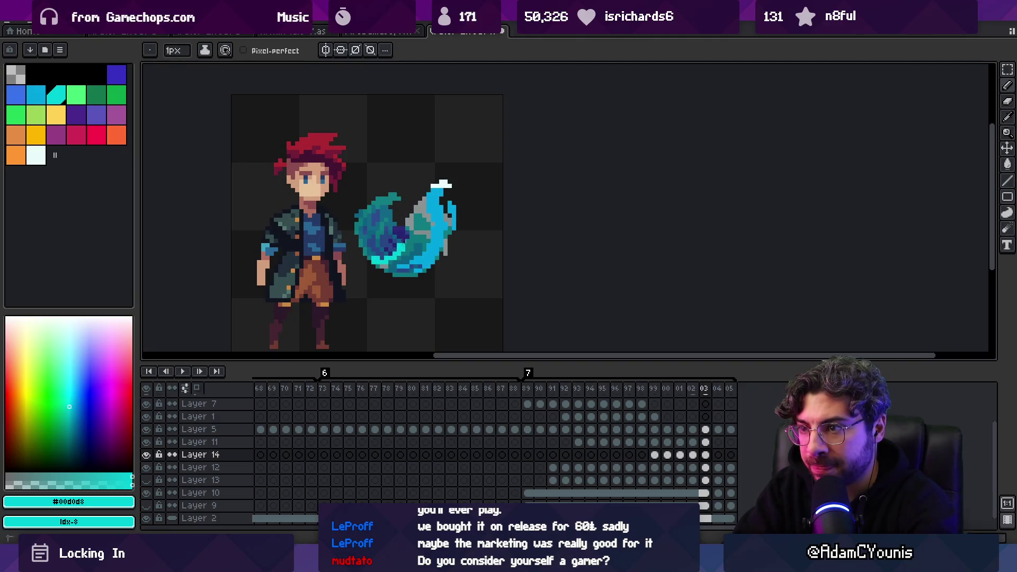
{"action": "key", "text": "b"}
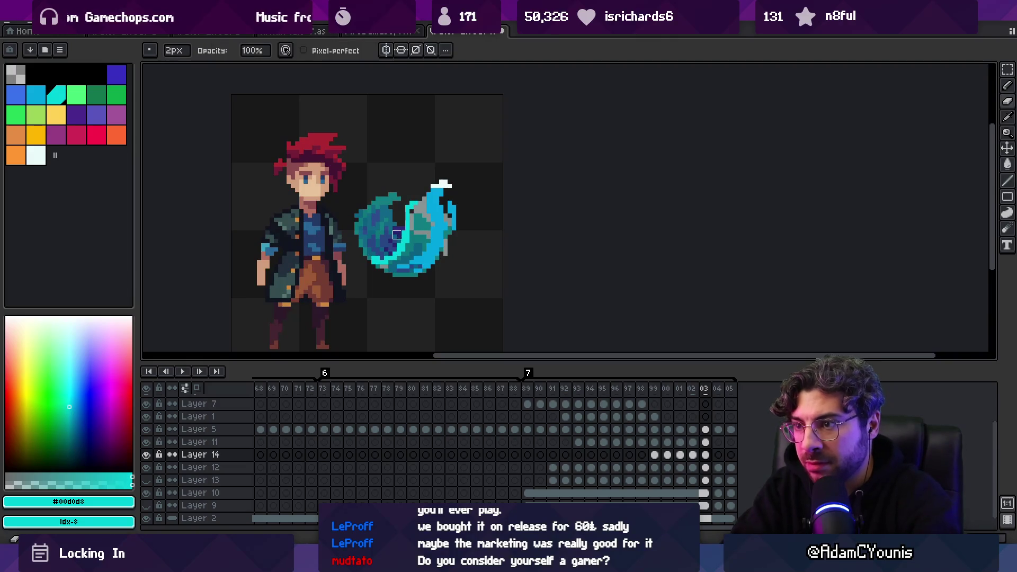
{"action": "mouse_move", "coordinate": [397, 238]}
{"action": "left_mouse_down"}
{"action": "mouse_move", "coordinate": [384, 255]}
{"action": "mouse_move", "coordinate": [378, 248]}
{"action": "left_mouse_up"}
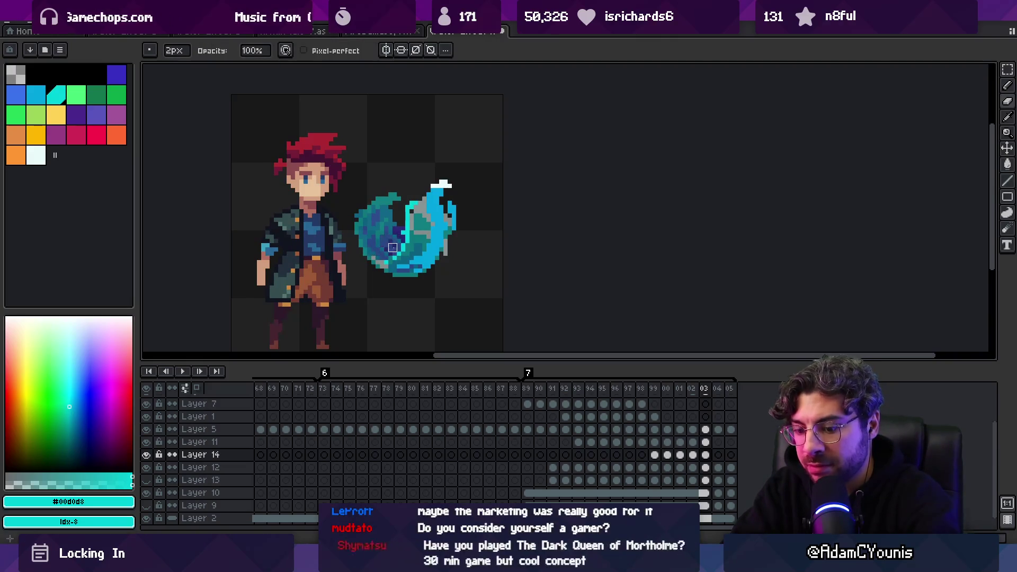
{"action": "key", "text": "b"}
{"action": "key", "text": "Right"}
{"action": "left_click_drag", "start_coordinate": [408, 214], "coordinate": [422, 192]}
{"action": "key", "text": "Right"}
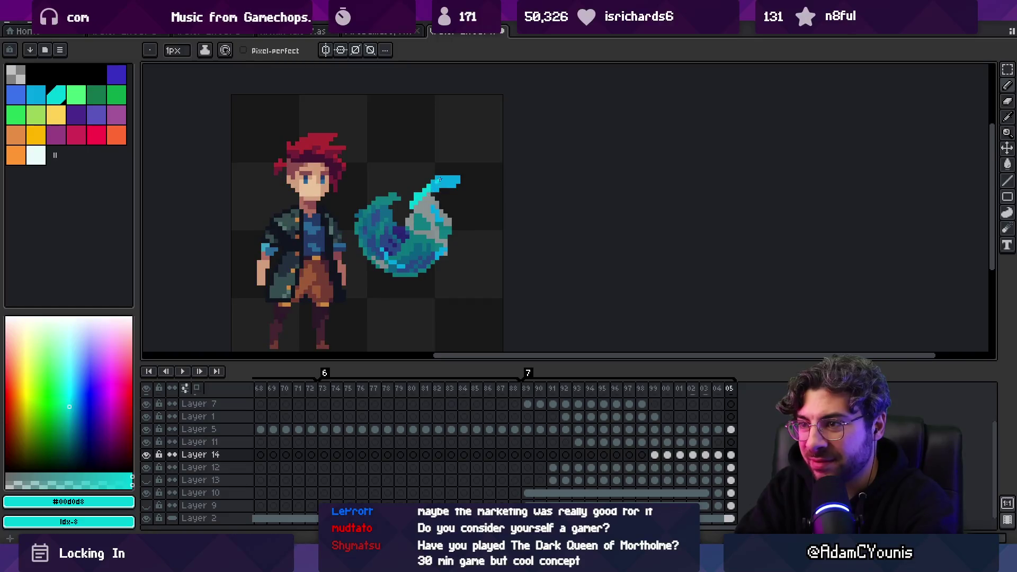
Add a new final frame with a cyan stroke up the swirl and a small cyan fleck above it.
{"action": "key", "text": "alt+n"}
{"action": "mouse_move", "coordinate": [412, 205]}
{"action": "left_mouse_down"}
{"action": "mouse_move", "coordinate": [429, 184]}
{"action": "mouse_move", "coordinate": [464, 172]}
{"action": "left_mouse_up"}
{"action": "left_click", "coordinate": [448, 181], "text": "ctrl"}
{"action": "left_click", "coordinate": [455, 182], "text": "alt"}
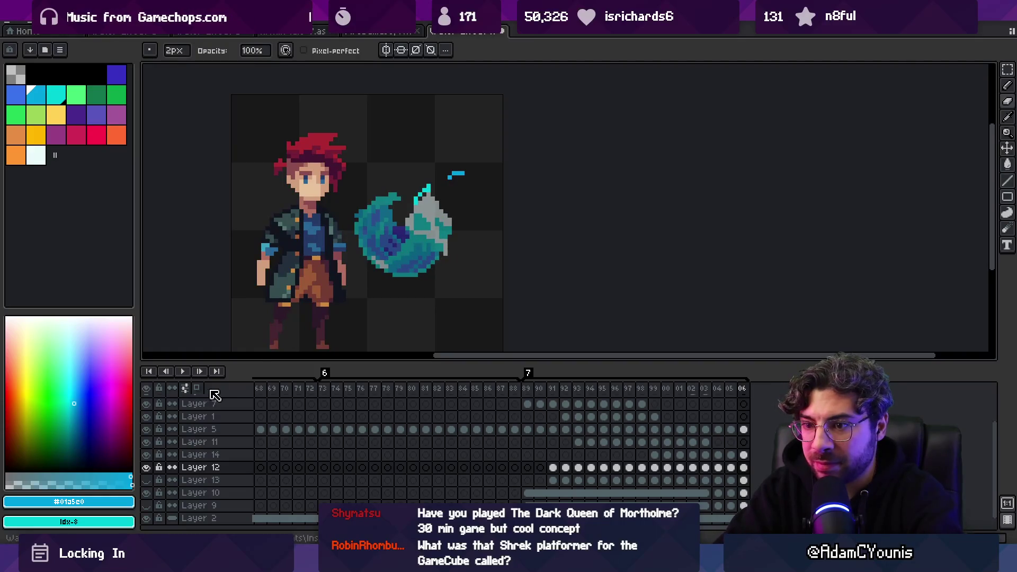
{"action": "key", "text": "z"}
{"action": "scroll", "coordinate": [337, 281], "scroll_direction": "down", "scroll_amount": 2}
{"action": "key", "text": "Return"}
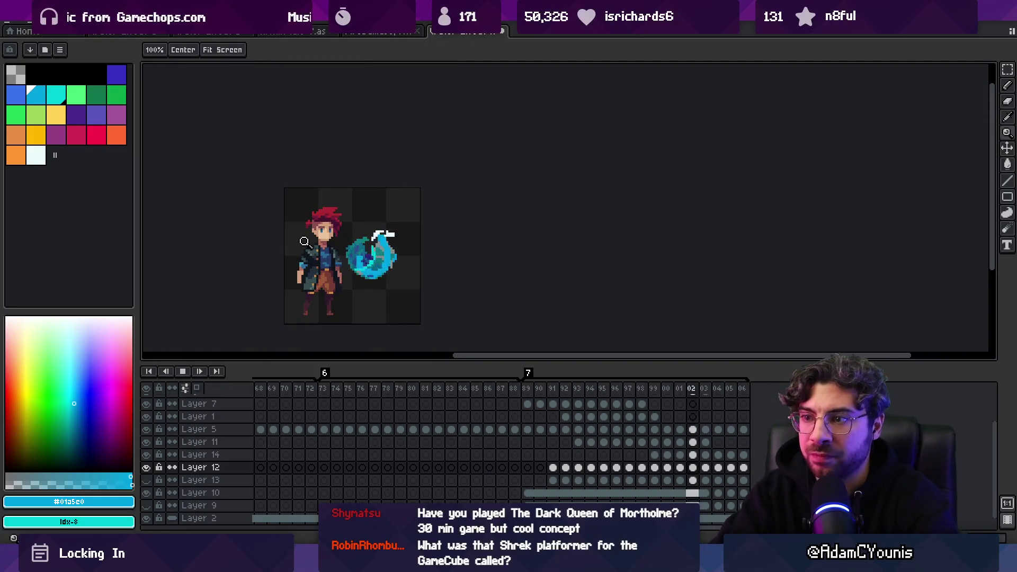
{"action": "scroll", "coordinate": [401, 241], "scroll_direction": "down", "scroll_amount": 1}
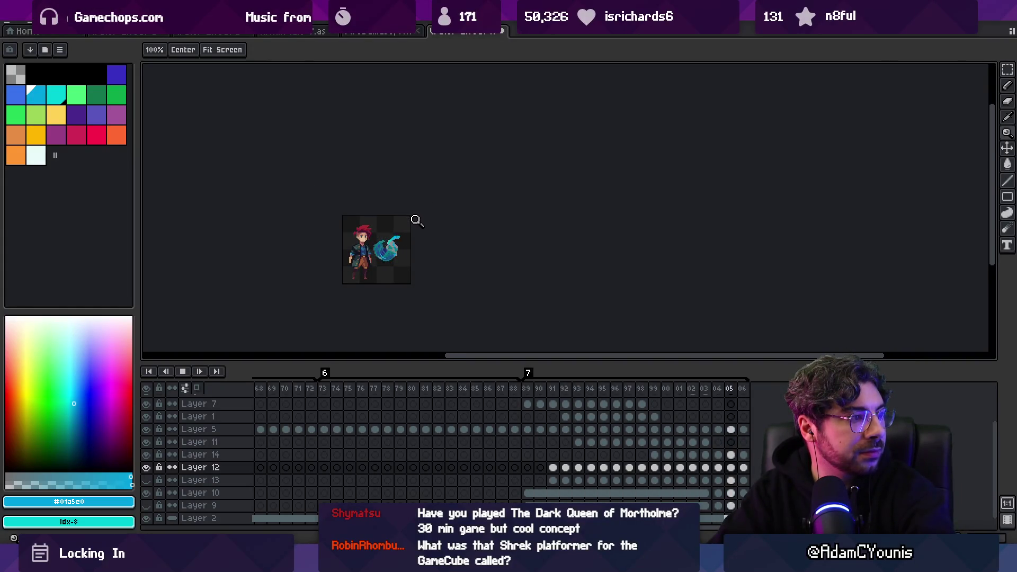
{"action": "scroll", "coordinate": [417, 232], "scroll_direction": "up", "scroll_amount": 2}
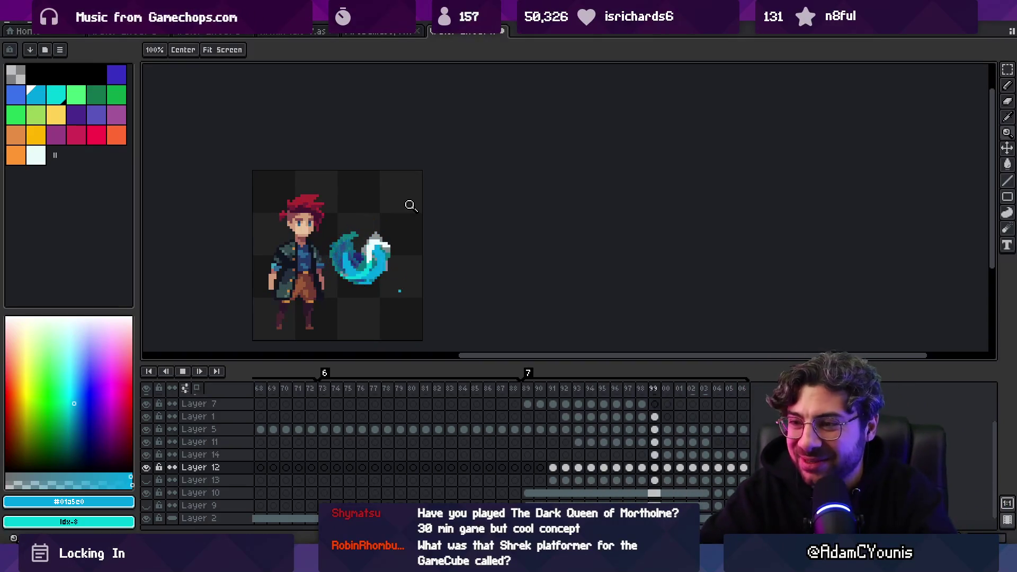
{"action": "key", "text": "Return"}
{"action": "key", "text": "Right"}
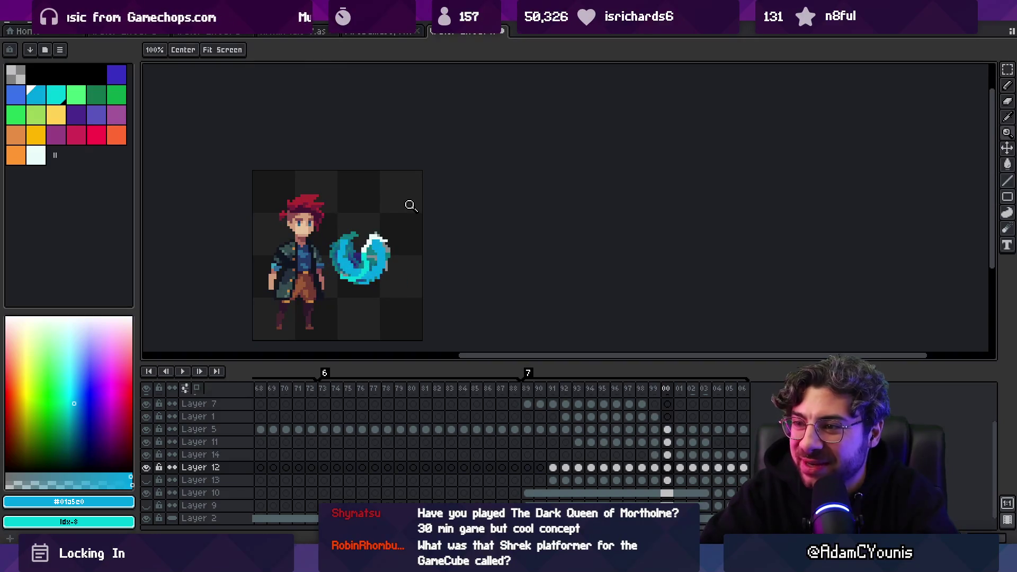
{"action": "left_click", "coordinate": [370, 268]}
{"action": "key", "text": "m"}
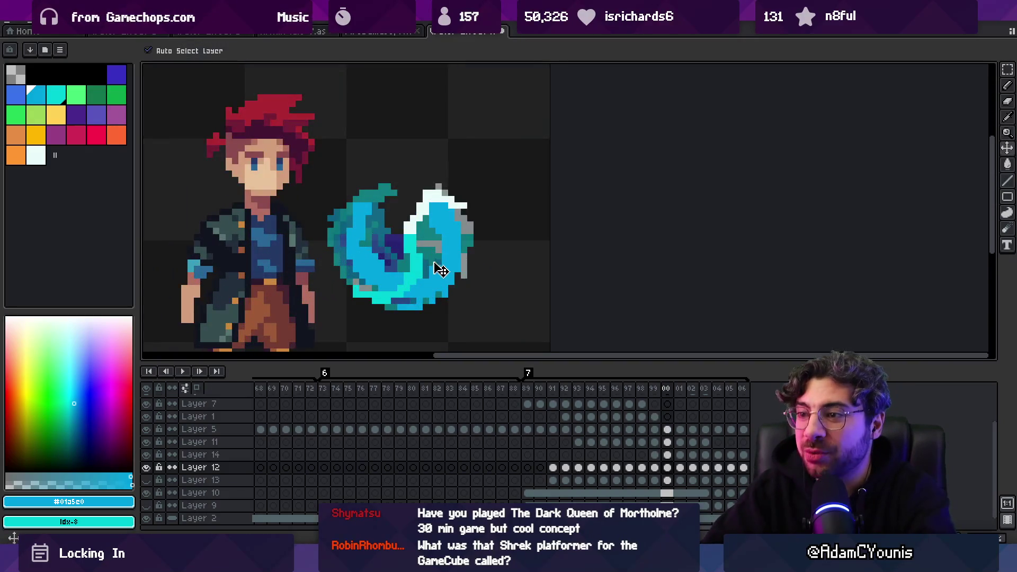
On Layer 14's frame 00, paint the swirl's upper-right lobe solid bright cyan with the pencil.
{"action": "left_click", "coordinate": [421, 270]}
{"action": "key", "text": "]"}
{"action": "key", "text": "b"}
{"action": "mouse_move", "coordinate": [423, 244]}
{"action": "left_mouse_down"}
{"action": "mouse_move", "coordinate": [434, 226]}
{"action": "mouse_move", "coordinate": [463, 230]}
{"action": "mouse_move", "coordinate": [433, 212]}
{"action": "left_mouse_up"}
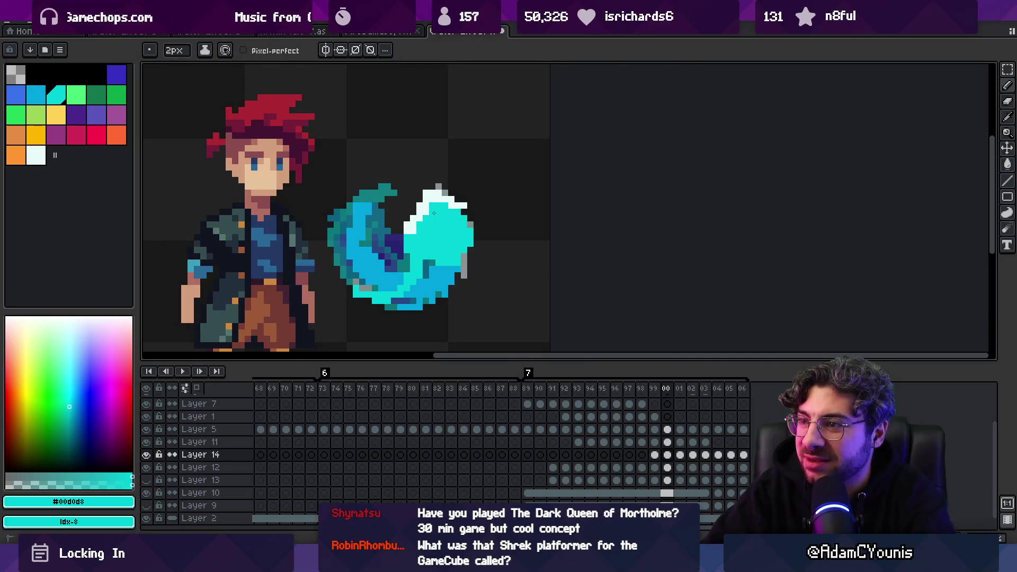
{"action": "key", "text": "e"}
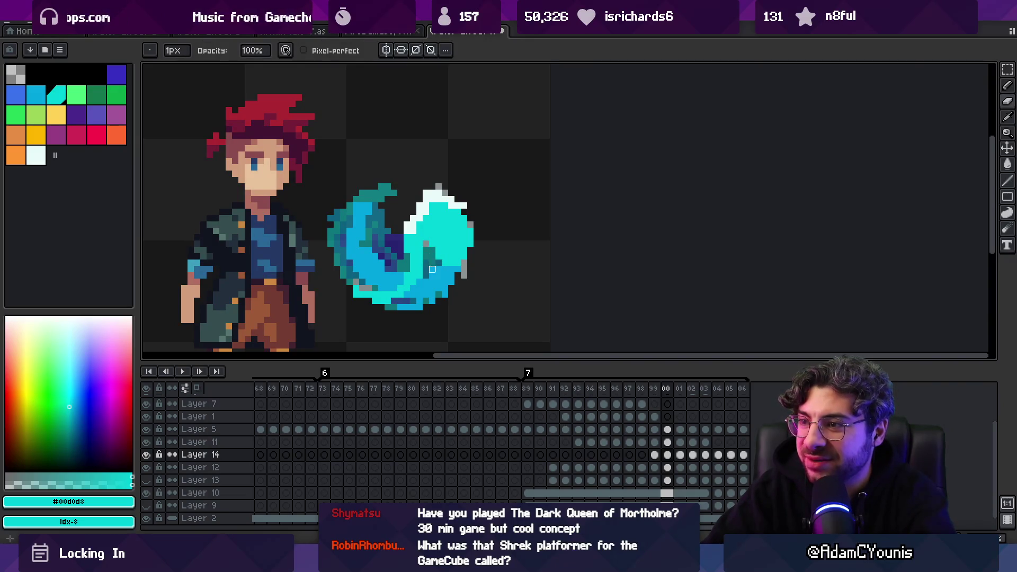
{"action": "key", "text": "z"}
{"action": "scroll", "coordinate": [461, 200], "scroll_direction": "down", "scroll_amount": 3}
{"action": "scroll", "coordinate": [439, 238], "scroll_direction": "up", "scroll_amount": 1}
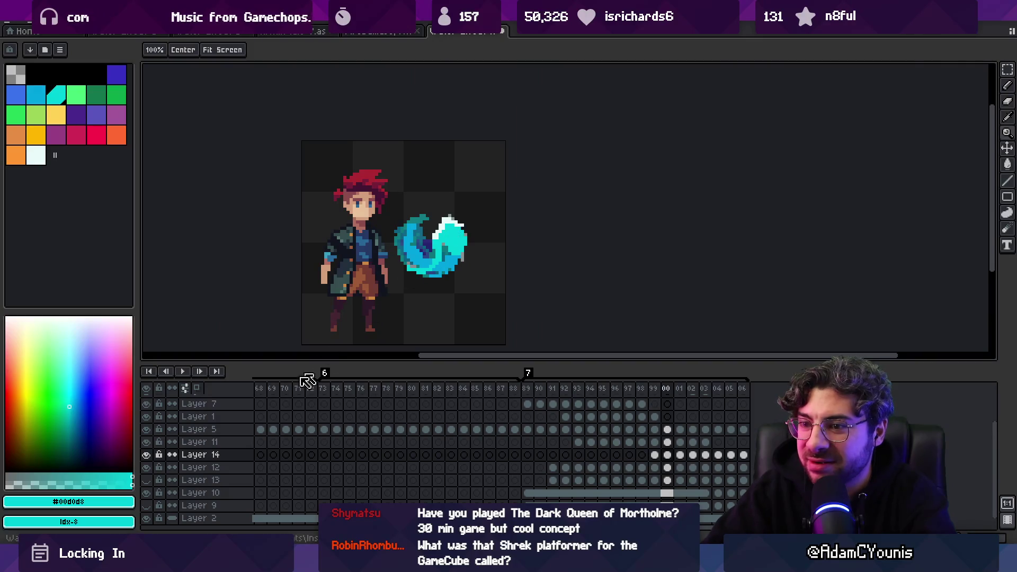
Toggle Layer 11 and Layer 14 visibility to compare the swirl with and without them.
{"action": "left_click", "coordinate": [147, 455]}
{"action": "left_click", "coordinate": [146, 455]}
{"action": "left_click", "coordinate": [146, 441]}
{"action": "left_click", "coordinate": [146, 454]}
{"action": "left_click", "coordinate": [146, 454]}
{"action": "left_click", "coordinate": [146, 441]}
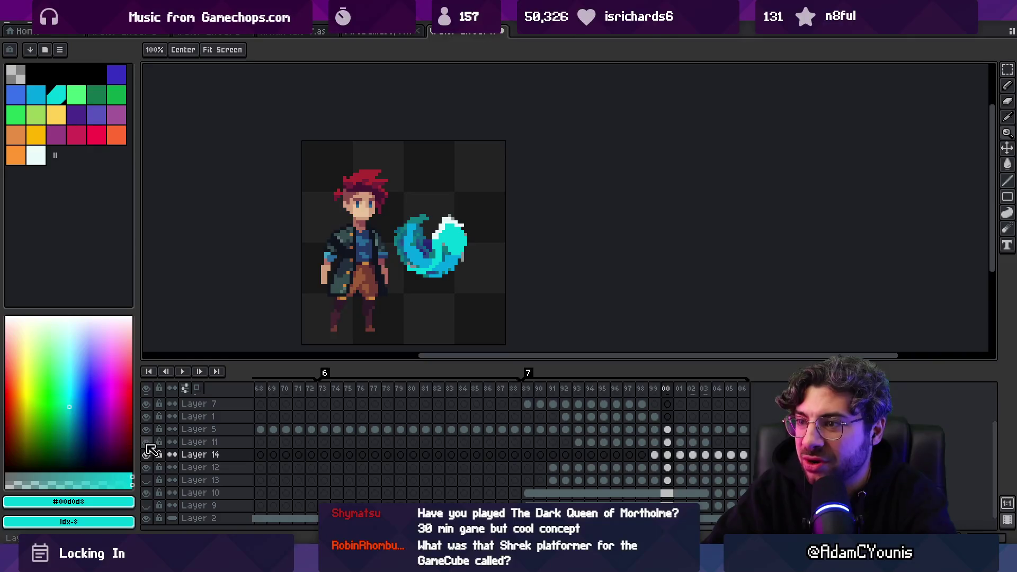
{"action": "key", "text": "v"}
{"action": "key", "text": "b"}
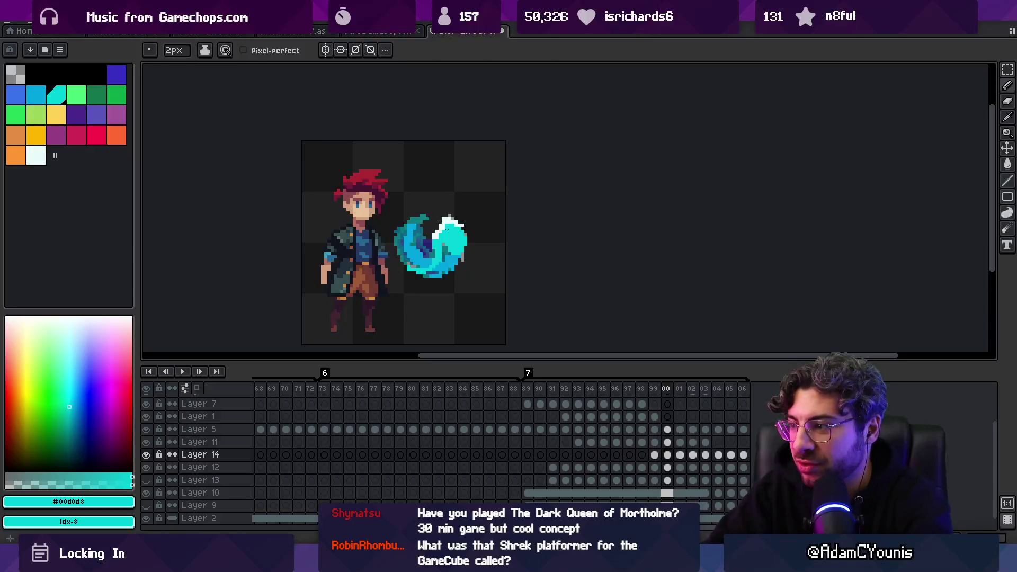
Step through frames 01 to 05, then zoom out and play the swirl animation to review it.
{"action": "key", "text": "Right"}
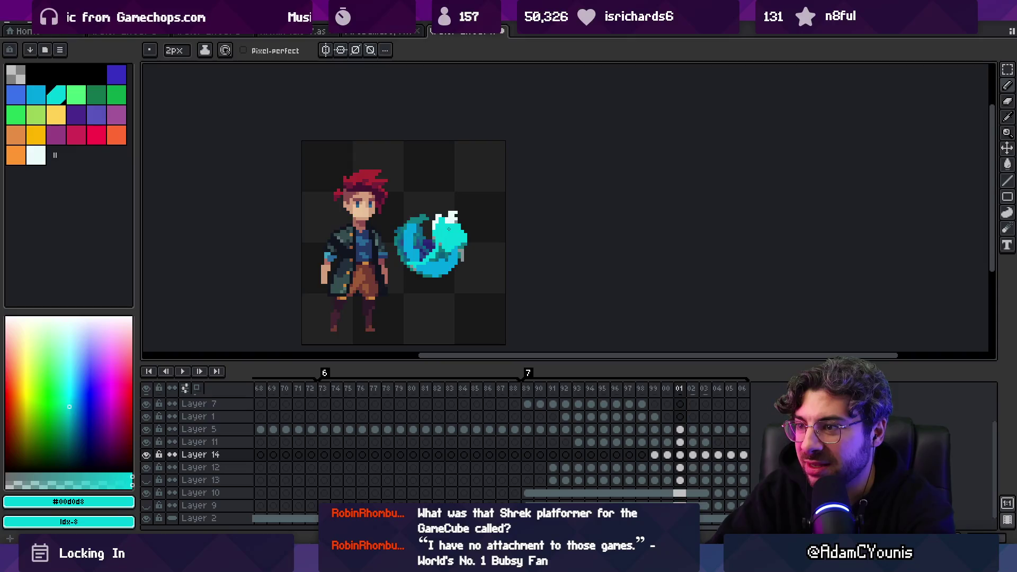
{"action": "key", "text": "Right"}
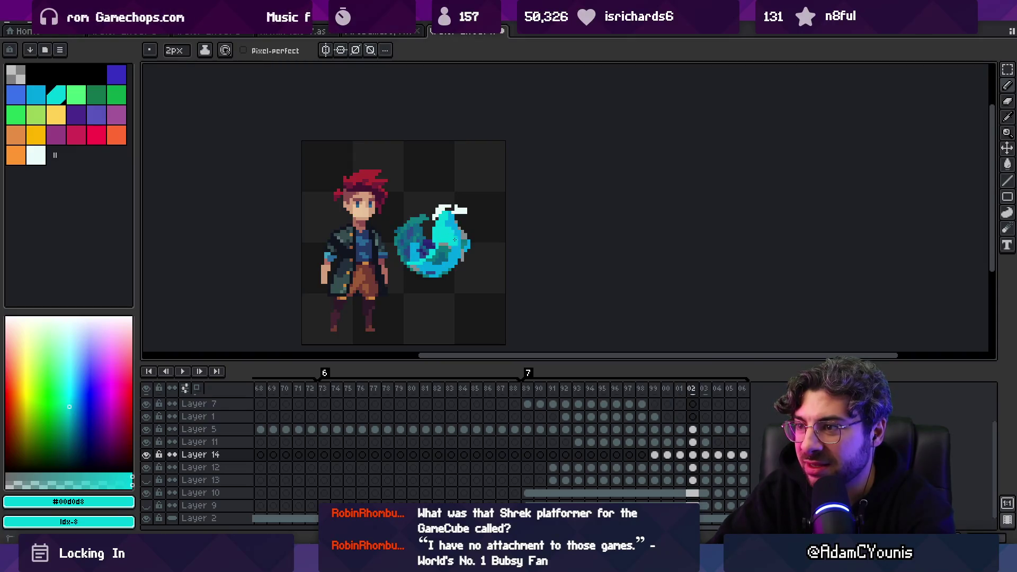
{"action": "key", "text": "Right"}
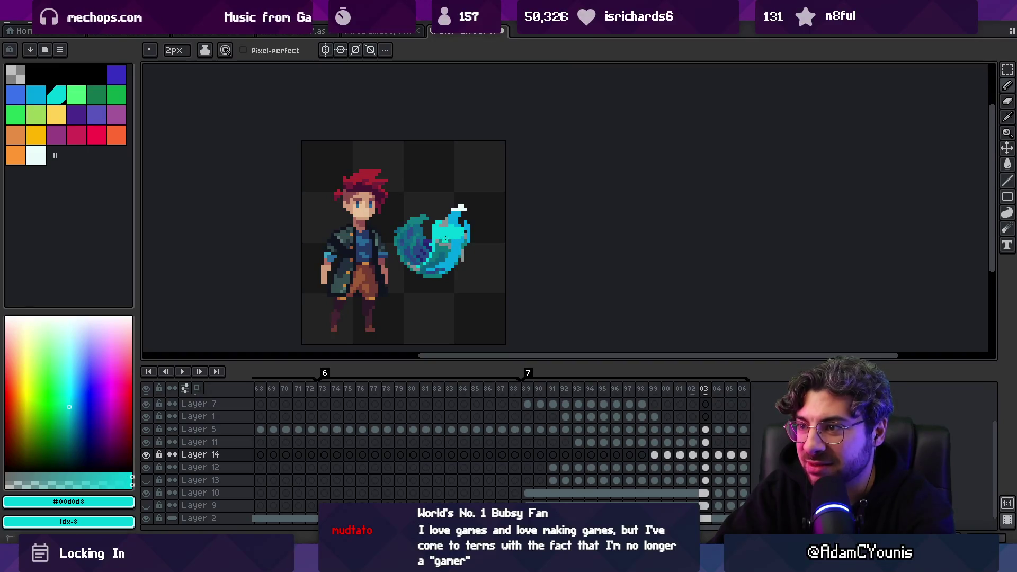
{"action": "key", "text": "Right"}
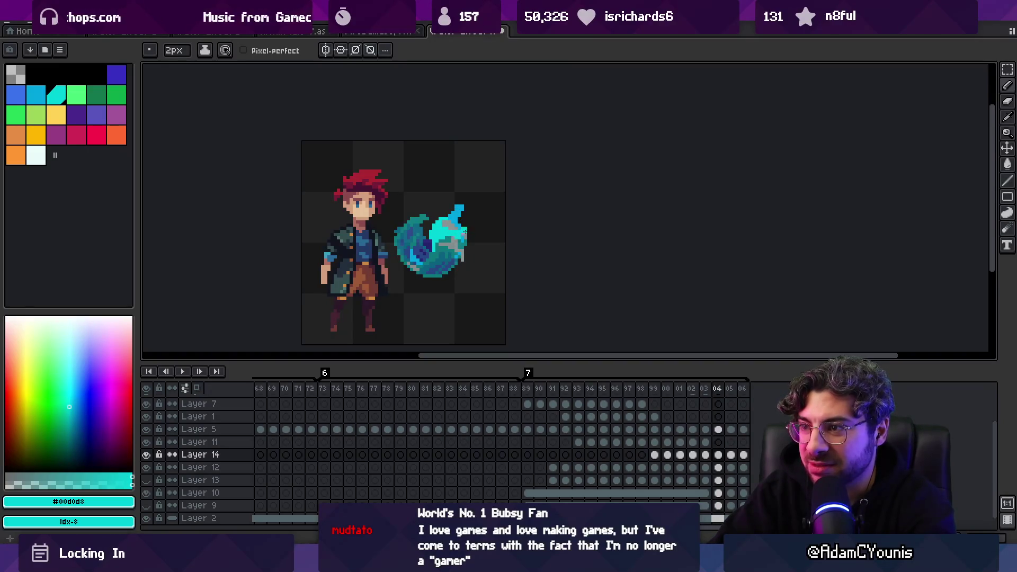
{"action": "key", "text": "Right"}
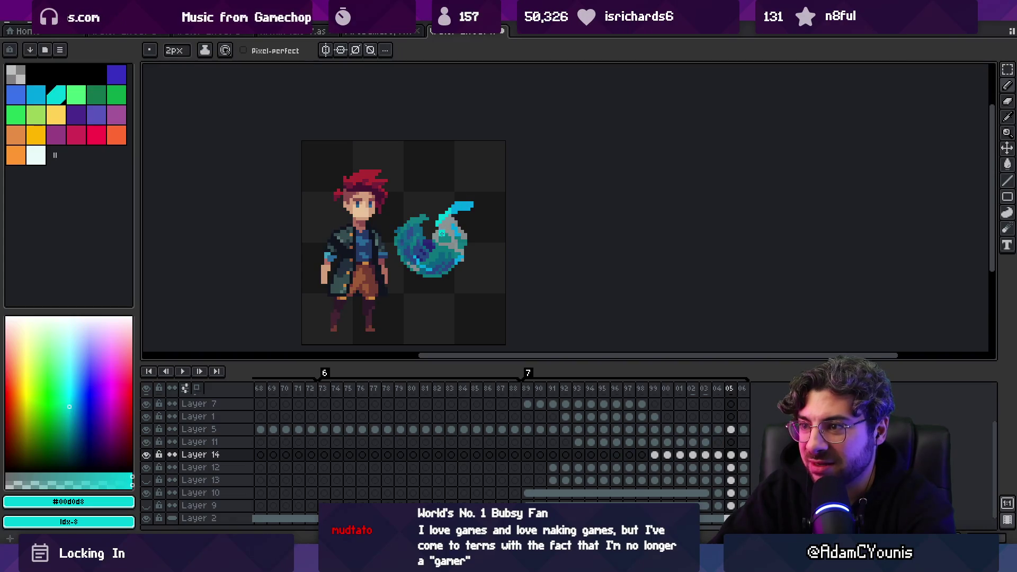
{"action": "key", "text": "b"}
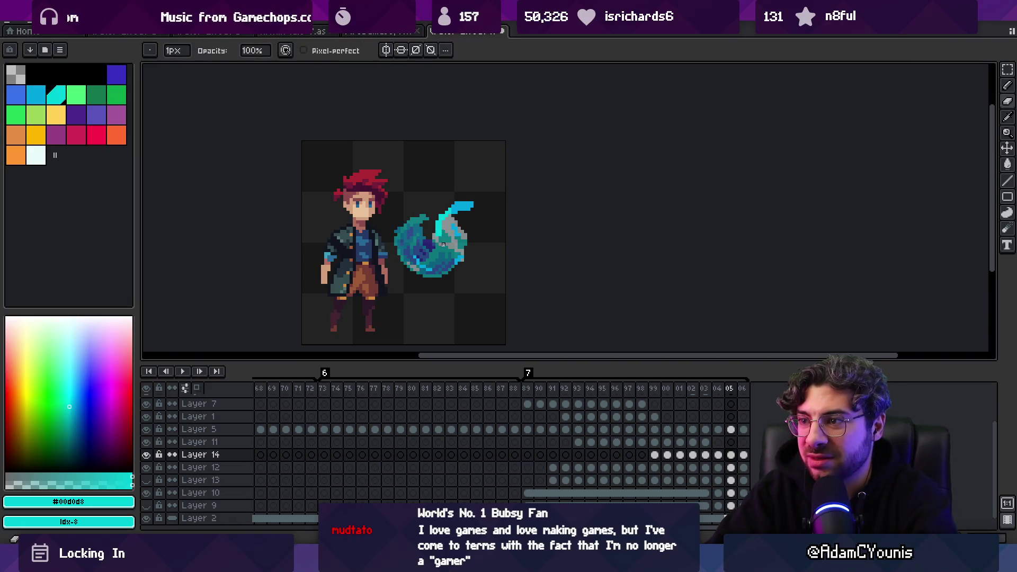
{"action": "key", "text": "z"}
{"action": "right_click", "coordinate": [452, 231]}
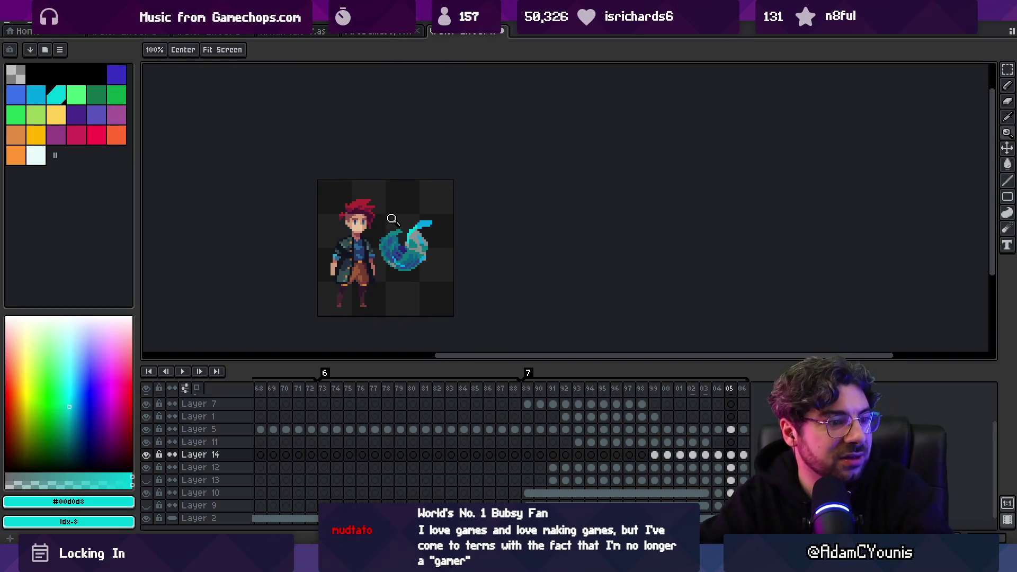
{"action": "key", "text": "Return"}
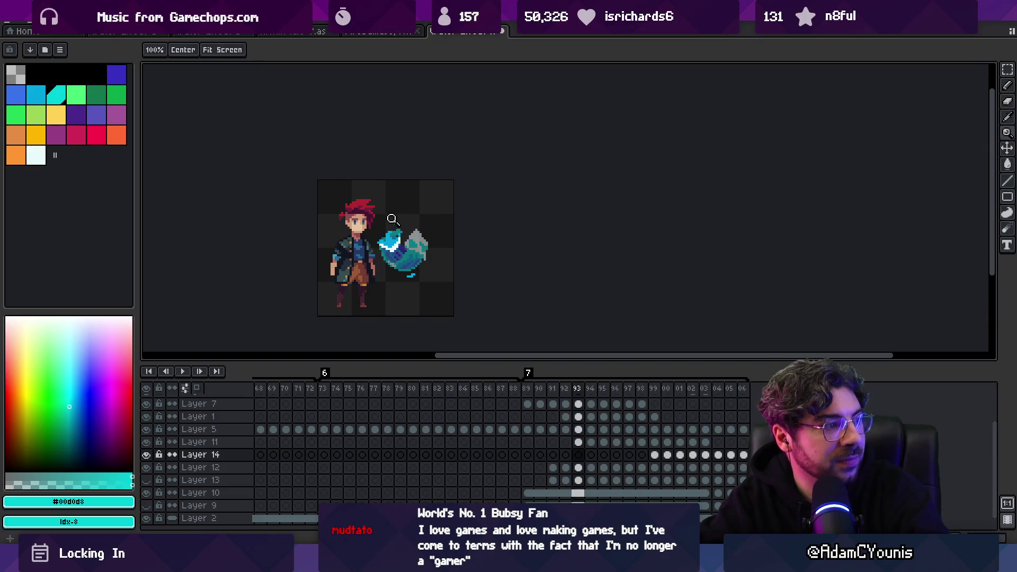
{"action": "key", "text": "Return"}
{"action": "left_click", "coordinate": [392, 219]}
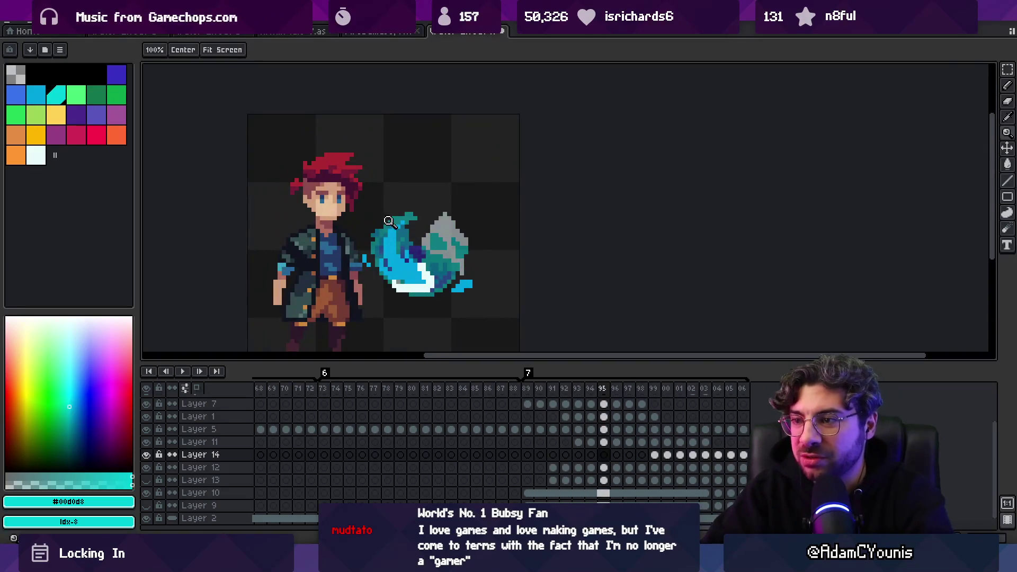
{"action": "key", "text": "b"}
Step from frame 93 to frame 98 and draw cyan pixels at the swirl's left edge.
{"action": "key", "text": "Left"}
{"action": "key", "text": "Left"}
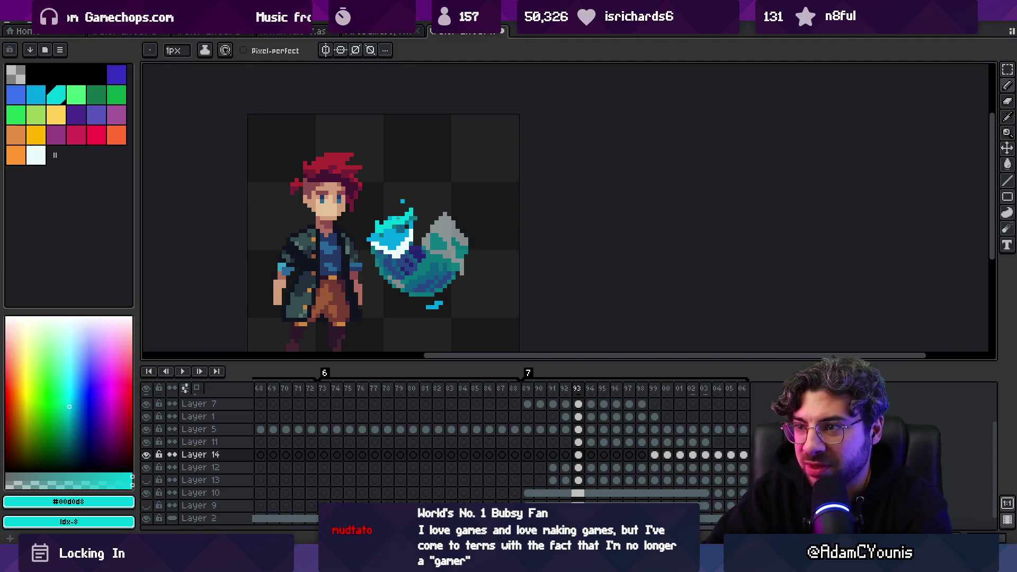
{"action": "key", "text": "e"}
{"action": "key", "text": "b"}
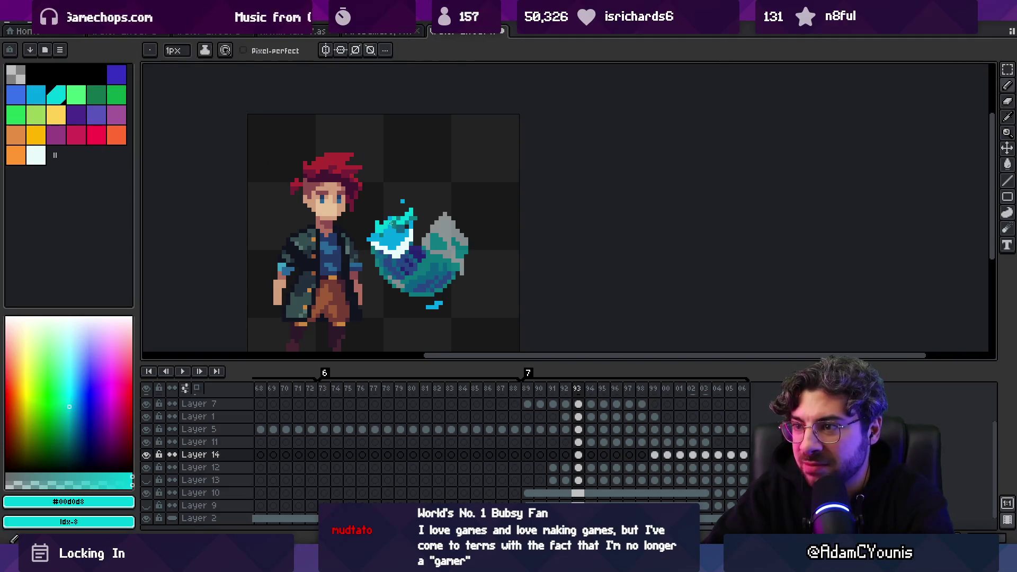
{"action": "key", "text": "Right"}
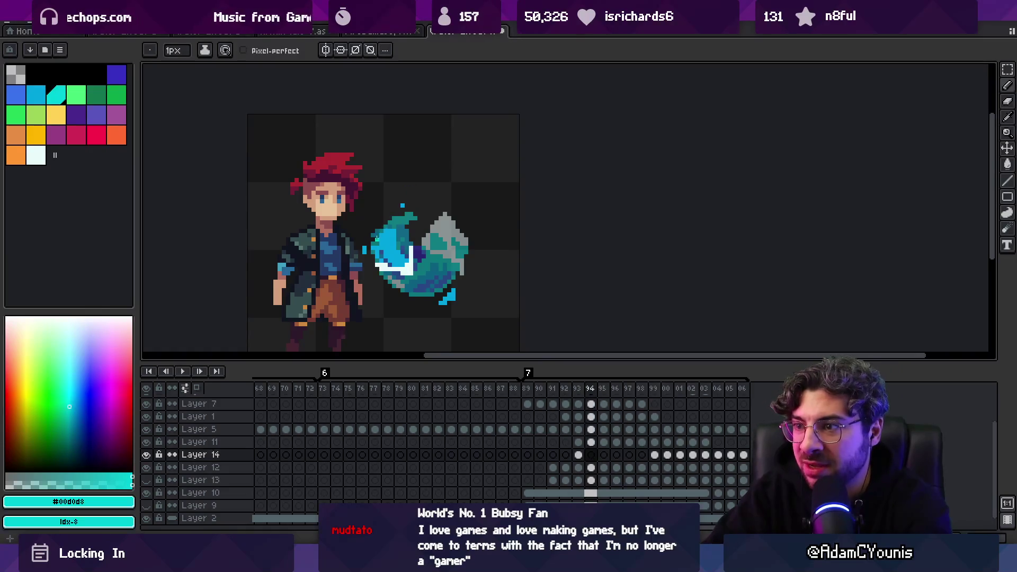
{"action": "key", "text": "Right"}
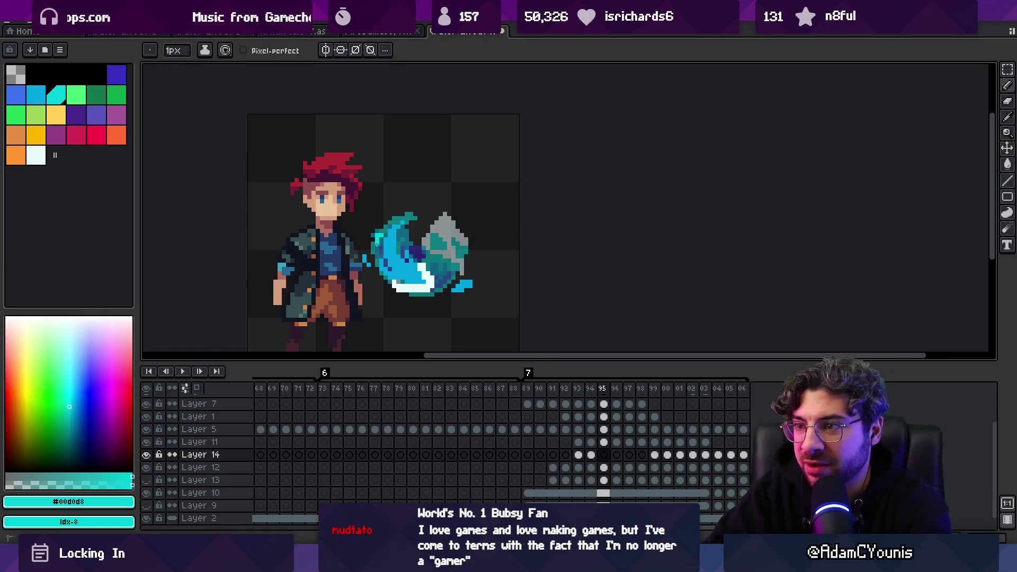
{"action": "key", "text": "Right"}
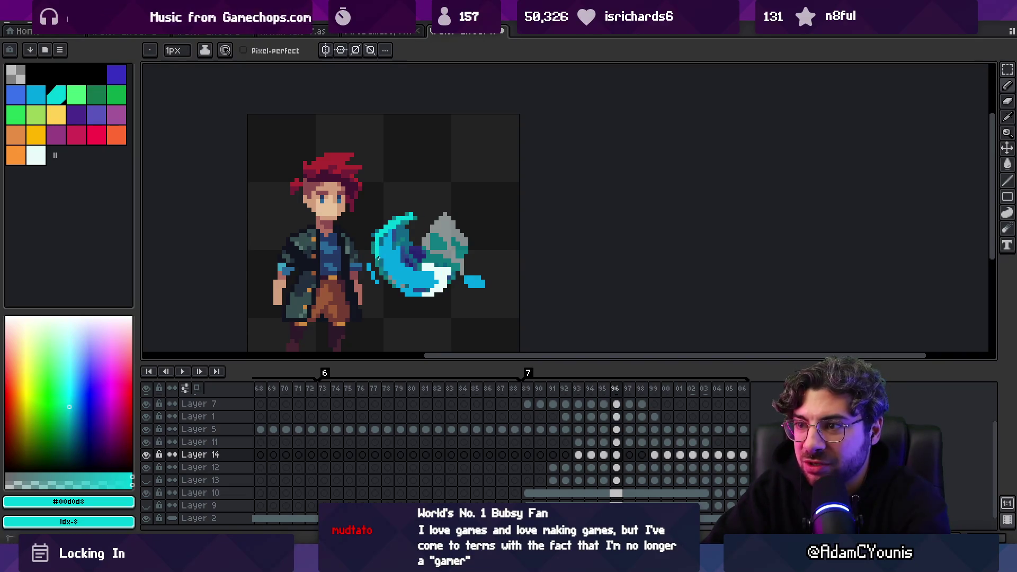
{"action": "key", "text": "Right"}
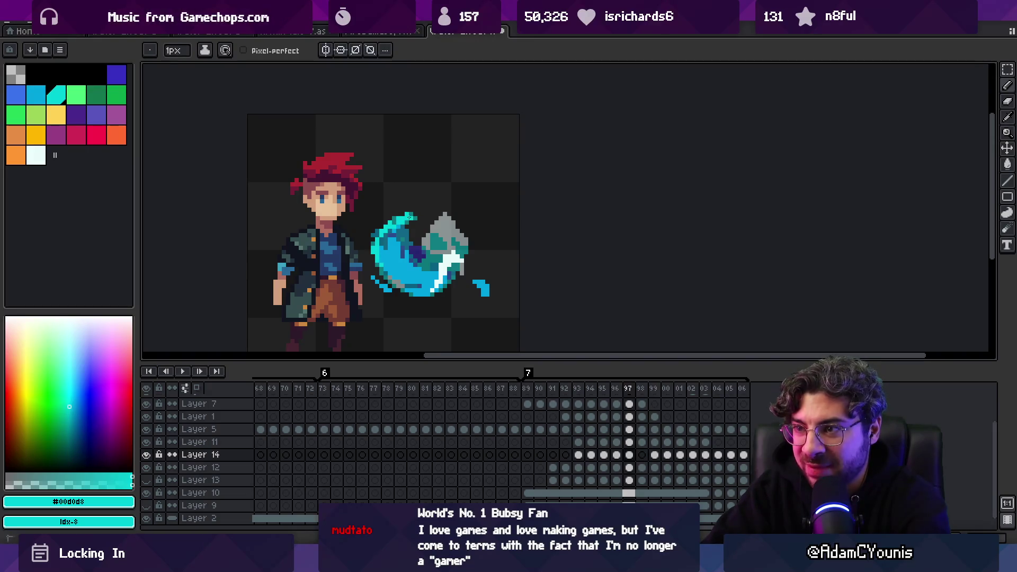
{"action": "key", "text": "Right"}
{"action": "left_click_drag", "start_coordinate": [377, 247], "coordinate": [378, 261]}
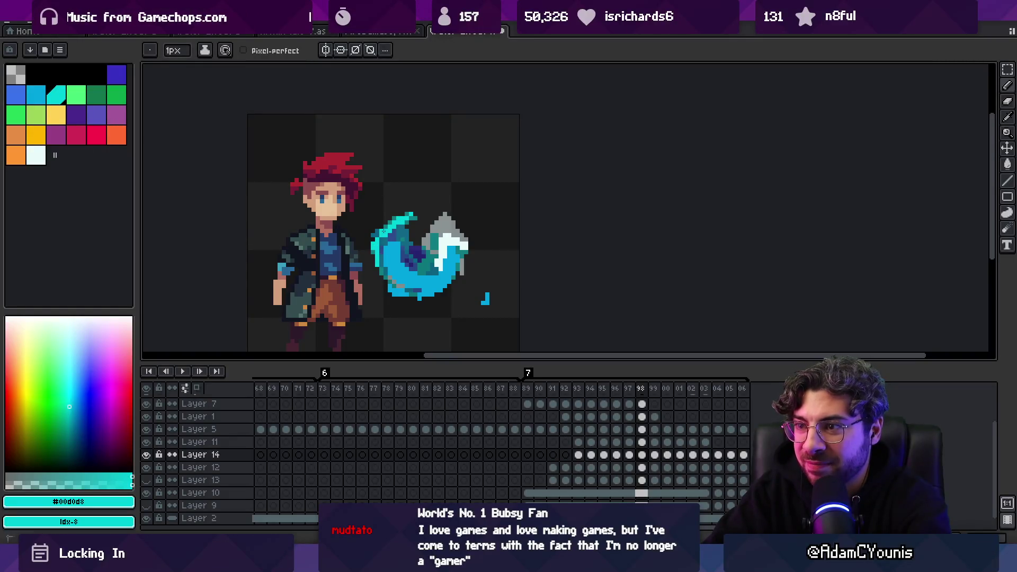
Advance through frames 99, 00 and 01 and zoom the canvas out.
{"action": "key", "text": "Right"}
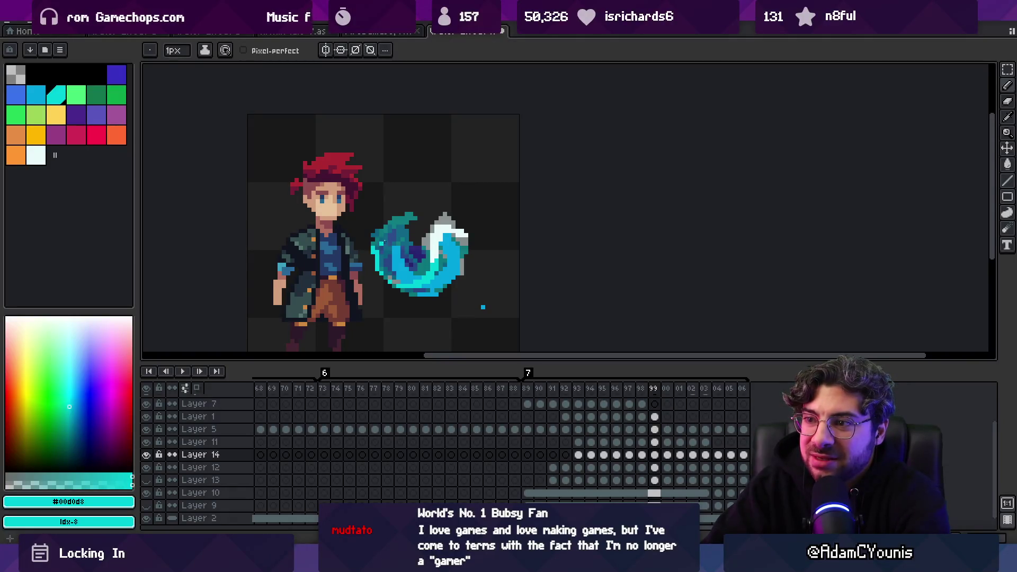
{"action": "key", "text": "Right"}
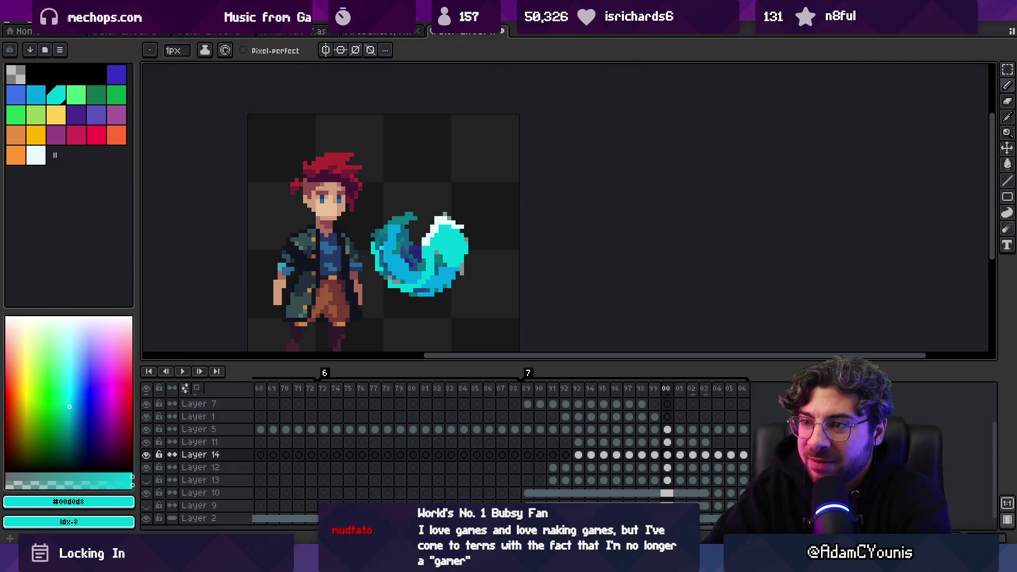
{"action": "key", "text": "Right"}
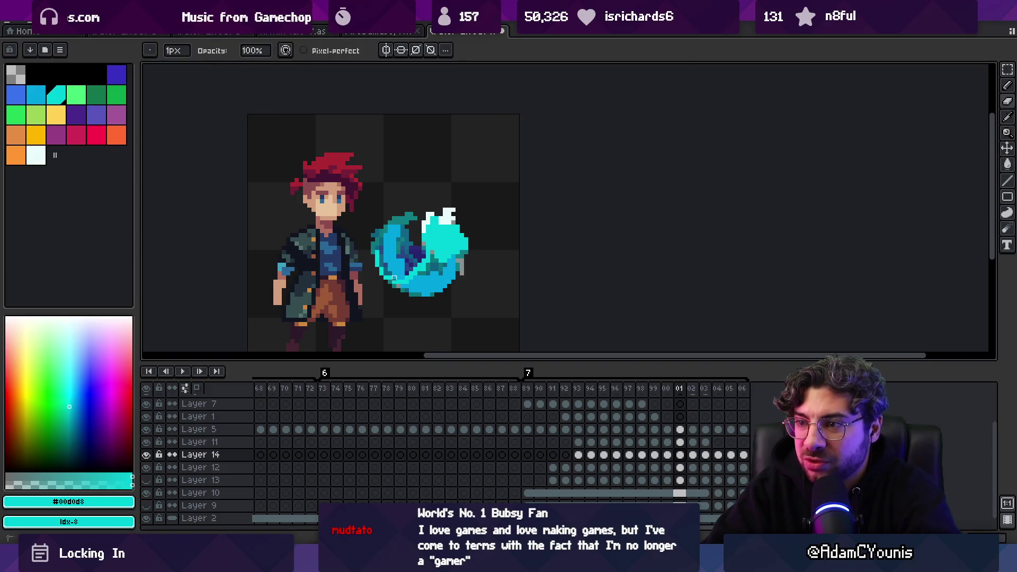
{"action": "key", "text": "z"}
{"action": "scroll", "coordinate": [370, 201], "scroll_direction": "down", "scroll_amount": 3}
Play the swirl animation and switch back and forth between the pencil and eraser.
{"action": "key", "text": "Return"}
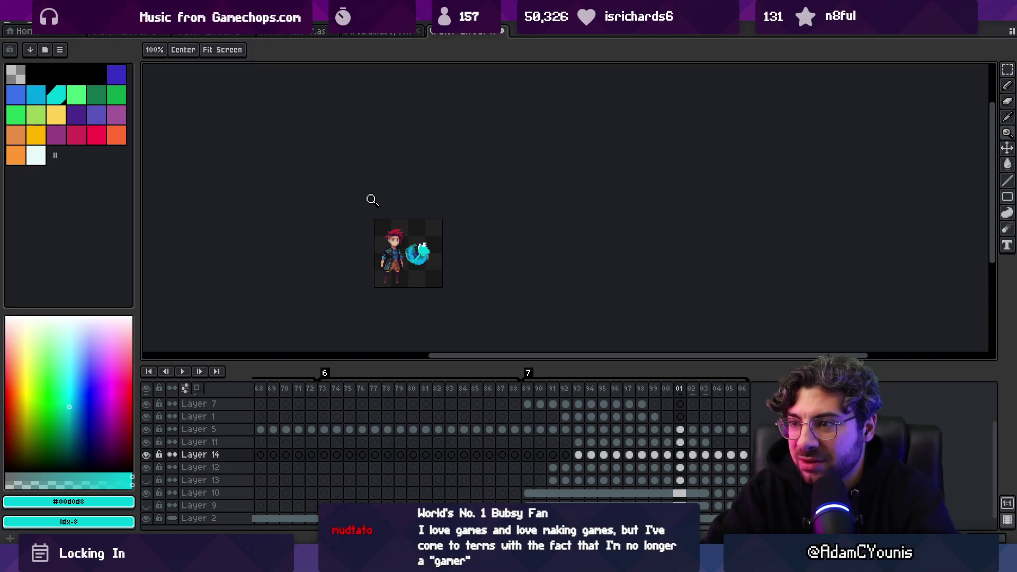
{"action": "scroll", "coordinate": [419, 260], "scroll_direction": "up", "scroll_amount": 3}
{"action": "key", "text": "v"}
{"action": "key", "text": "b"}
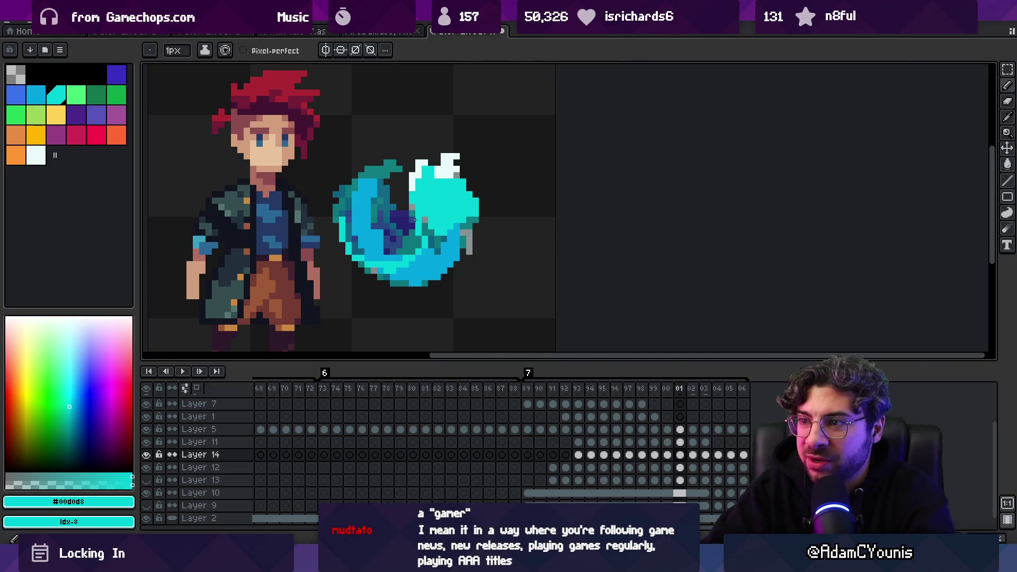
{"action": "key", "text": "e"}
{"action": "key", "text": "b"}
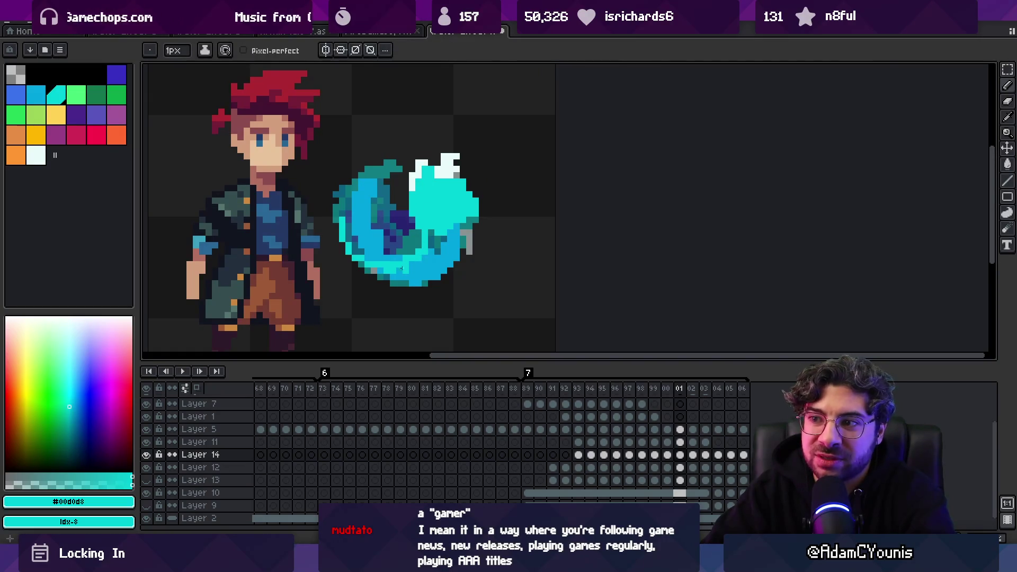
{"action": "key", "text": "e"}
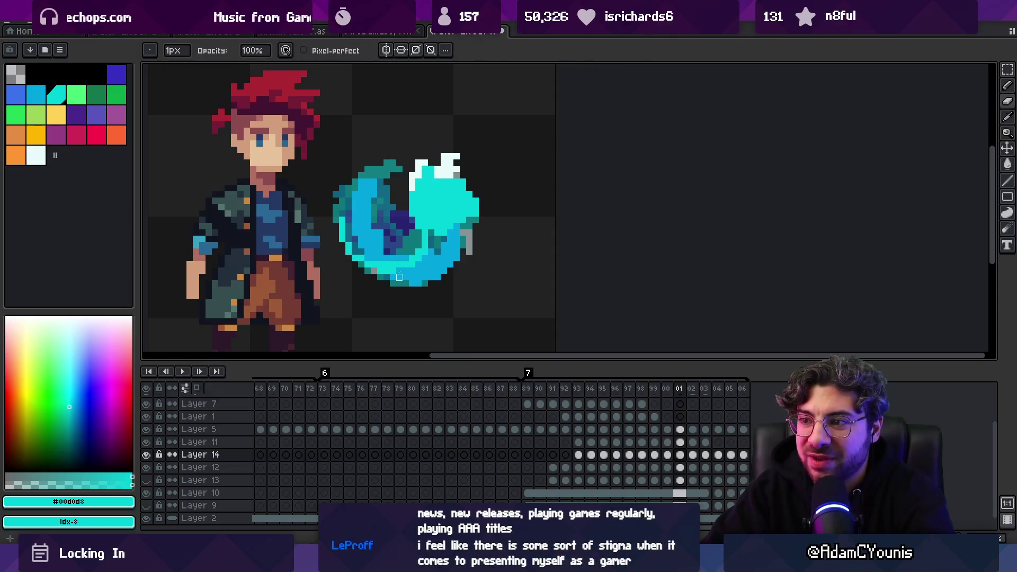
{"action": "key", "text": "b"}
Zoom the view out with the Zoom tool and start the slash animation playing again.
{"action": "key", "text": "e"}
{"action": "key", "text": "b"}
{"action": "key", "text": "z"}
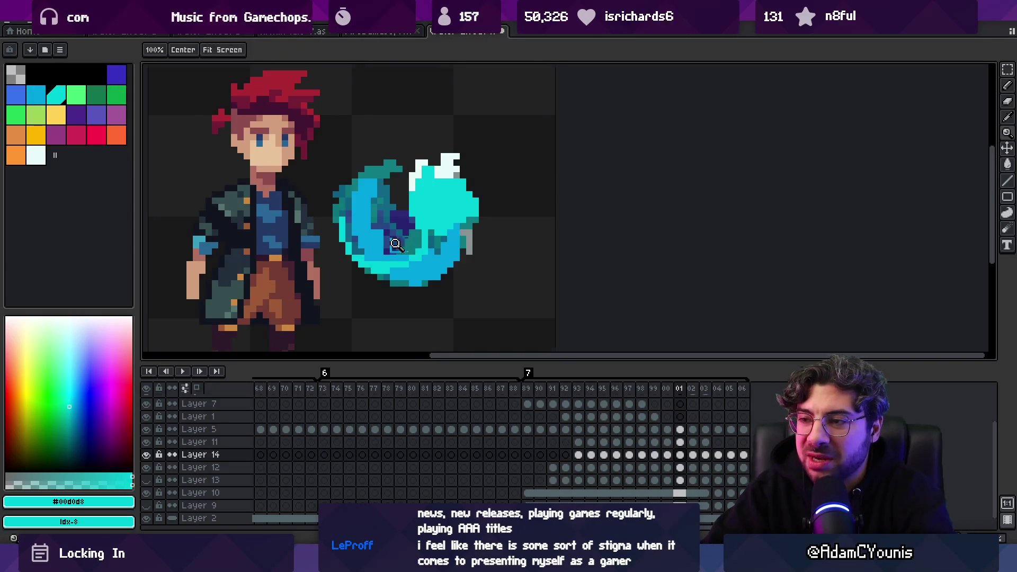
{"action": "scroll", "coordinate": [403, 222], "scroll_direction": "down", "scroll_amount": 3}
{"action": "scroll", "coordinate": [406, 212], "scroll_direction": "up", "scroll_amount": 1}
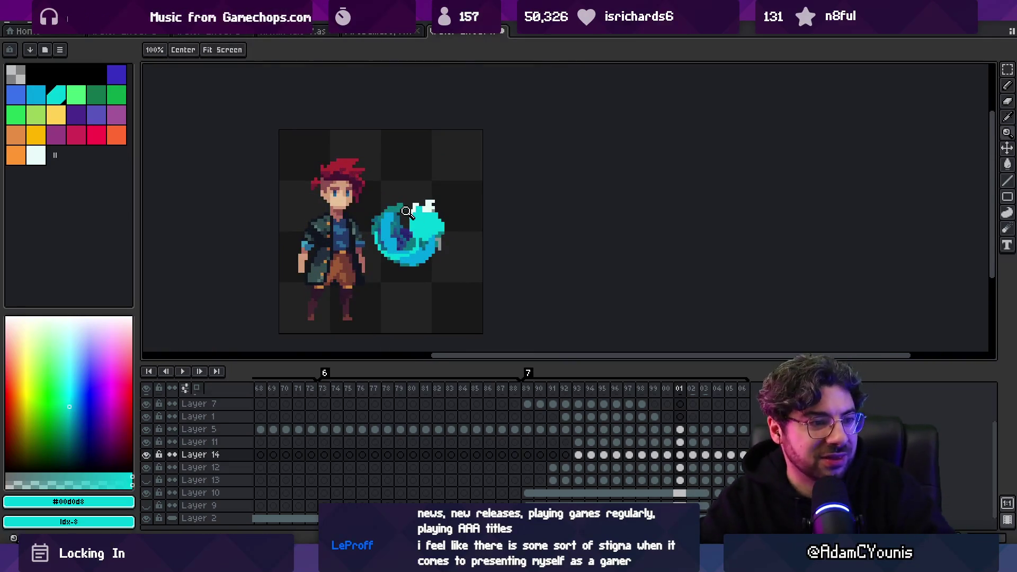
{"action": "key", "text": "bracketright"}
{"action": "key", "text": "Return"}
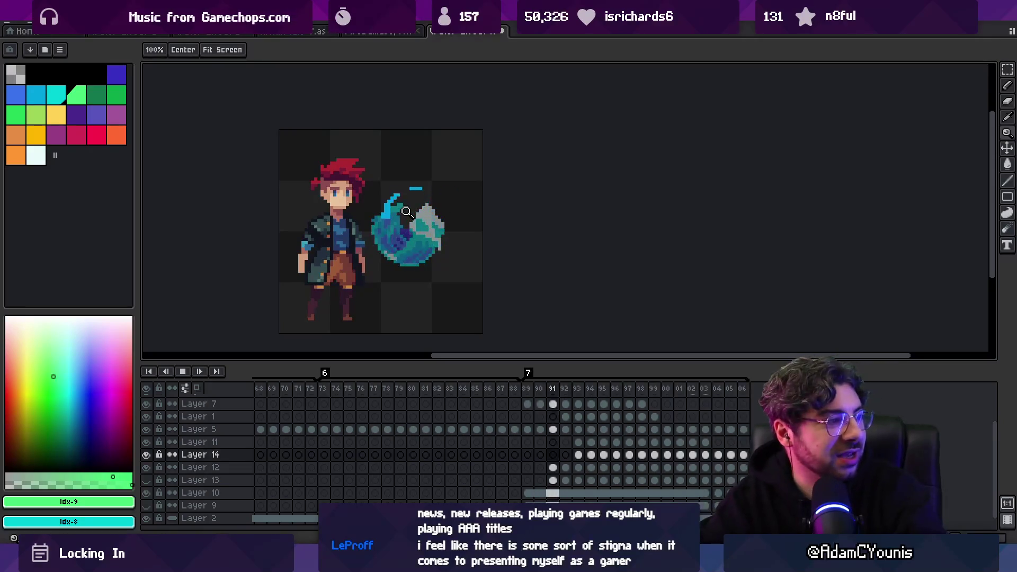
Zoom in closely on the swirl and sample its cyan as the drawing colour.
{"action": "key", "text": "v"}
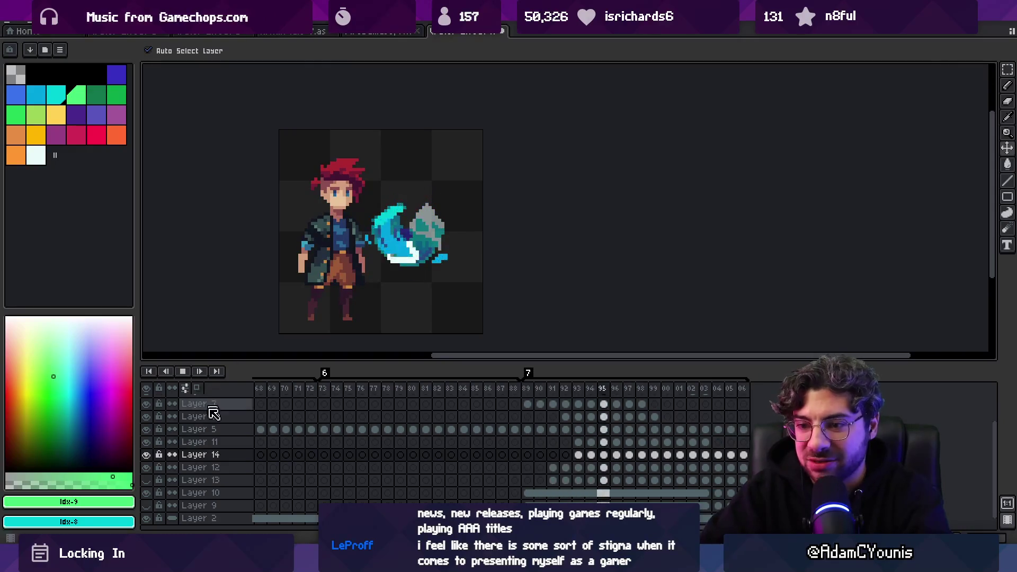
{"action": "scroll", "coordinate": [407, 241], "scroll_direction": "down", "scroll_amount": 2}
{"action": "key", "text": "z"}
{"action": "left_click", "coordinate": [462, 228]}
{"action": "left_click", "coordinate": [462, 228]}
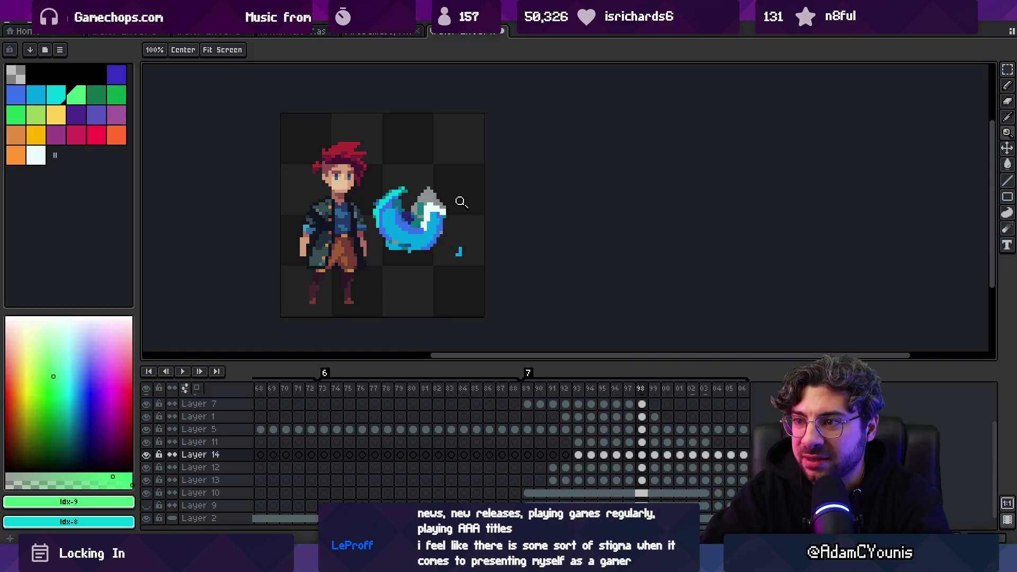
{"action": "left_click", "coordinate": [363, 239]}
{"action": "key", "text": "v"}
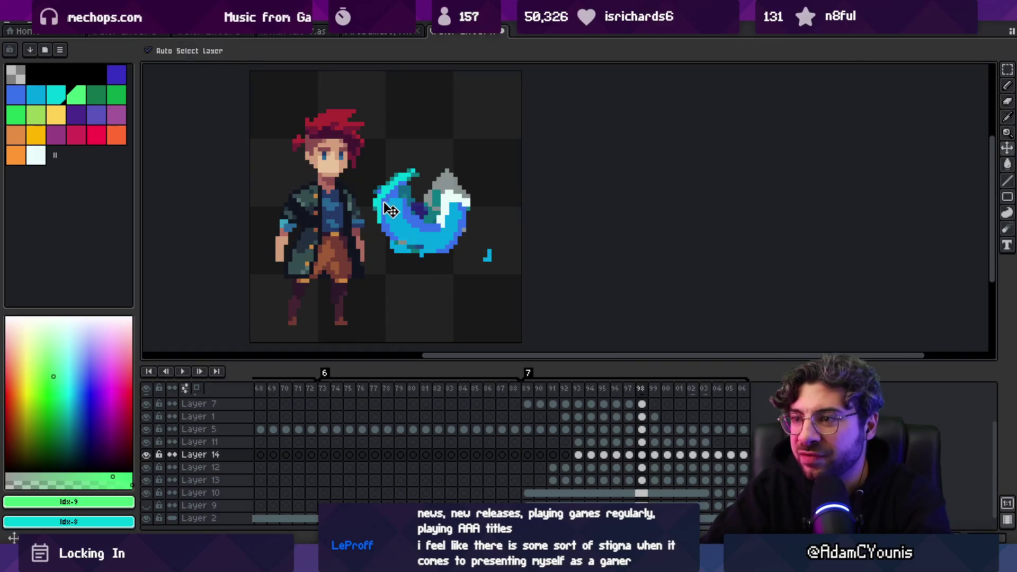
{"action": "left_click", "coordinate": [445, 228], "text": "alt"}
{"action": "key", "text": "b"}
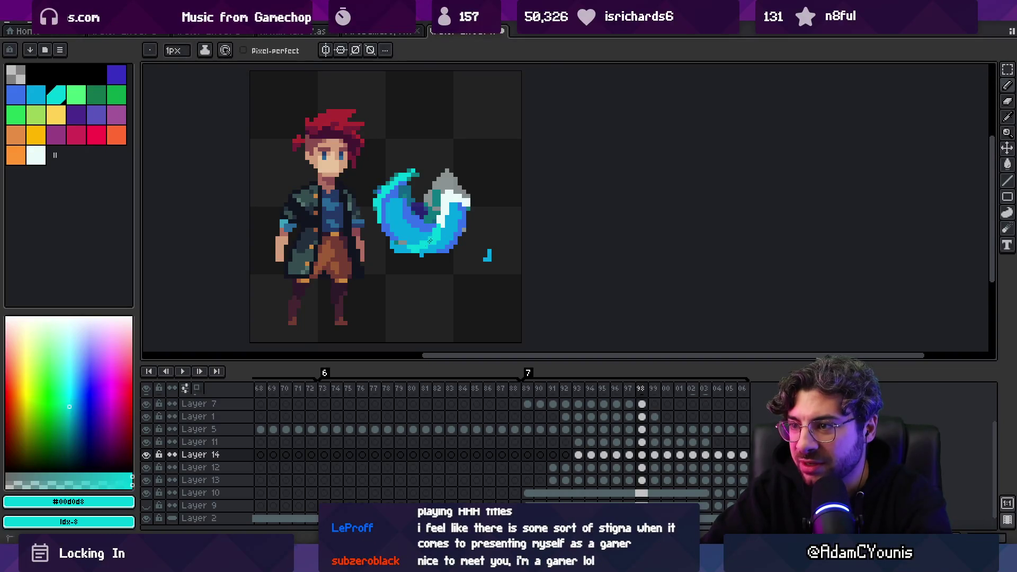
Alternate repeatedly between the pencil and eraser, ending on the eraser.
{"action": "key", "text": "e"}
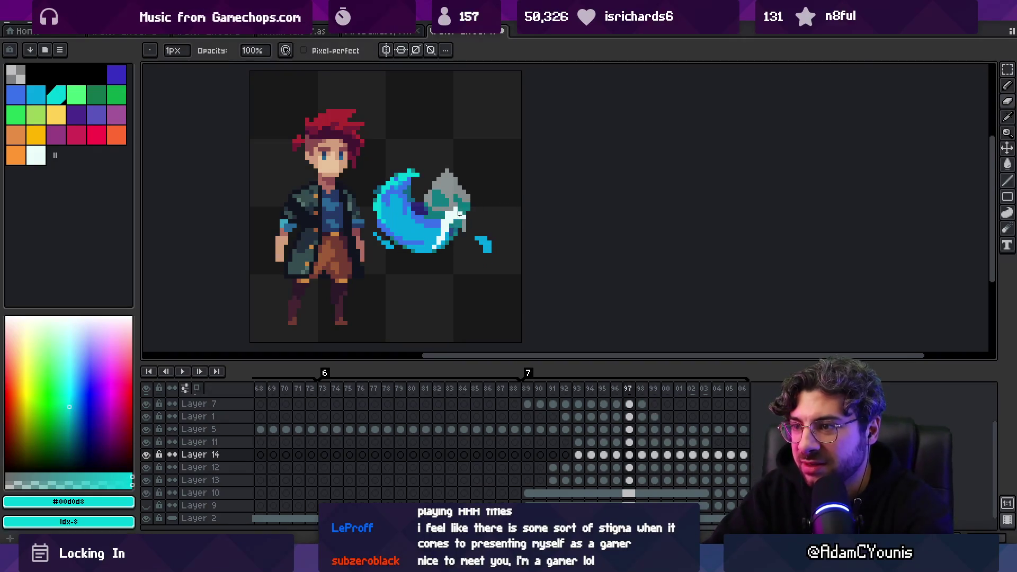
{"action": "key", "text": "b"}
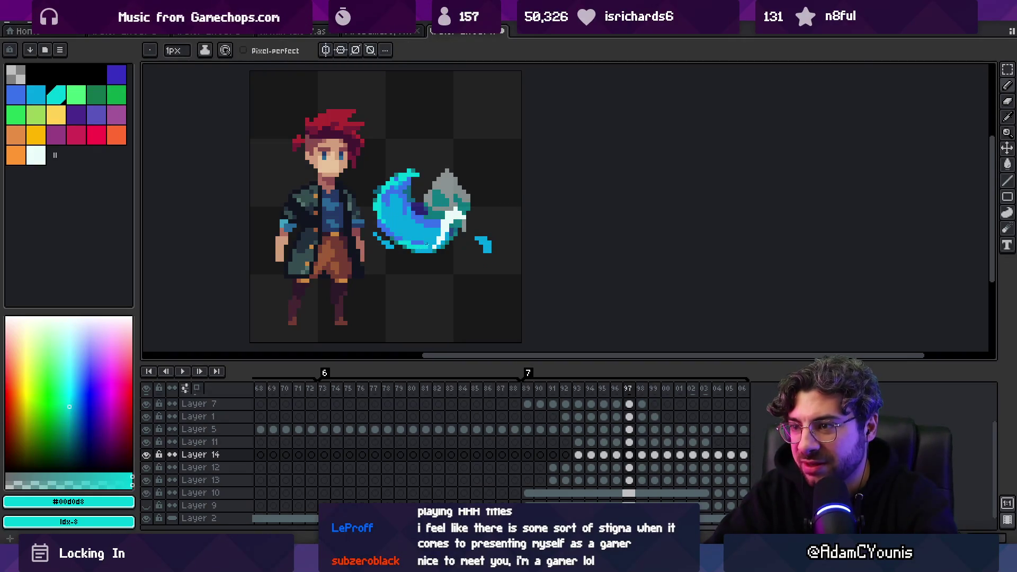
{"action": "key", "text": "e"}
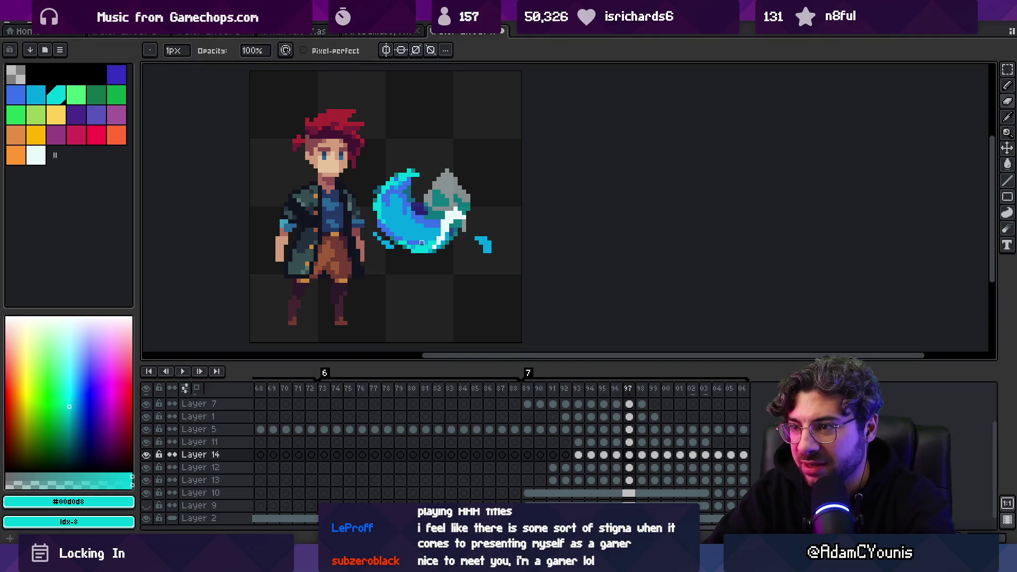
{"action": "key", "text": "b"}
{"action": "key", "text": "e"}
{"action": "key", "text": "b"}
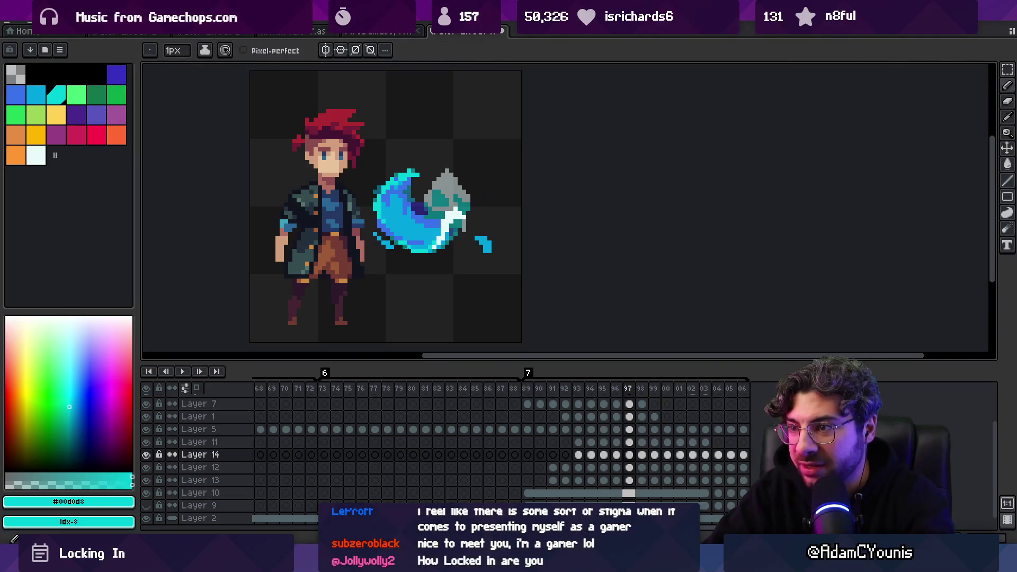
{"action": "key", "text": "e"}
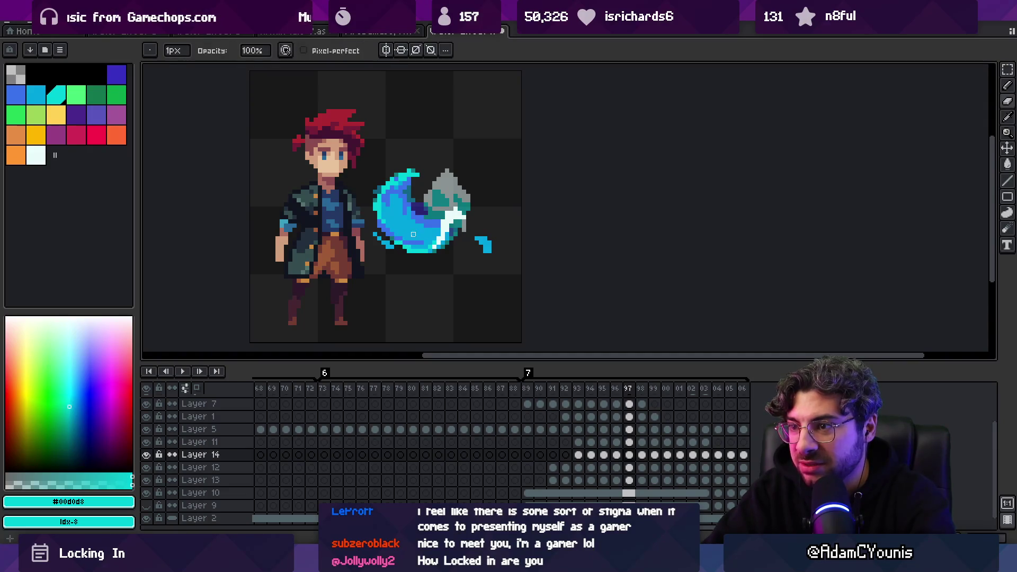
{"action": "key", "text": "b"}
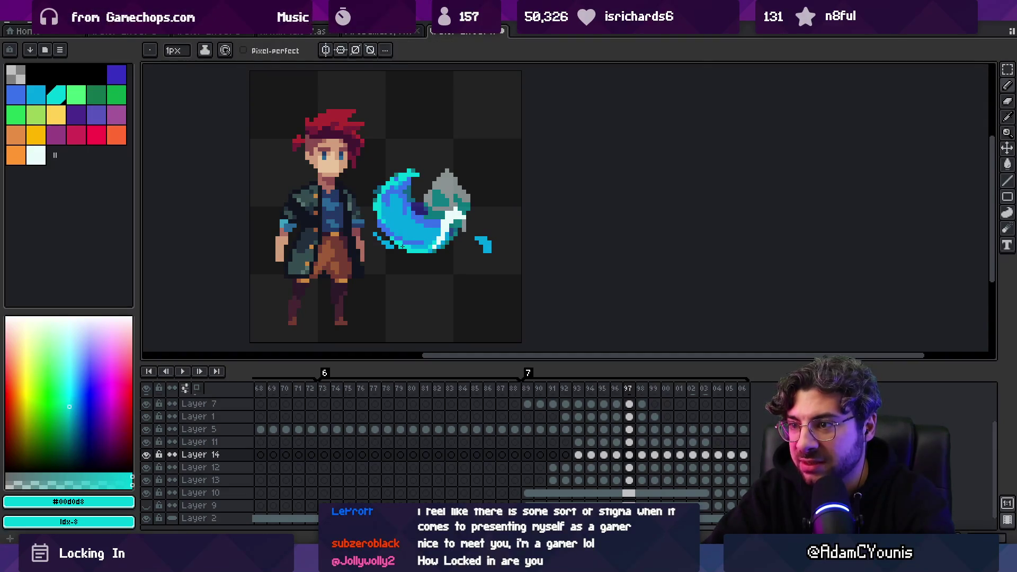
{"action": "key", "text": "e"}
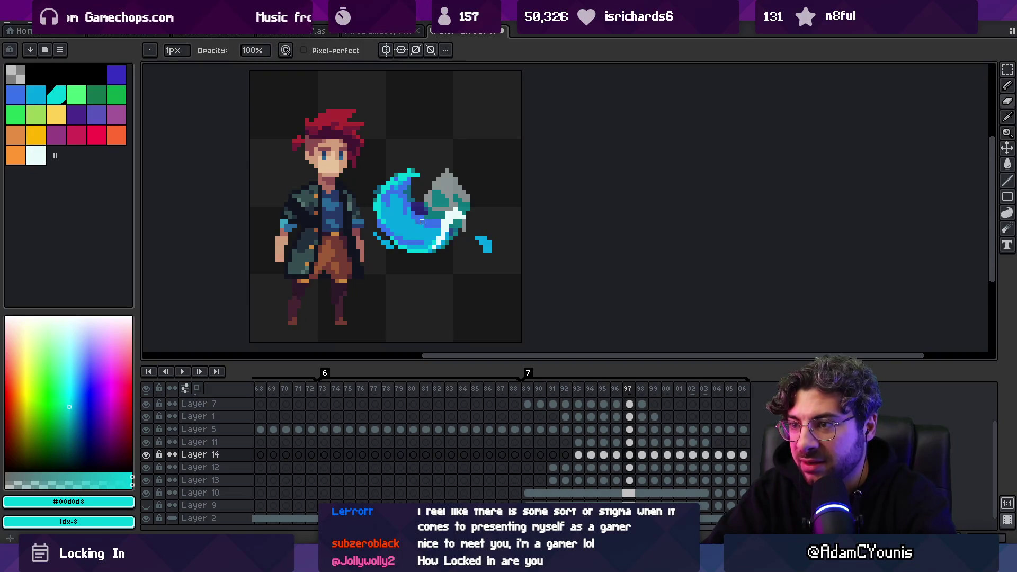
{"action": "key", "text": "b"}
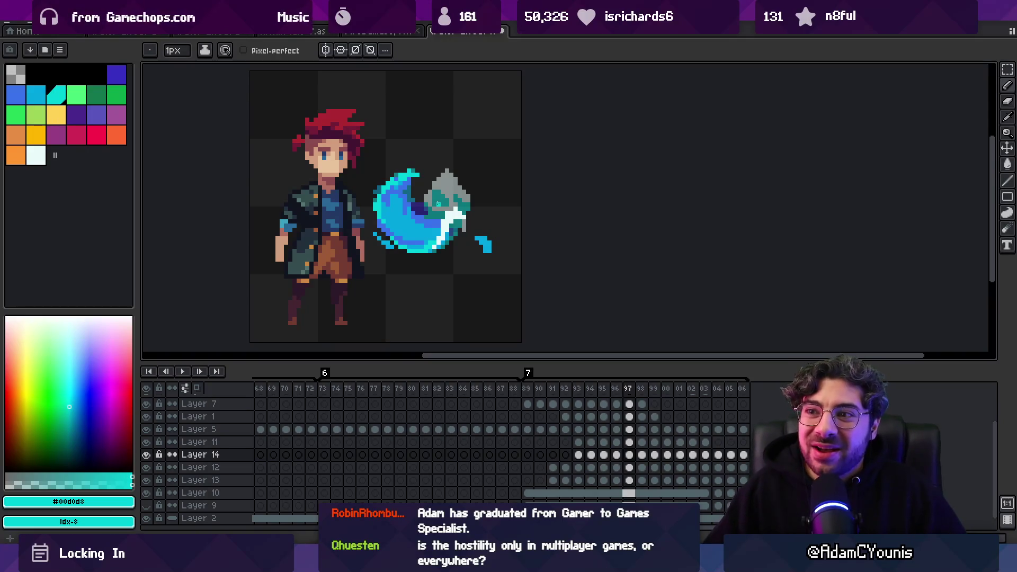
{"action": "left_click_drag", "start_coordinate": [137, 172], "coordinate": [118, 169]}
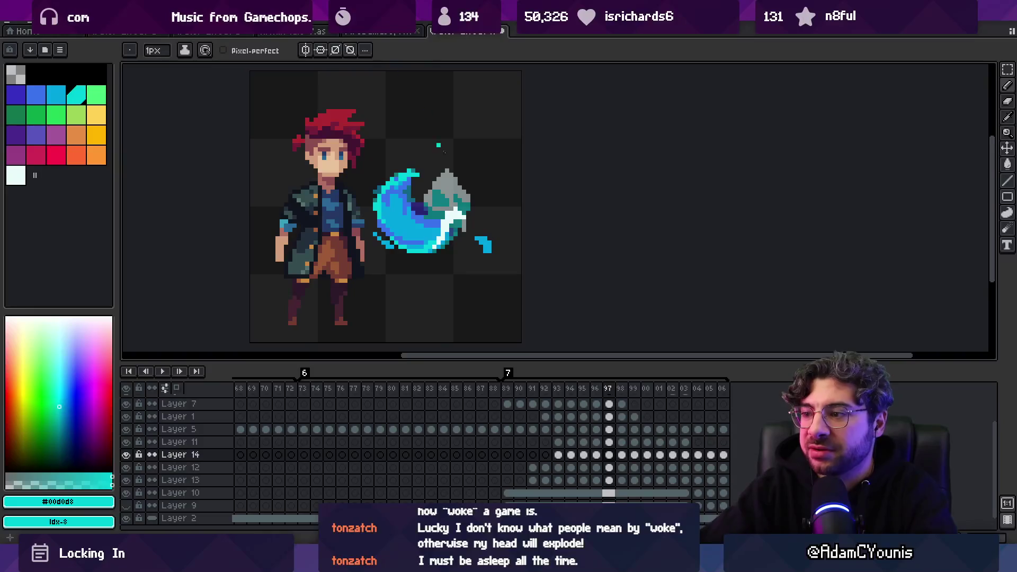
Select slash frames 89 to 98 across all layers in the timeline.
{"action": "mouse_move", "coordinate": [507, 389]}
{"action": "left_mouse_down"}
{"action": "mouse_move", "coordinate": [650, 389]}
{"action": "mouse_move", "coordinate": [540, 393]}
{"action": "mouse_move", "coordinate": [622, 393]}
{"action": "left_mouse_up"}
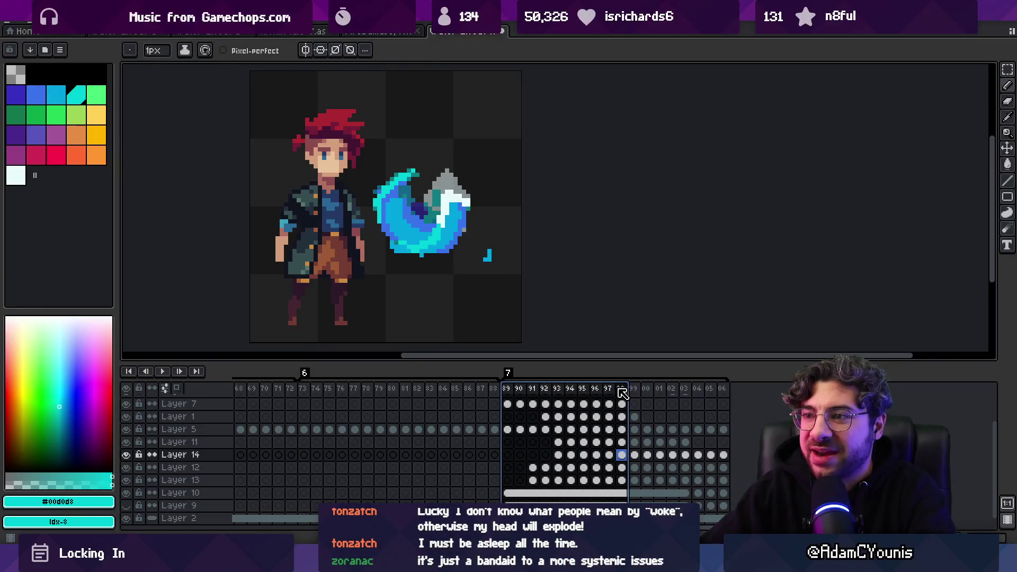
{"action": "scroll", "coordinate": [392, 244], "scroll_direction": "up", "scroll_amount": 2}
Shade the swirl's light cyan body with dark blue pixels across neighbouring frames.
{"action": "left_click", "coordinate": [407, 241], "text": "ctrl"}
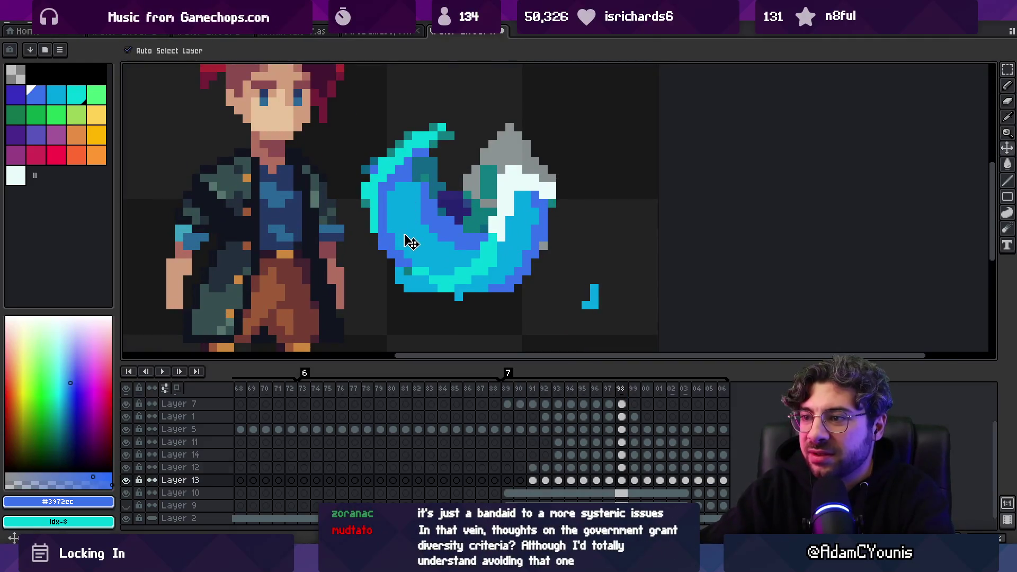
{"action": "left_click", "coordinate": [408, 241], "text": "ctrl"}
{"action": "key", "text": "b"}
{"action": "left_click_drag", "start_coordinate": [392, 247], "coordinate": [424, 228]}
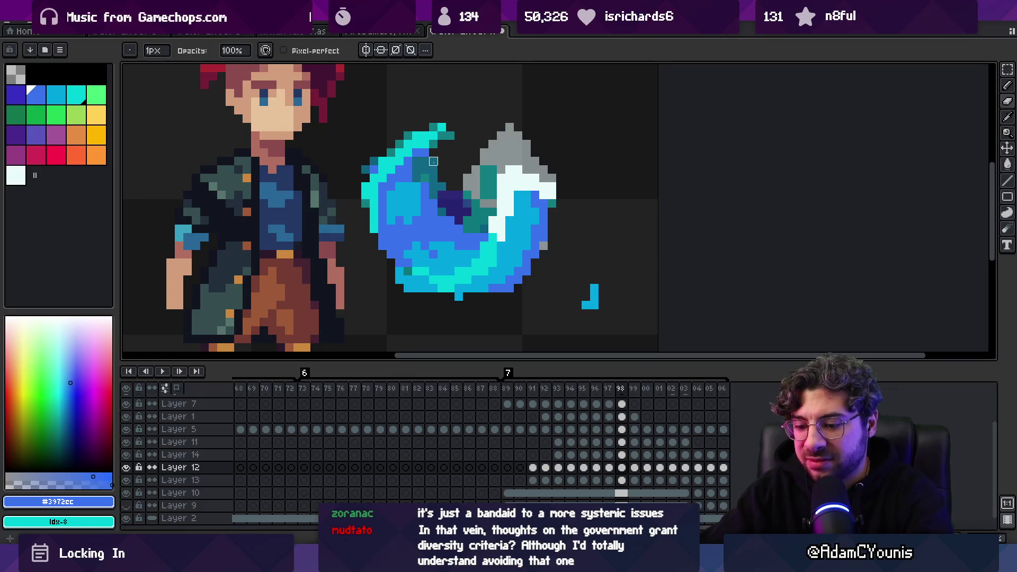
{"action": "key", "text": "Left"}
{"action": "mouse_move", "coordinate": [391, 229]}
{"action": "left_mouse_down"}
{"action": "mouse_move", "coordinate": [391, 239]}
{"action": "mouse_move", "coordinate": [423, 217]}
{"action": "mouse_move", "coordinate": [408, 229]}
{"action": "left_mouse_up"}
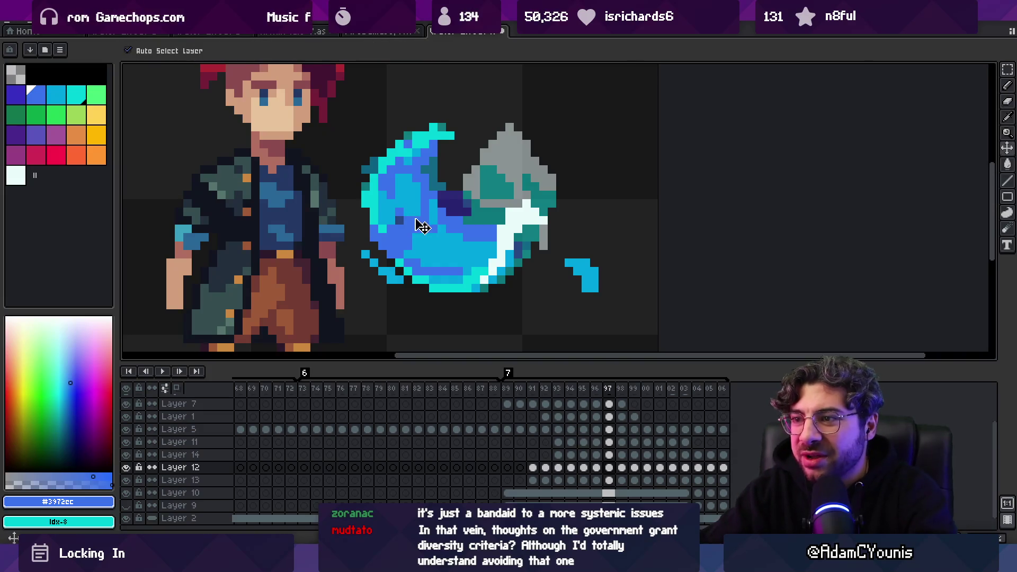
Pick the swirl's bright cyan and dark blue, flipping between adjacent frames to compare.
{"action": "left_click", "coordinate": [416, 217], "text": "alt"}
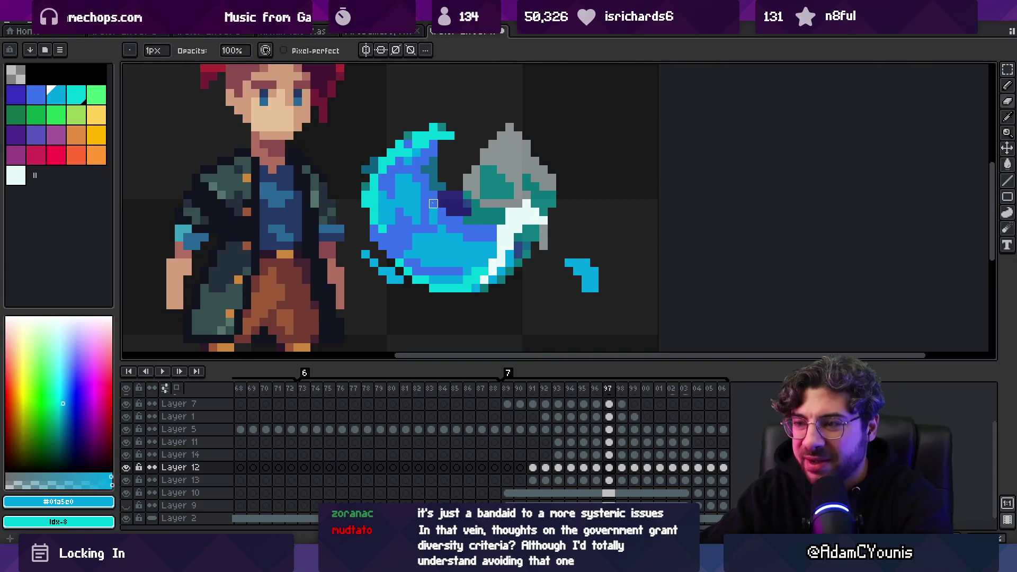
{"action": "key", "text": "Return"}
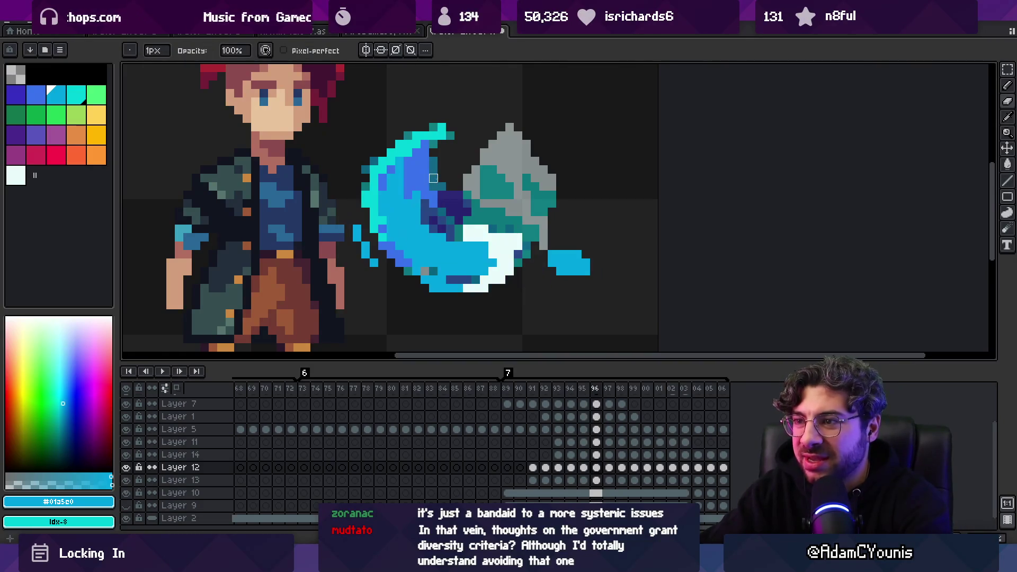
{"action": "left_click", "coordinate": [390, 223], "text": "alt"}
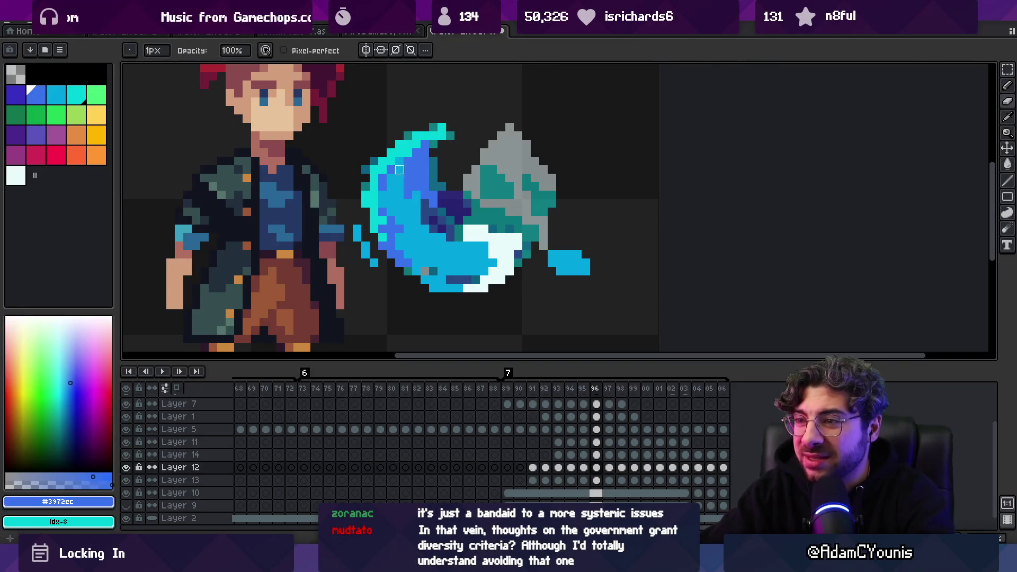
{"action": "key", "text": "Left"}
{"action": "key", "text": "Right"}
{"action": "key", "text": "Left"}
{"action": "key", "text": "Right"}
{"action": "key", "text": "Right"}
{"action": "key", "text": "Right"}
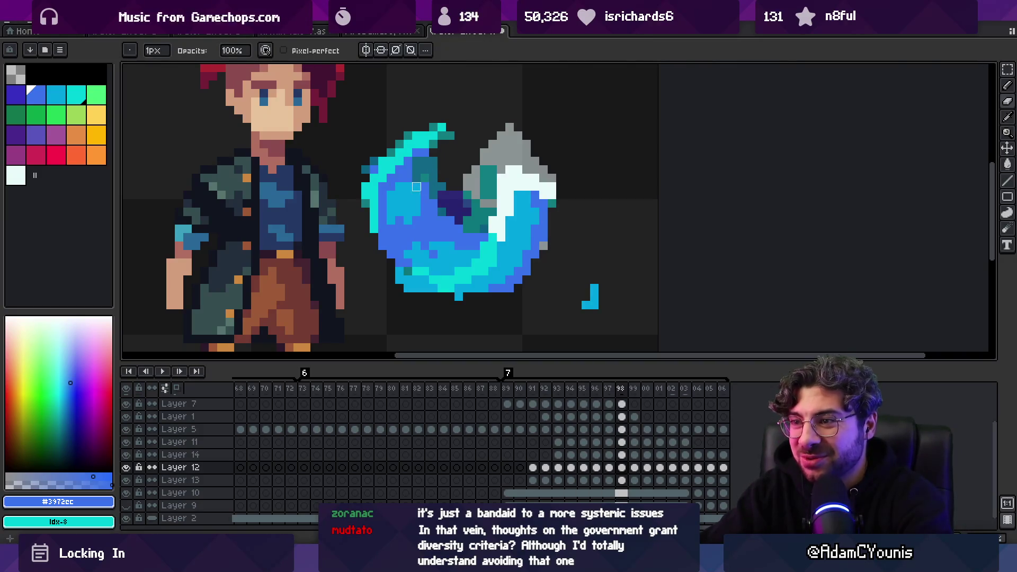
Eyedrop the swirl's blues, ending on bright blue #01a5e0, advance to frame 99 and zoom out.
{"action": "key", "text": "alt"}
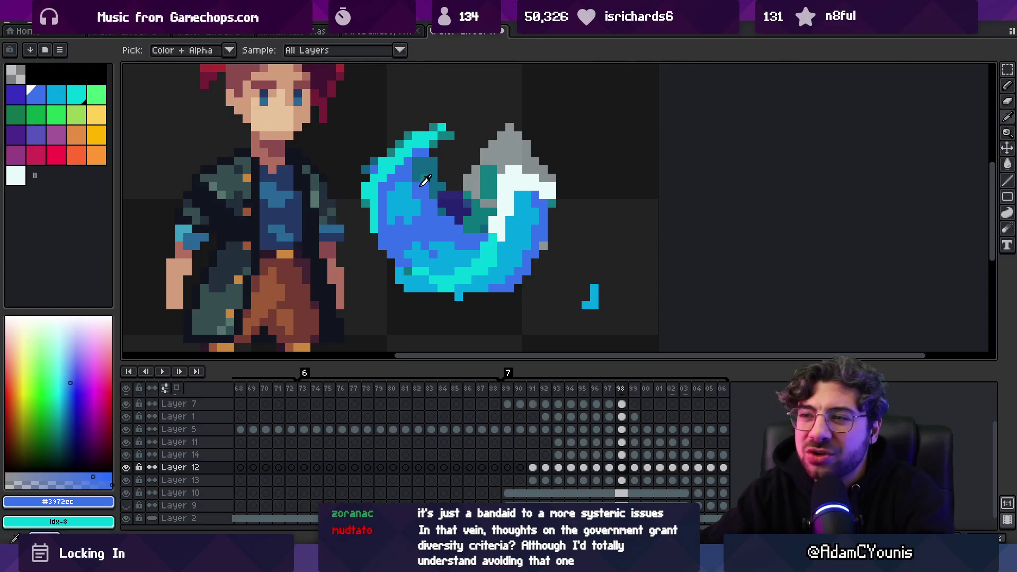
{"action": "left_click", "coordinate": [422, 179], "text": "alt"}
{"action": "left_click", "coordinate": [409, 206], "text": "alt"}
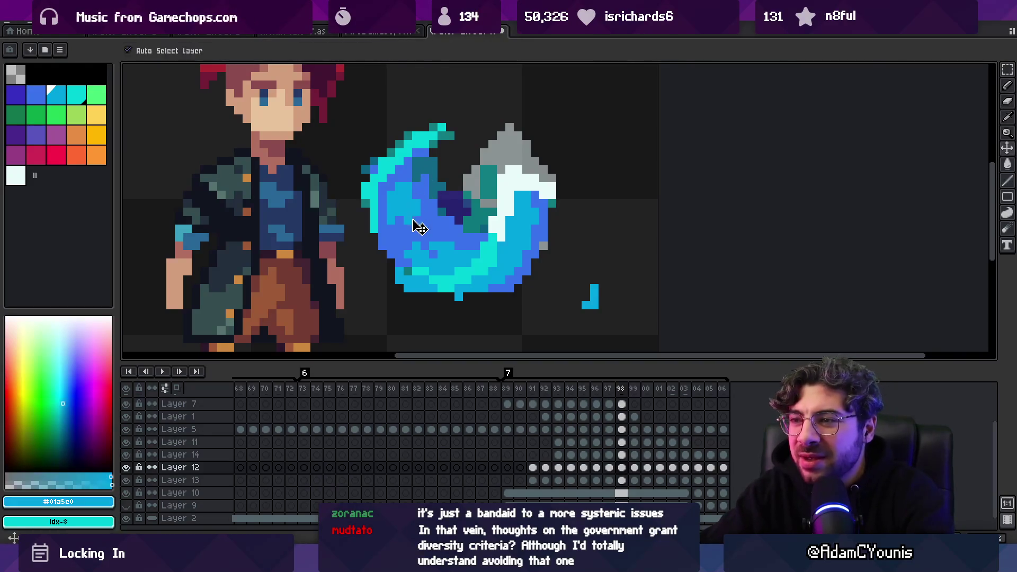
{"action": "key", "text": "Right"}
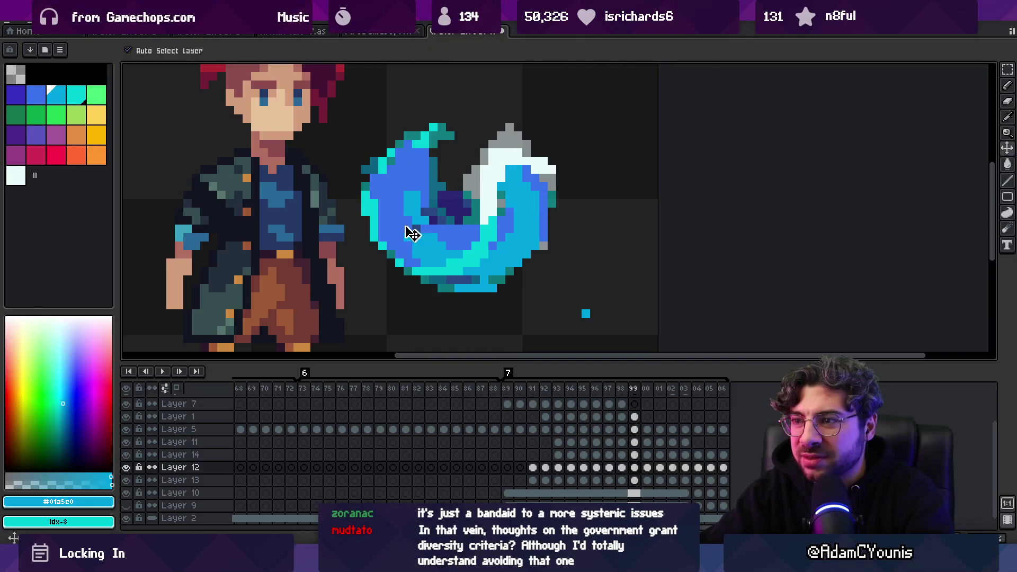
{"action": "left_click", "coordinate": [422, 222], "text": "alt"}
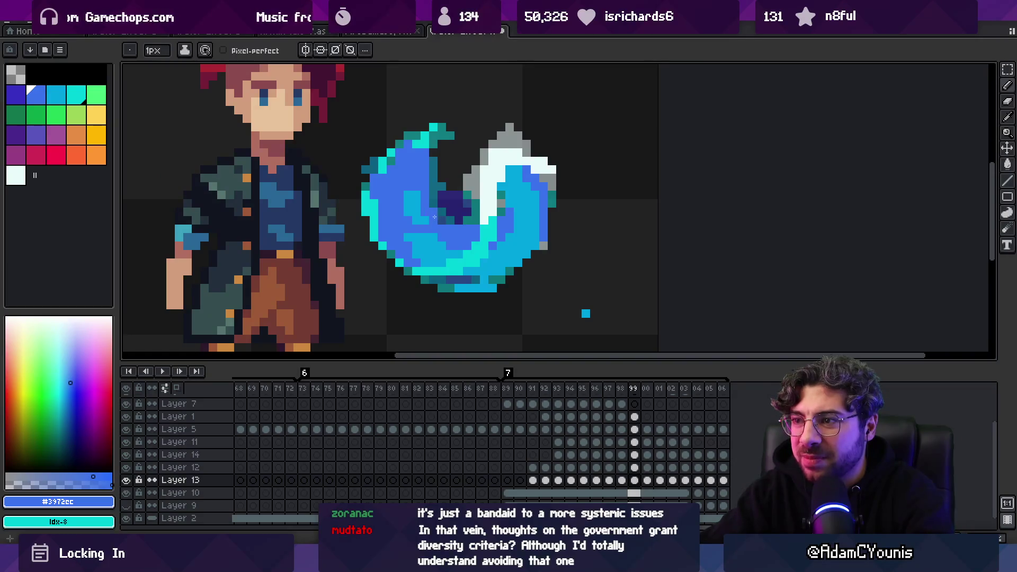
{"action": "left_click", "coordinate": [399, 215], "text": "alt"}
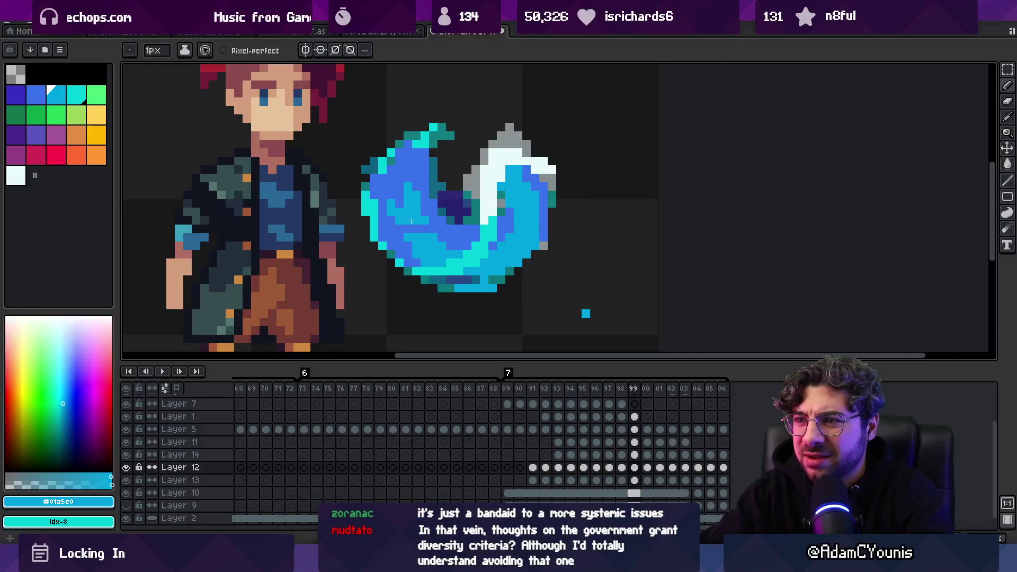
{"action": "left_click", "coordinate": [420, 233], "text": "alt"}
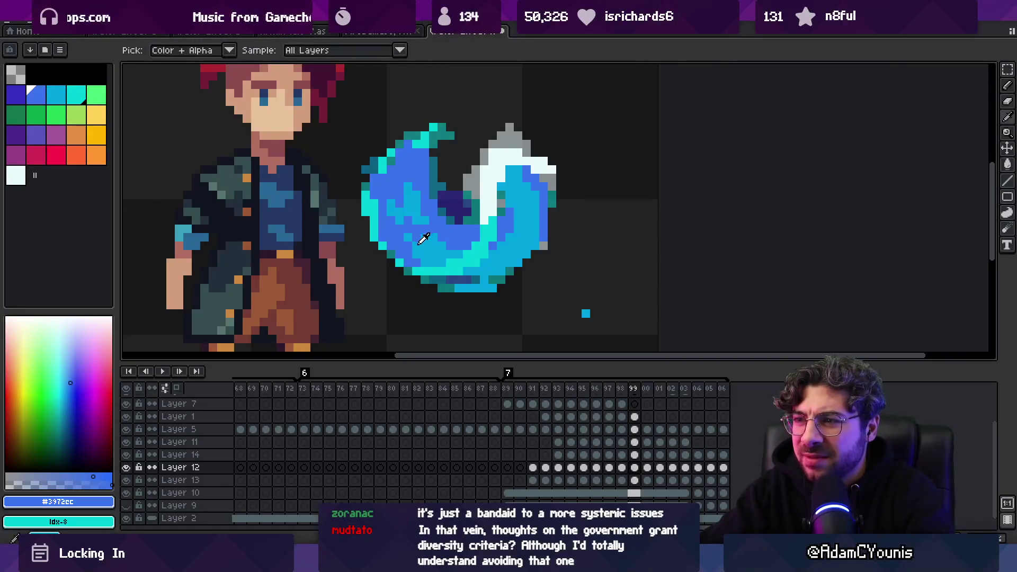
{"action": "left_click", "coordinate": [402, 233], "text": "alt"}
{"action": "key", "text": "z"}
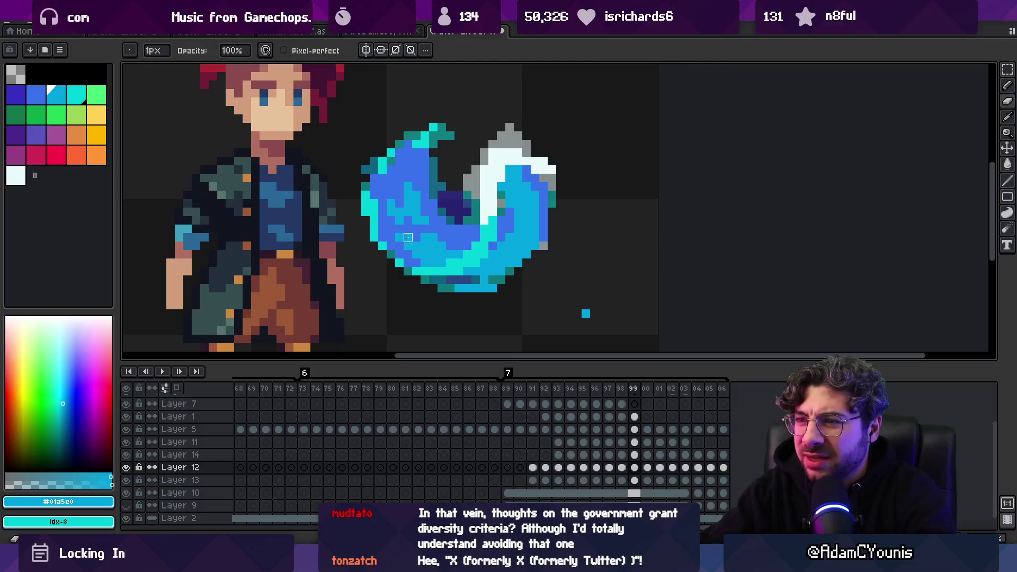
{"action": "scroll", "coordinate": [397, 191], "scroll_direction": "down", "scroll_amount": 3}
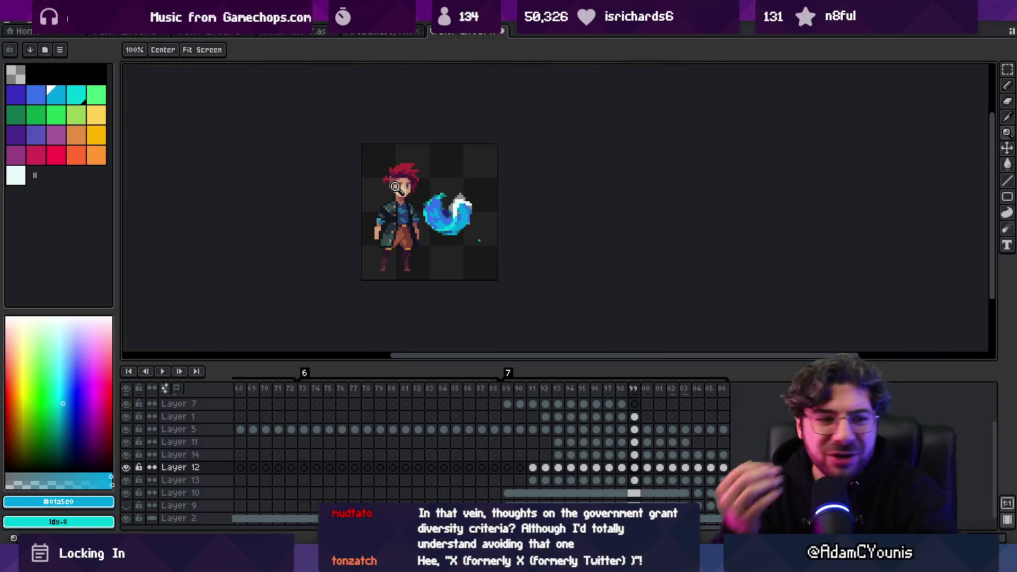
Zoom back in on the swirl and select its Layer 12 from the canvas.
{"action": "scroll", "coordinate": [371, 183], "scroll_direction": "up", "scroll_amount": 2}
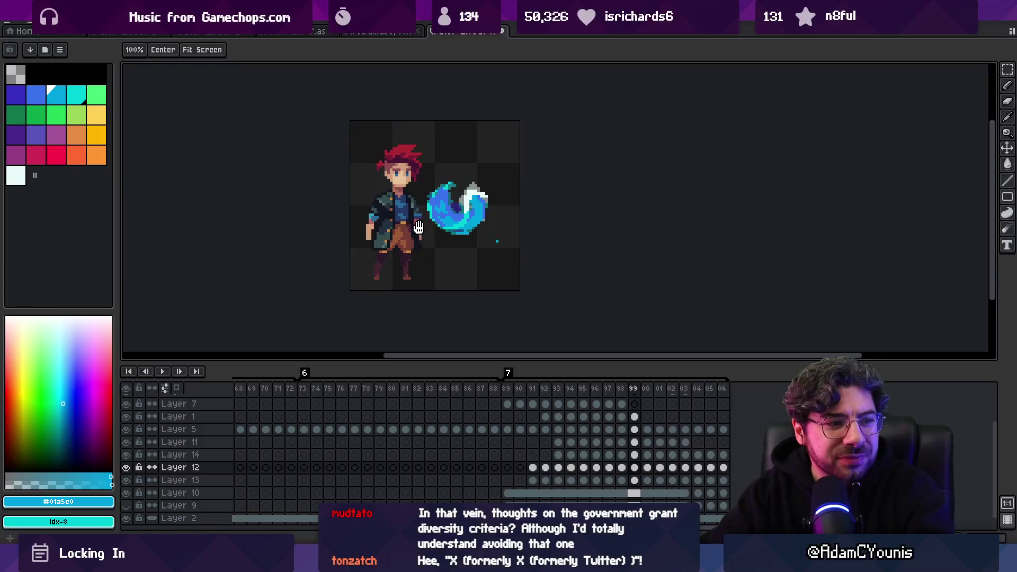
{"action": "scroll", "coordinate": [402, 212], "scroll_direction": "up", "scroll_amount": 3}
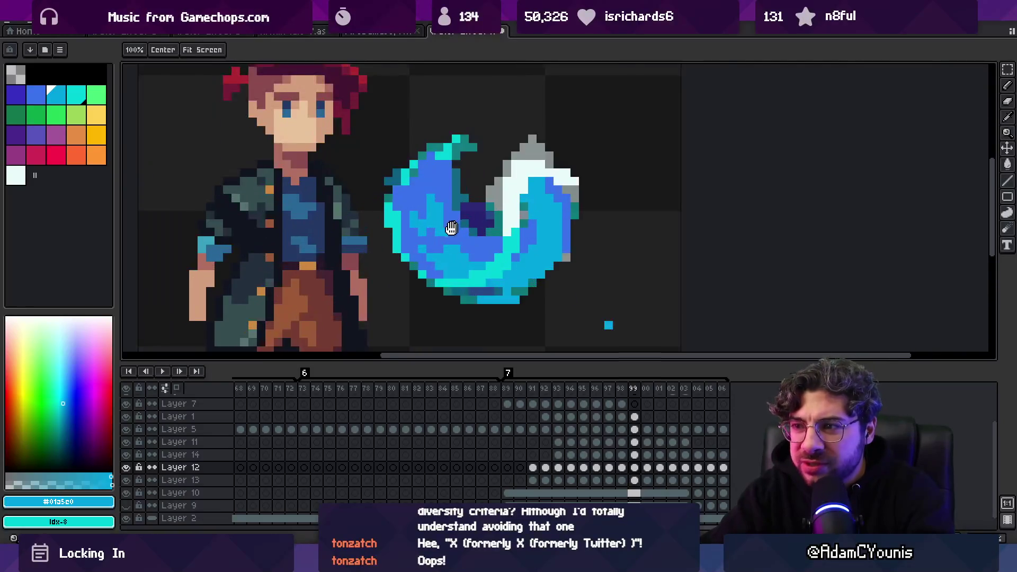
{"action": "key", "text": "b"}
{"action": "left_click", "coordinate": [390, 196], "text": "ctrl"}
{"action": "left_click", "coordinate": [408, 230], "text": "ctrl"}
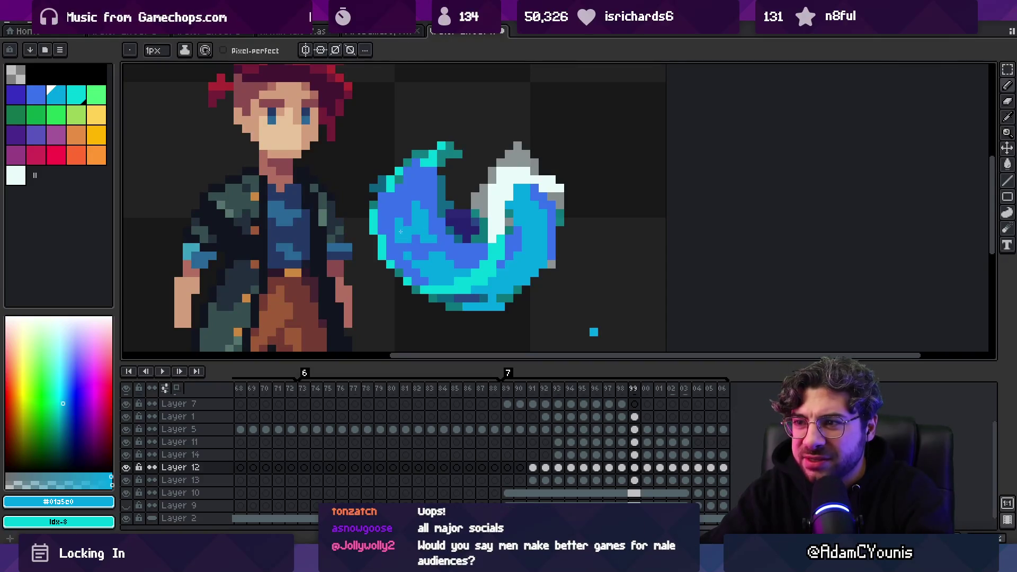
{"action": "scroll", "coordinate": [395, 238], "scroll_direction": "down", "scroll_amount": 3}
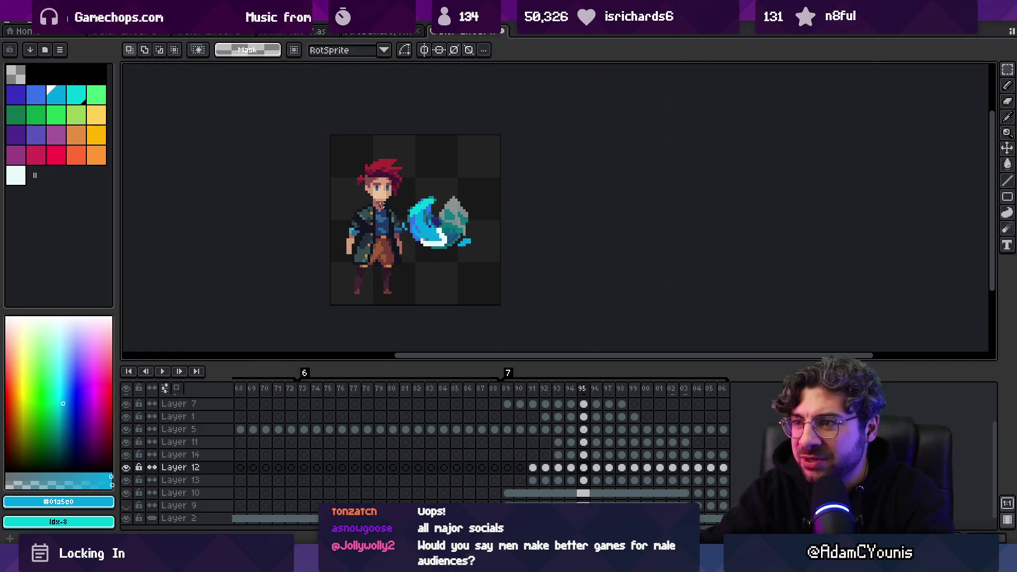
Sample the cyan from the swirl's edge as the drawing colour.
{"action": "key", "text": "v"}
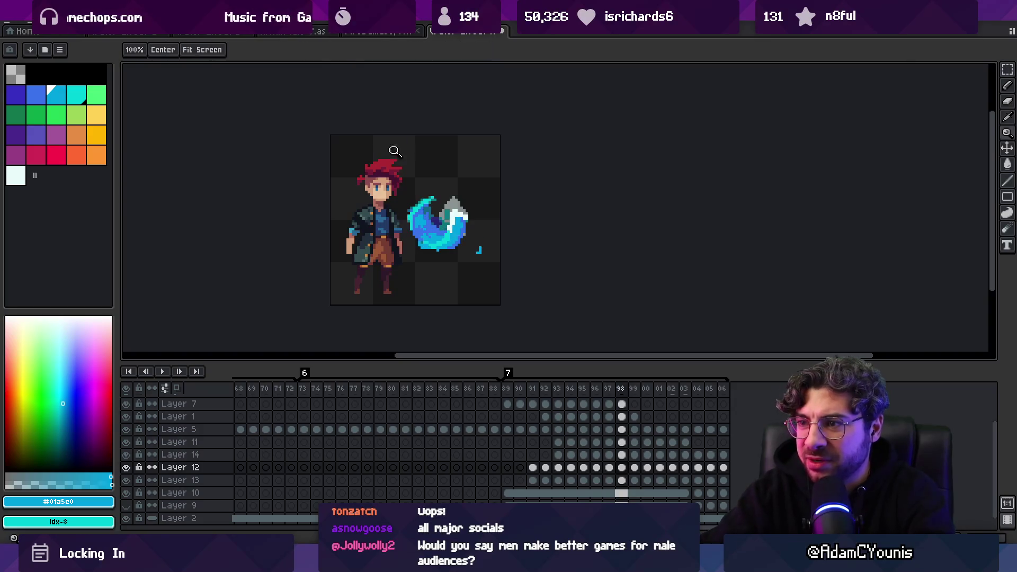
{"action": "scroll", "coordinate": [423, 249], "scroll_direction": "up", "scroll_amount": 4}
{"action": "key", "text": "e"}
{"action": "key", "text": "g"}
{"action": "key", "text": "w"}
{"action": "key", "text": "b"}
{"action": "key", "text": "b"}
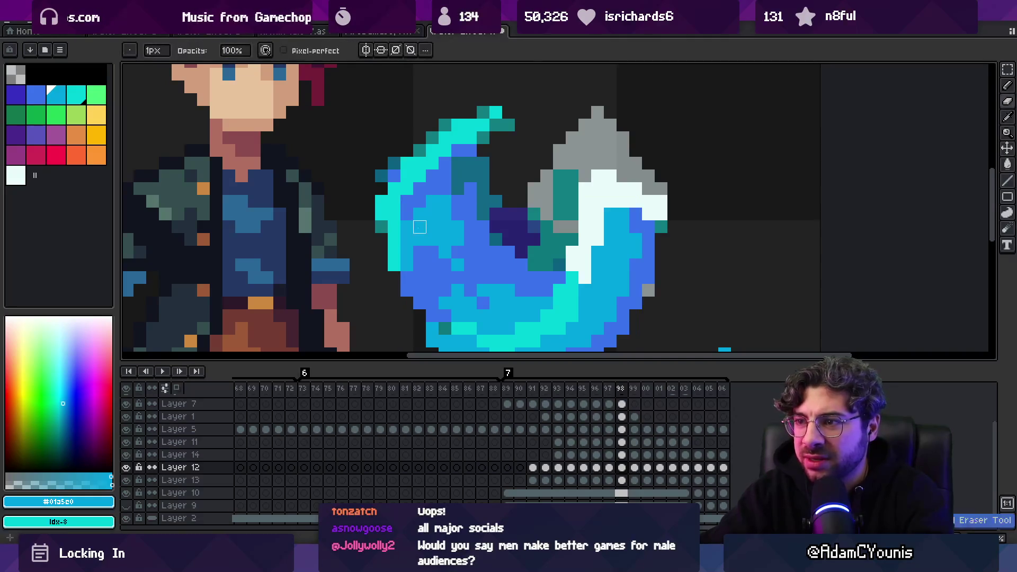
{"action": "left_click", "coordinate": [394, 227], "text": "ctrl"}
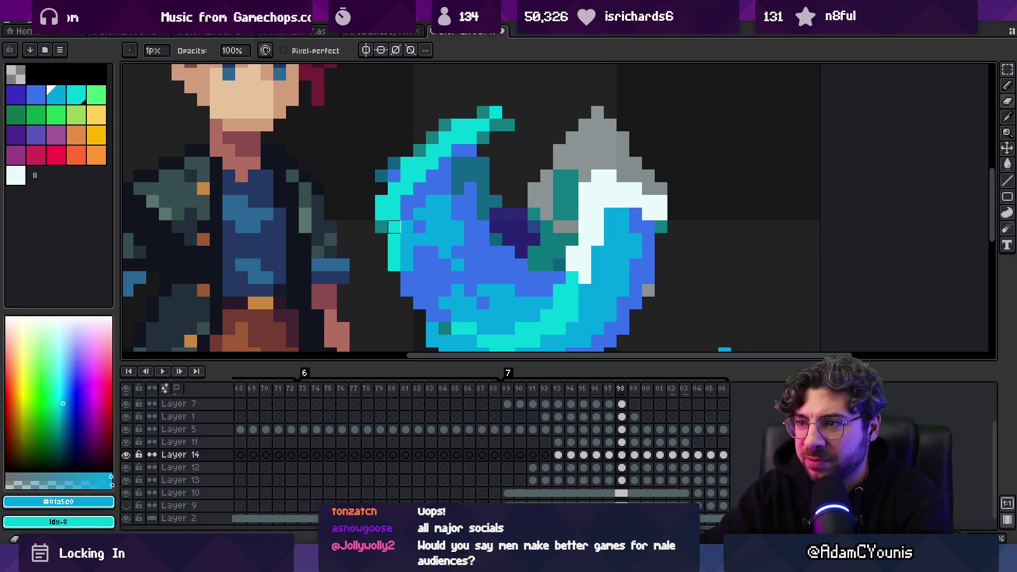
{"action": "left_click", "coordinate": [385, 223], "text": "alt"}
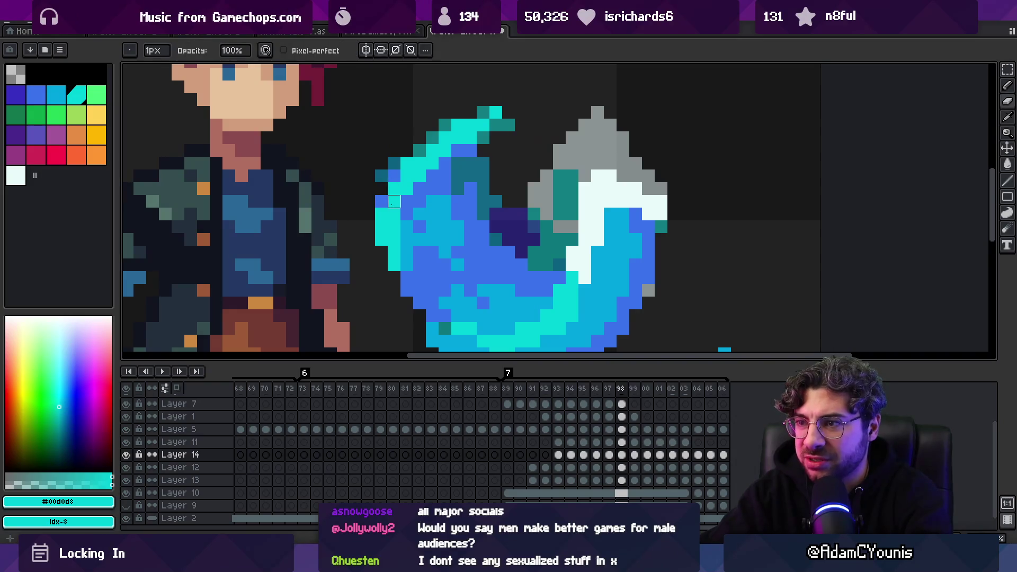
Switch to Layer 13, undo the last cyan strokes, and sample the swirl's bright blue.
{"action": "left_click", "coordinate": [394, 177], "text": "ctrl"}
{"action": "key", "text": "ctrl+z"}
{"action": "key", "text": "ctrl+z"}
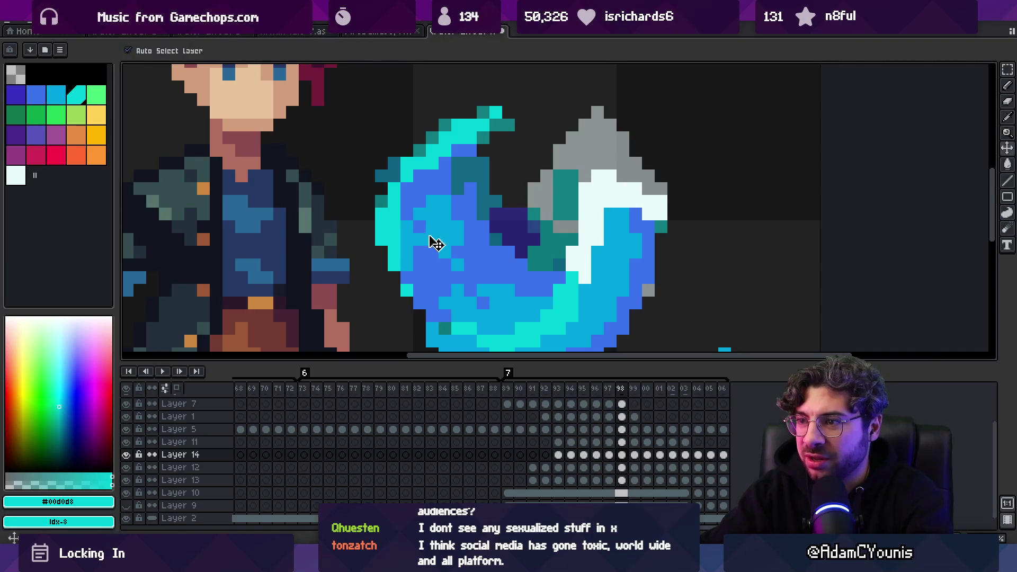
{"action": "left_click", "coordinate": [431, 237], "text": "ctrl"}
{"action": "left_click", "coordinate": [430, 228], "text": "alt"}
{"action": "key", "text": "m"}
{"action": "scroll", "coordinate": [441, 244], "scroll_direction": "down", "scroll_amount": 5}
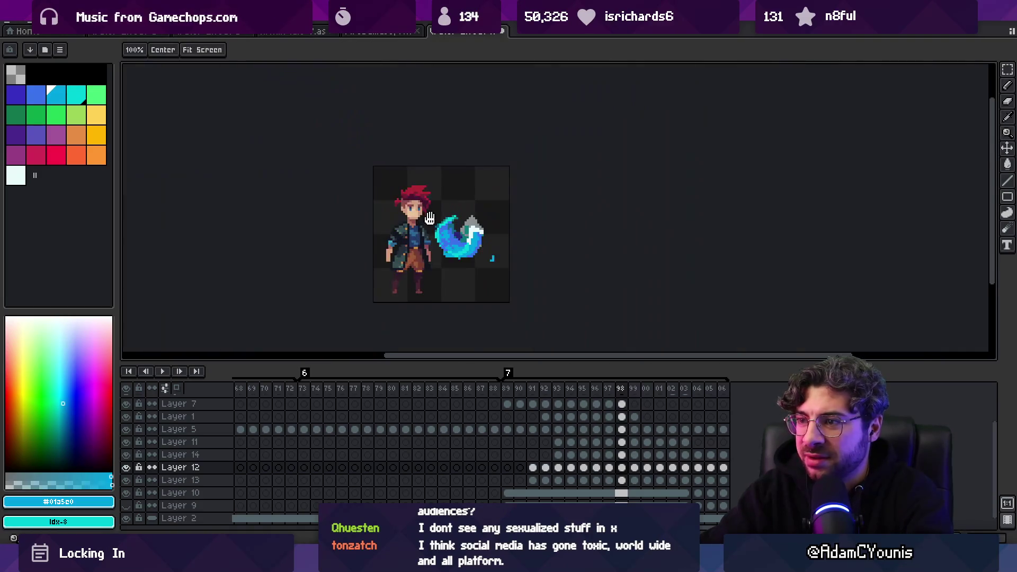
{"action": "key", "text": "Left"}
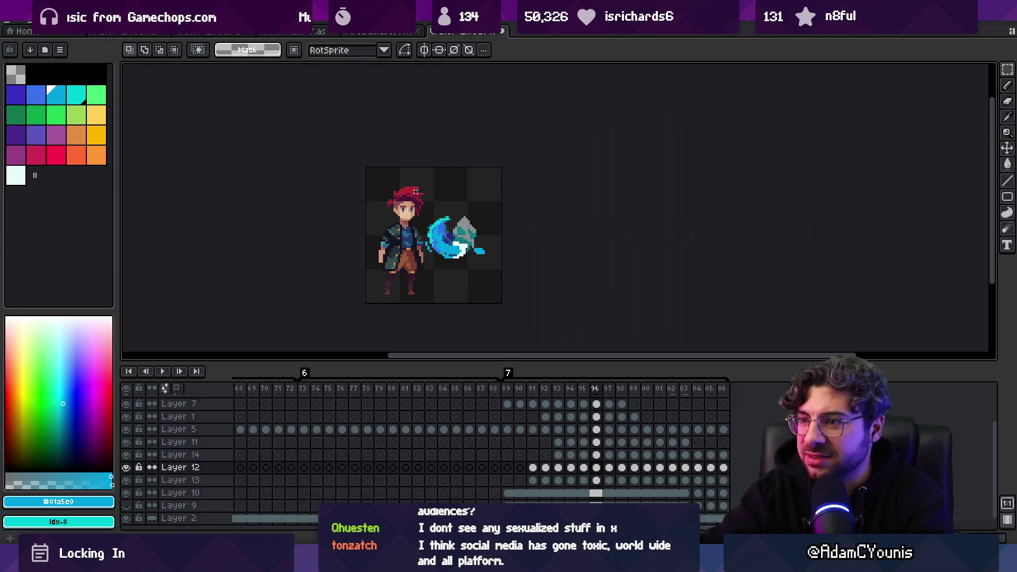
Jump to frame 99 and compare it against frame 00.
{"action": "key", "text": "b"}
{"action": "scroll", "coordinate": [439, 234], "scroll_direction": "up", "scroll_amount": 5}
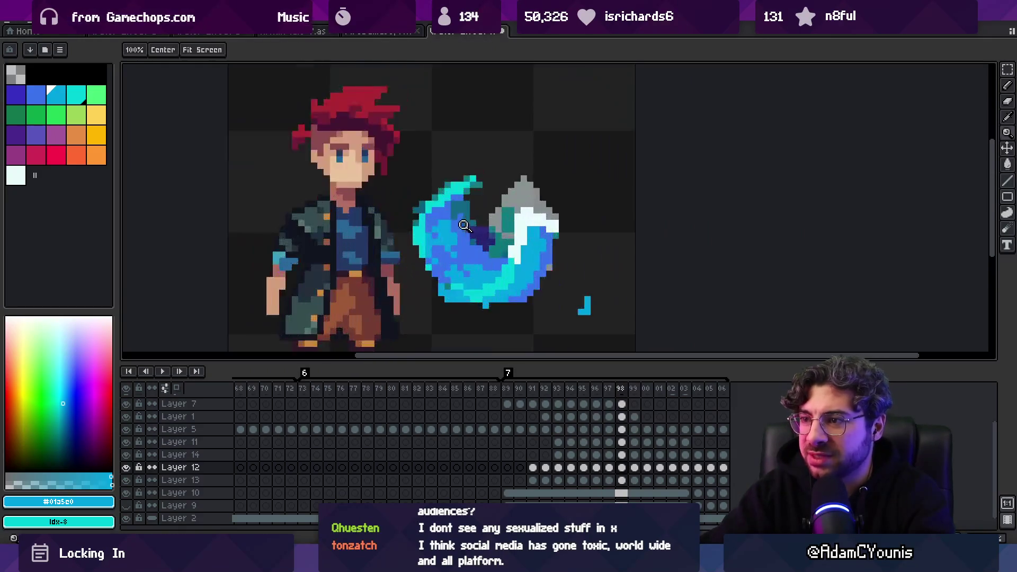
{"action": "key", "text": "e"}
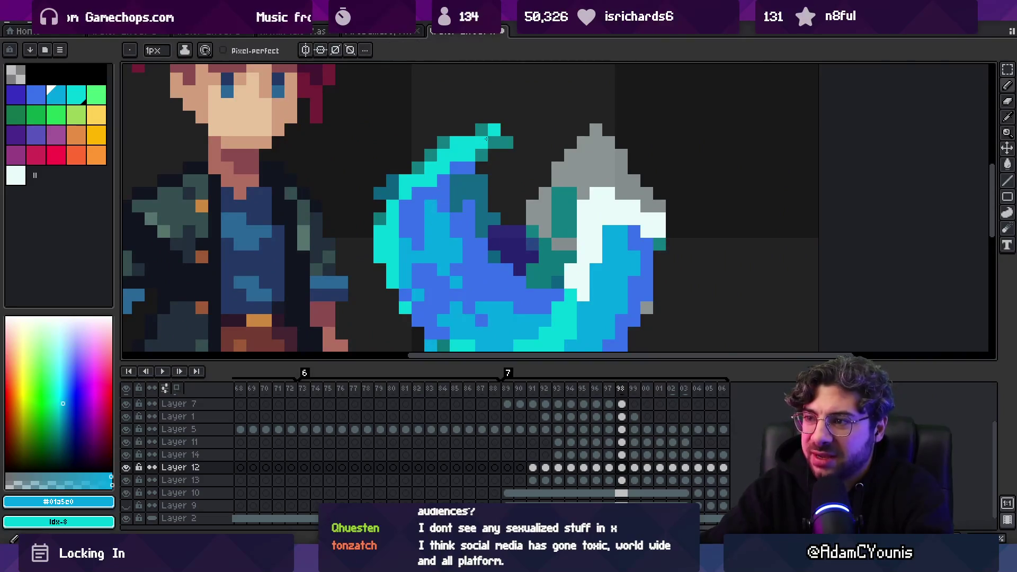
{"action": "key", "text": "Left"}
{"action": "key", "text": "Right"}
{"action": "key", "text": "Right"}
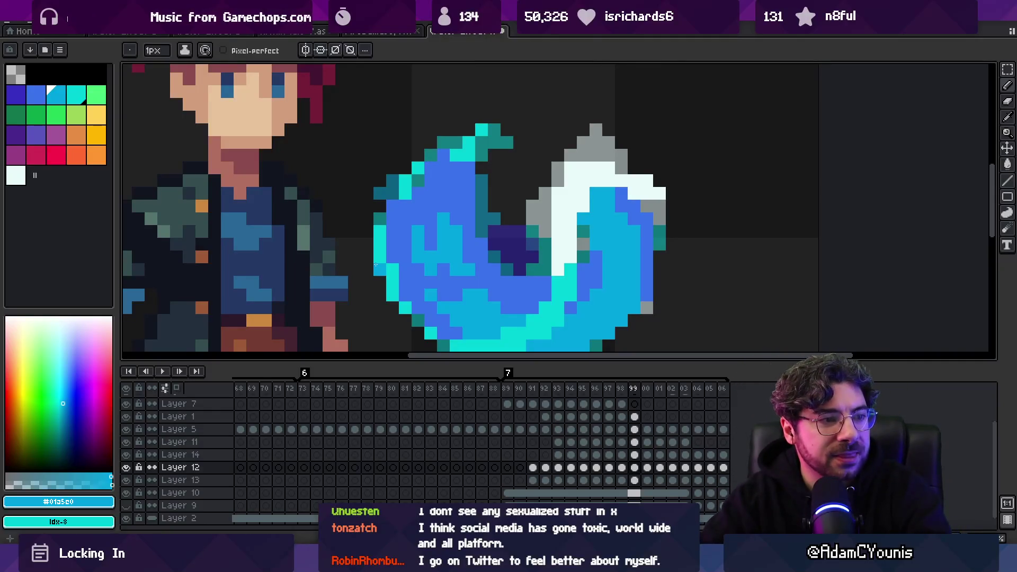
{"action": "key", "text": "Return"}
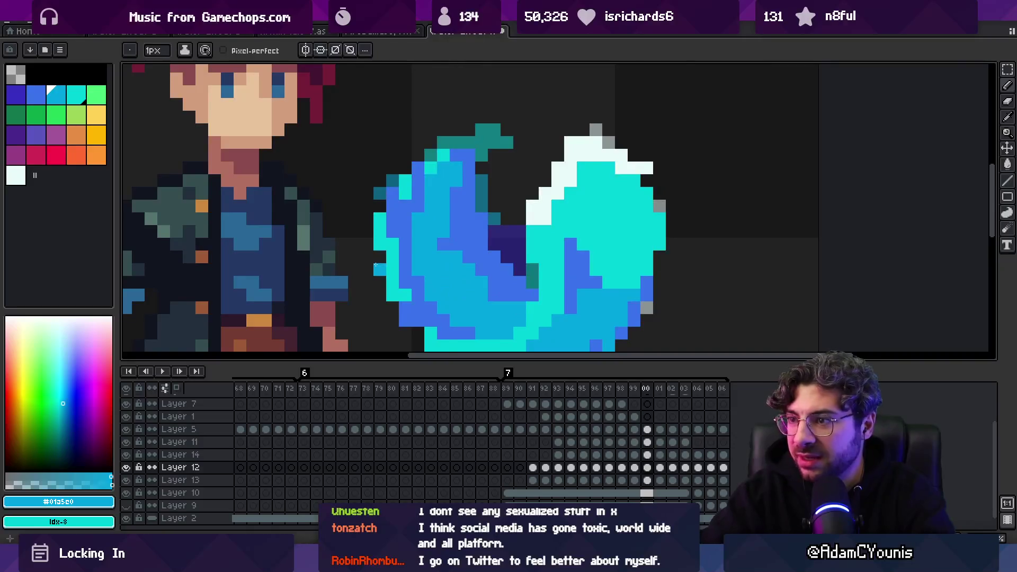
Darken several pixels in the swirl's body and fill a small patch with light blue.
{"action": "mouse_move", "coordinate": [430, 219]}
{"action": "left_mouse_down"}
{"action": "mouse_move", "coordinate": [443, 218]}
{"action": "mouse_move", "coordinate": [443, 232]}
{"action": "mouse_move", "coordinate": [430, 232]}
{"action": "mouse_move", "coordinate": [481, 269]}
{"action": "mouse_move", "coordinate": [481, 282]}
{"action": "left_mouse_up"}
{"action": "key", "text": "g"}
{"action": "key", "text": "b"}
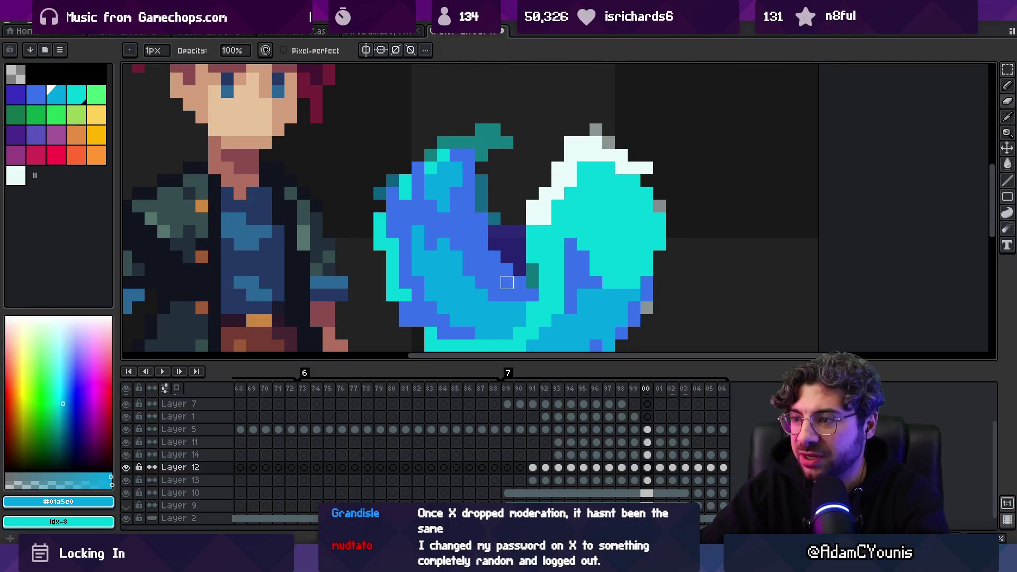
{"action": "key", "text": "g"}
{"action": "left_click", "coordinate": [515, 291]}
{"action": "scroll", "coordinate": [515, 291], "scroll_direction": "down", "scroll_amount": 5}
{"action": "scroll", "coordinate": [432, 262], "scroll_direction": "up", "scroll_amount": 3}
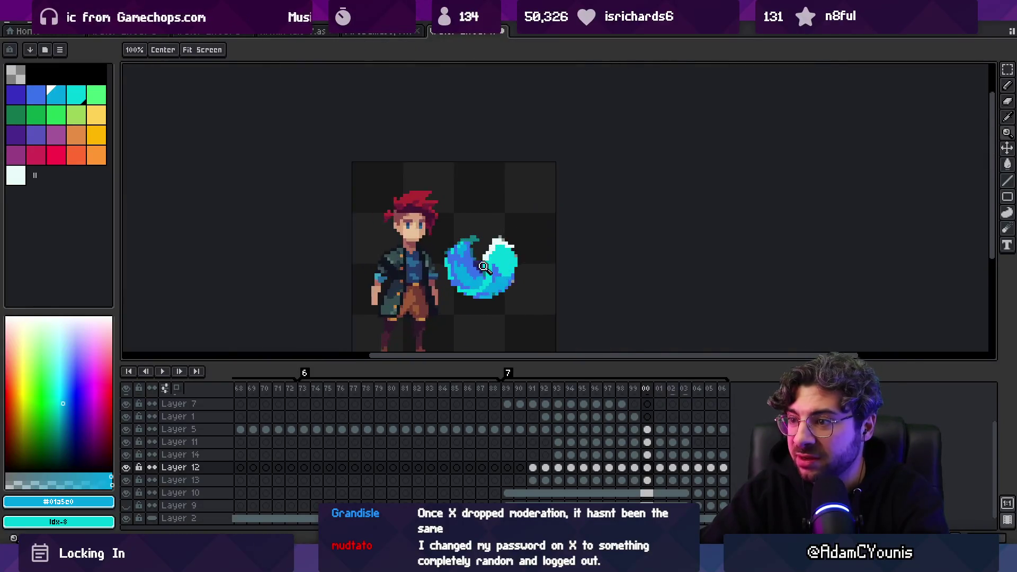
Zoom out to check the whole sprite, then zoom back in around the swirl.
{"action": "key", "text": "b"}
{"action": "key", "text": "alt+Up"}
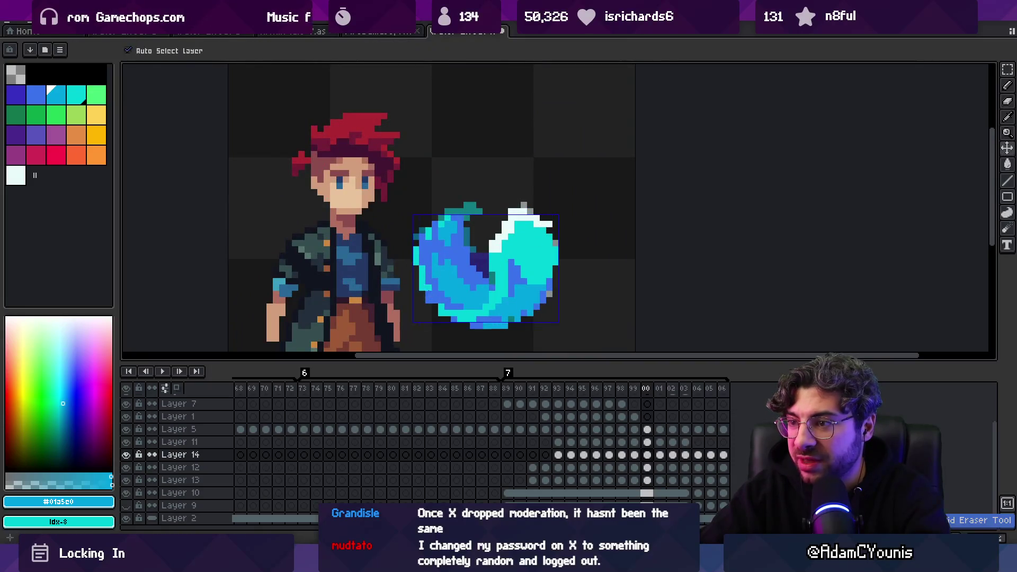
{"action": "key", "text": "alt+Down"}
{"action": "key", "text": "alt+Down"}
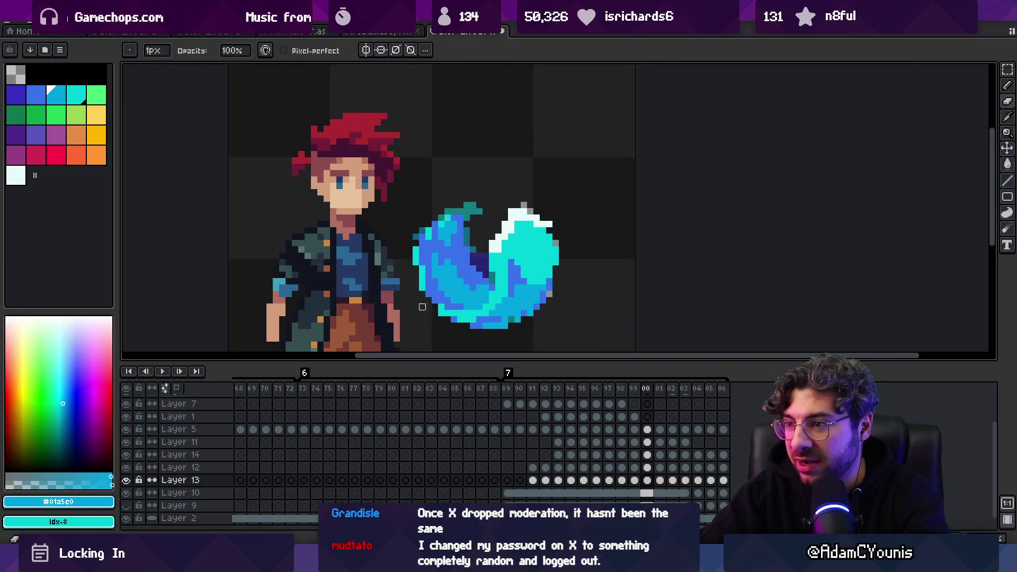
{"action": "key", "text": "z"}
{"action": "scroll", "coordinate": [432, 281], "scroll_direction": "down", "scroll_amount": 4}
{"action": "scroll", "coordinate": [492, 265], "scroll_direction": "up", "scroll_amount": 3}
{"action": "left_click", "coordinate": [492, 265]}
{"action": "key", "text": "b"}
{"action": "key", "text": "alt+Up"}
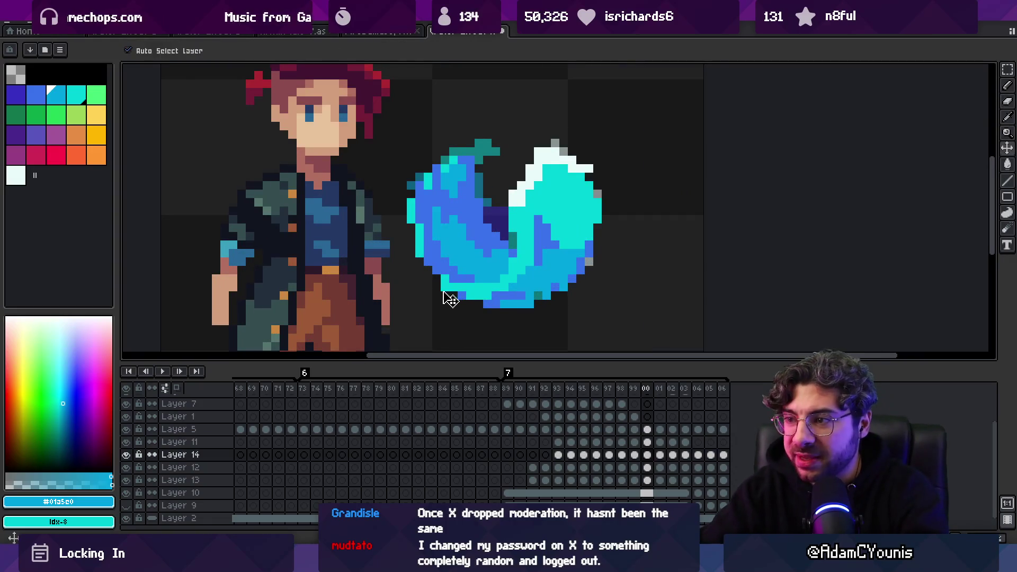
Step back through the animation to frame 97.
{"action": "key", "text": "z"}
{"action": "scroll", "coordinate": [470, 227], "scroll_direction": "down", "scroll_amount": 4}
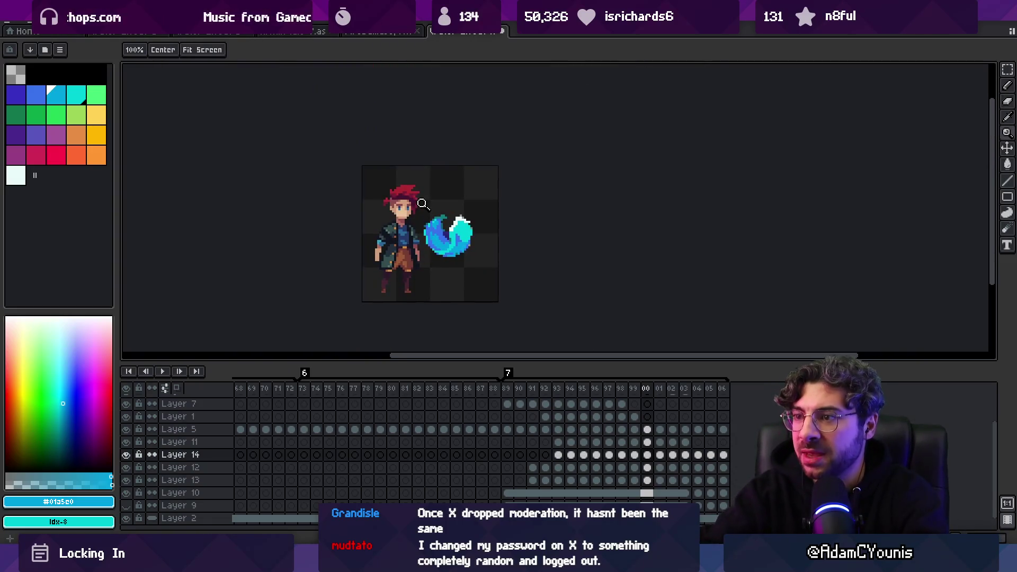
{"action": "key", "text": "Left"}
{"action": "key", "text": "m"}
{"action": "key", "text": "Left"}
{"action": "key", "text": "Left"}
Play the animation to preview the swirl and stop it on frame 89.
{"action": "key", "text": "Return"}
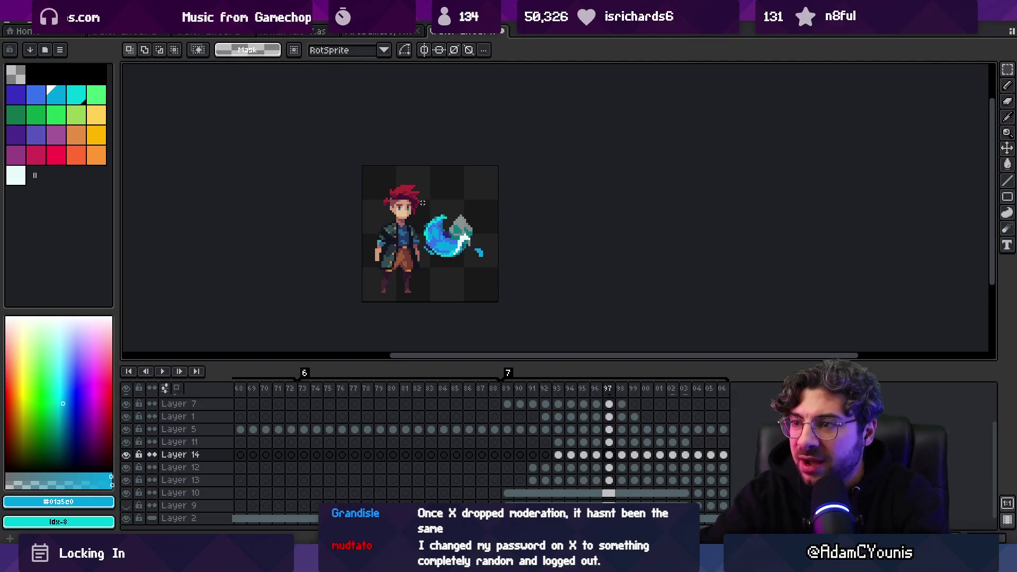
{"action": "key", "text": "z"}
{"action": "scroll", "coordinate": [442, 181], "scroll_direction": "down", "scroll_amount": 4}
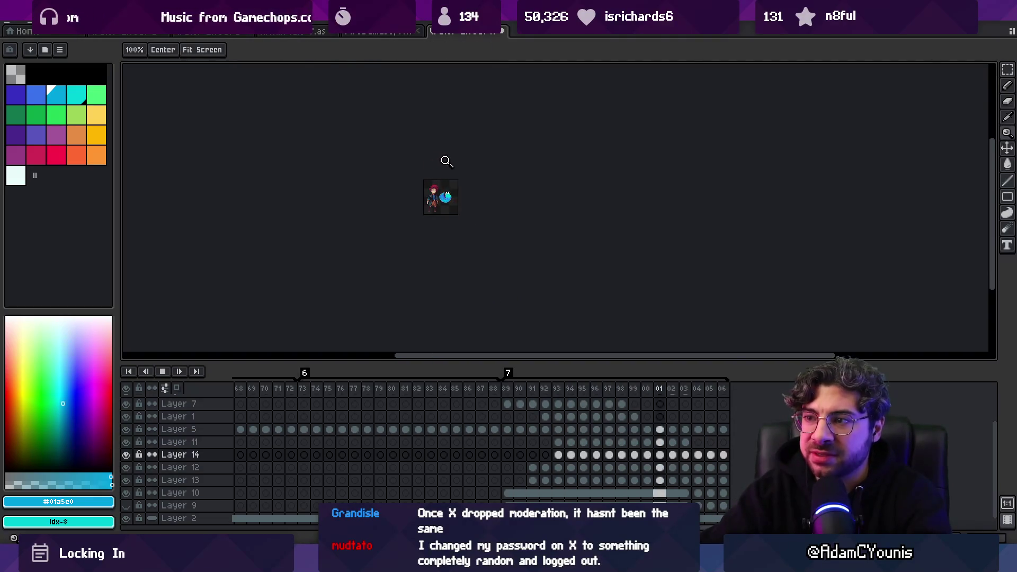
{"action": "scroll", "coordinate": [445, 159], "scroll_direction": "up", "scroll_amount": 4}
{"action": "key", "text": "Return"}
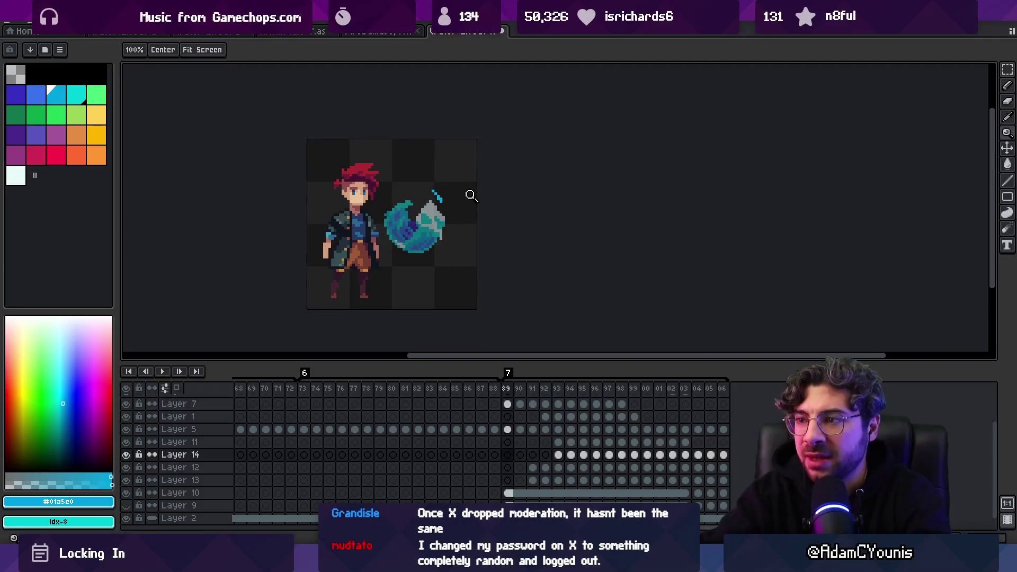
Hide Layer 10, work on Layer 14, and play the animation, stopping on frame 03.
{"action": "left_click", "coordinate": [432, 245]}
{"action": "left_click", "coordinate": [126, 493]}
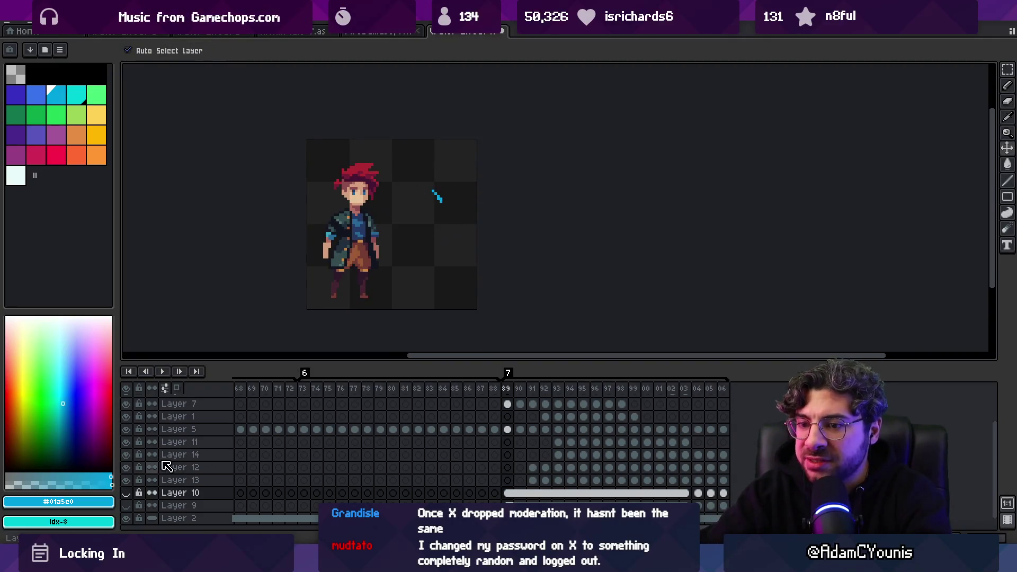
{"action": "left_click", "coordinate": [165, 456]}
{"action": "key", "text": "Return"}
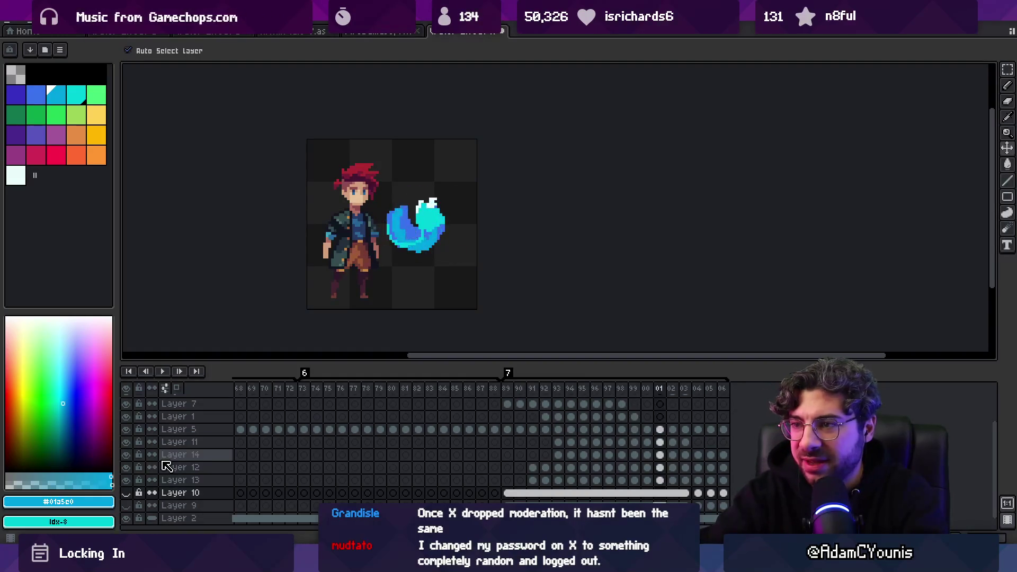
{"action": "key", "text": "Return"}
Zoom in on the swirl and erase the stray blue pixels at its lower-left tip.
{"action": "key", "text": "z"}
{"action": "left_click", "coordinate": [435, 225]}
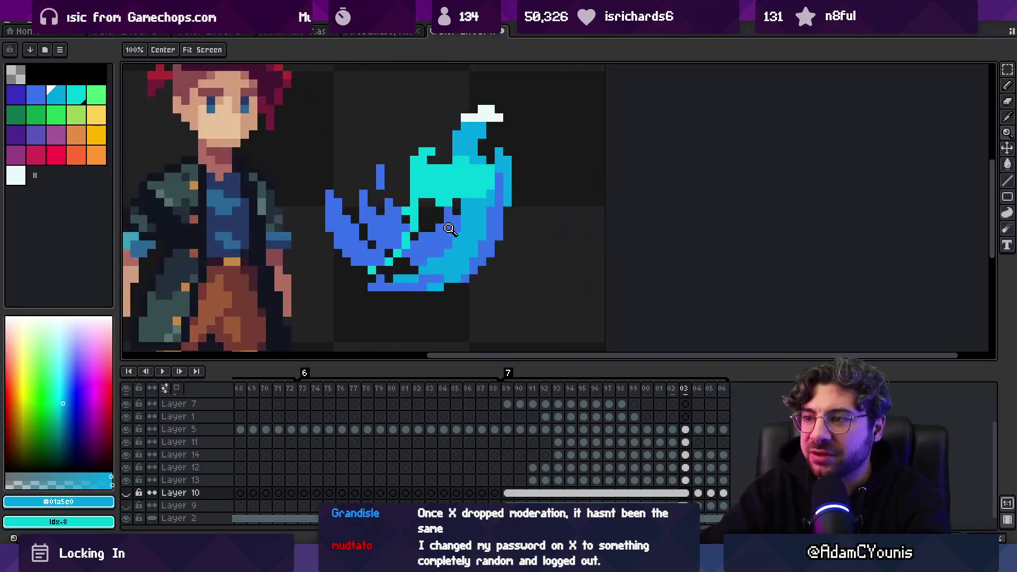
{"action": "key", "text": "b"}
{"action": "left_click", "coordinate": [422, 229], "text": "alt"}
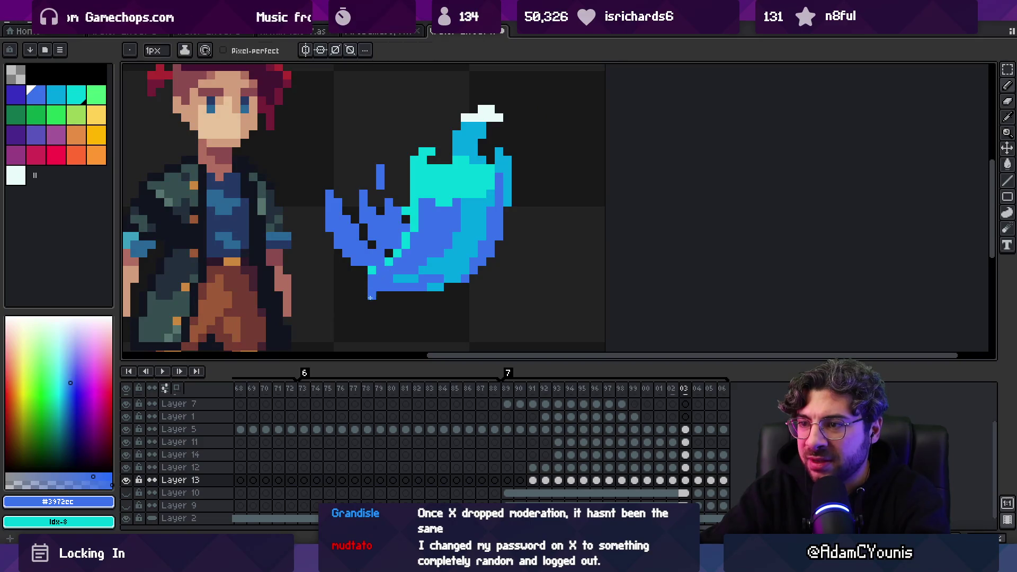
{"action": "key", "text": "e"}
{"action": "left_click_drag", "start_coordinate": [370, 297], "coordinate": [363, 296]}
Choose light blue #01a5e0 on Layer 12, then scrub the timeline to frame 02.
{"action": "key", "text": "b"}
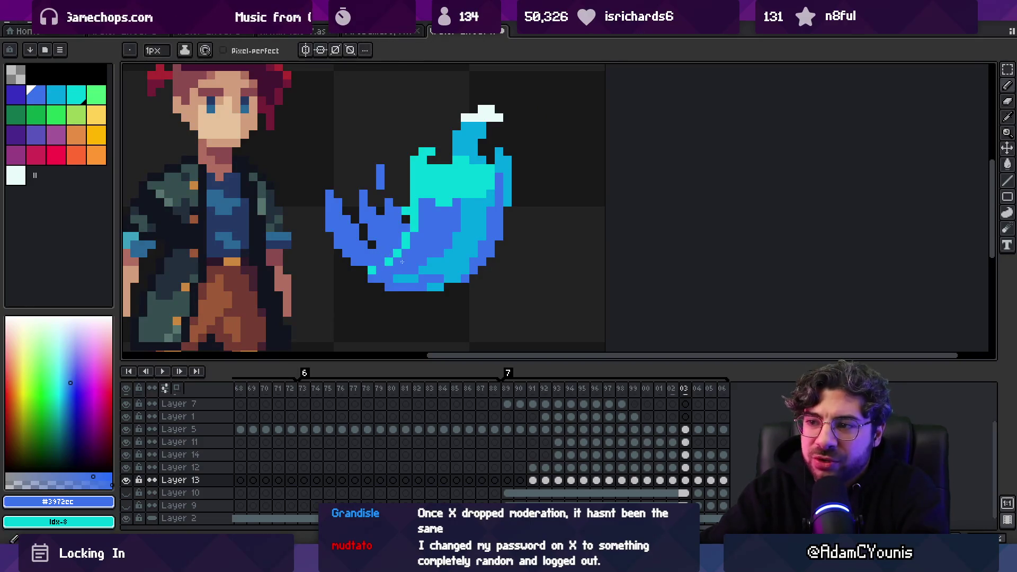
{"action": "left_click", "coordinate": [406, 264], "text": "alt"}
{"action": "left_click", "coordinate": [397, 259]}
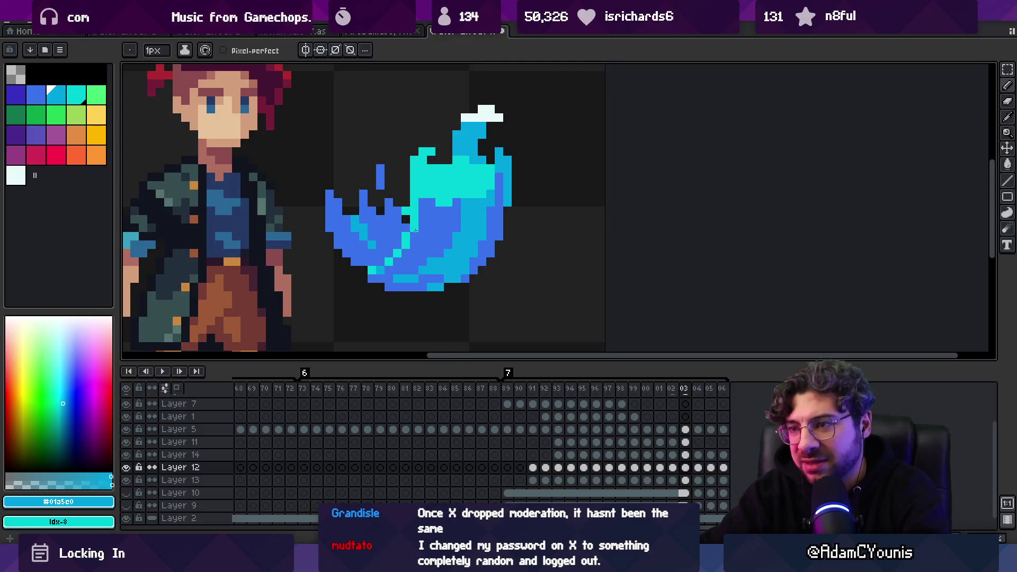
{"action": "scroll", "coordinate": [450, 233], "scroll_direction": "down", "scroll_amount": 3}
{"action": "scroll", "coordinate": [439, 230], "scroll_direction": "up", "scroll_amount": 2}
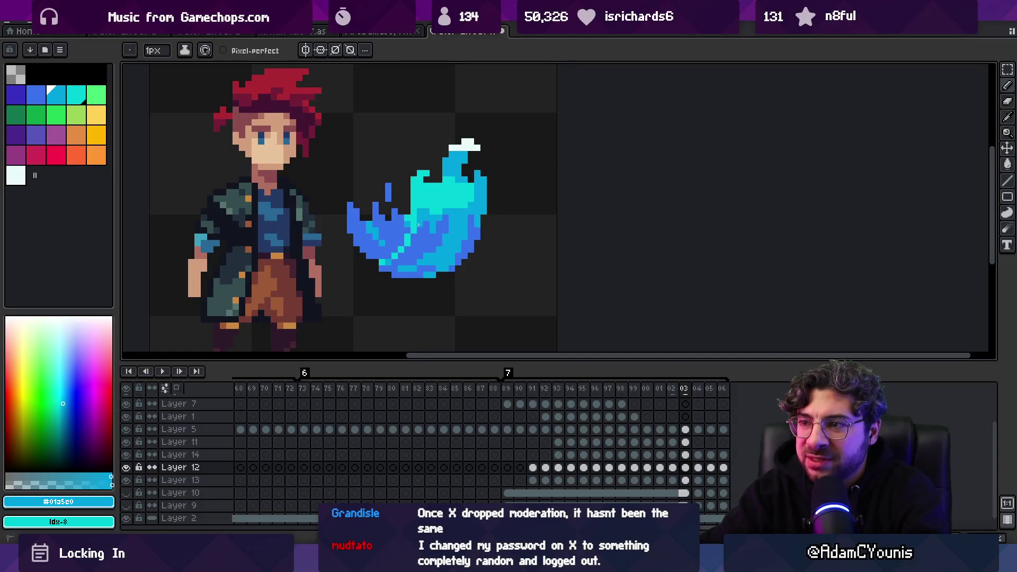
{"action": "mouse_move", "coordinate": [653, 390]}
{"action": "left_mouse_down"}
{"action": "mouse_move", "coordinate": [688, 390]}
{"action": "mouse_move", "coordinate": [659, 391]}
{"action": "left_mouse_up"}
{"action": "left_click", "coordinate": [671, 392]}
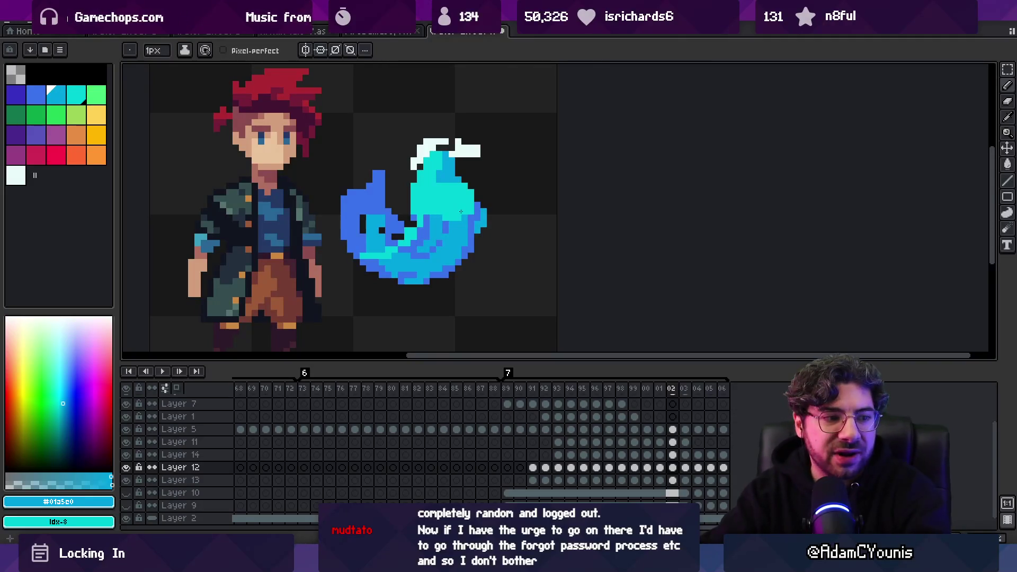
Return to Layer 14 and sample the swirl's cyan #00d0d8.
{"action": "left_click", "coordinate": [433, 212], "text": "ctrl"}
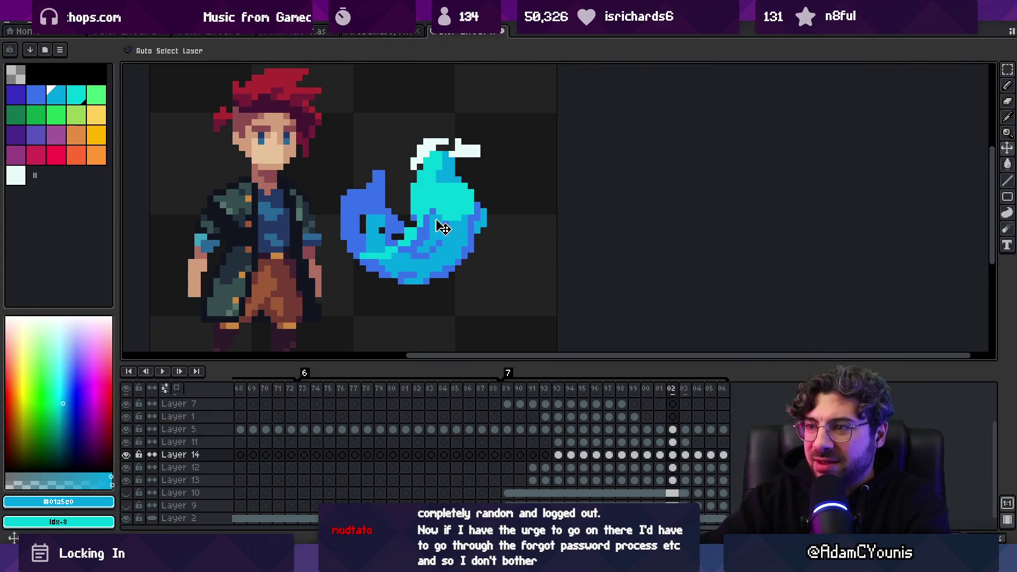
{"action": "left_click", "coordinate": [435, 218], "text": "ctrl"}
{"action": "left_click", "coordinate": [456, 218], "text": "ctrl"}
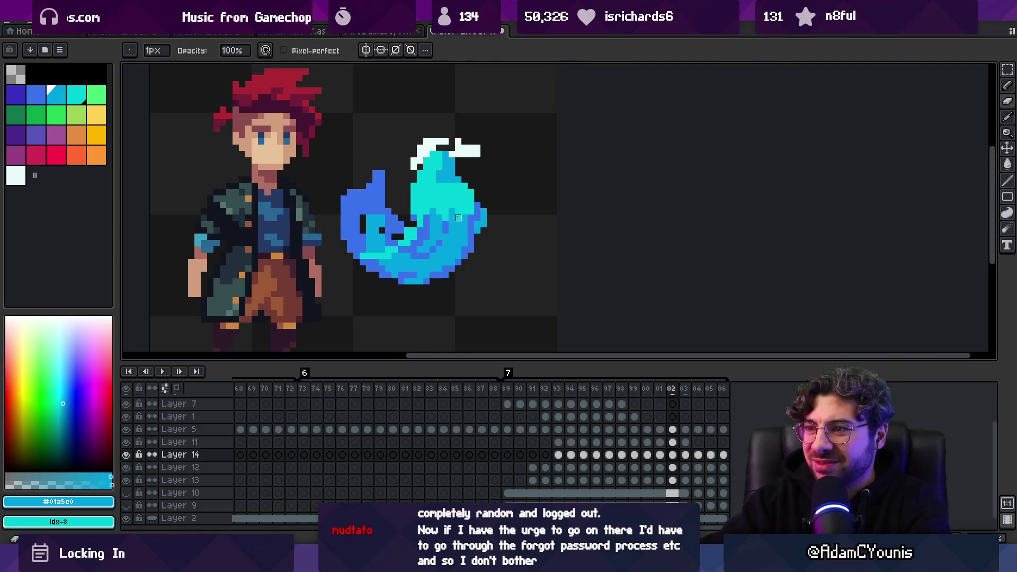
{"action": "scroll", "coordinate": [466, 196], "scroll_direction": "down", "scroll_amount": 2}
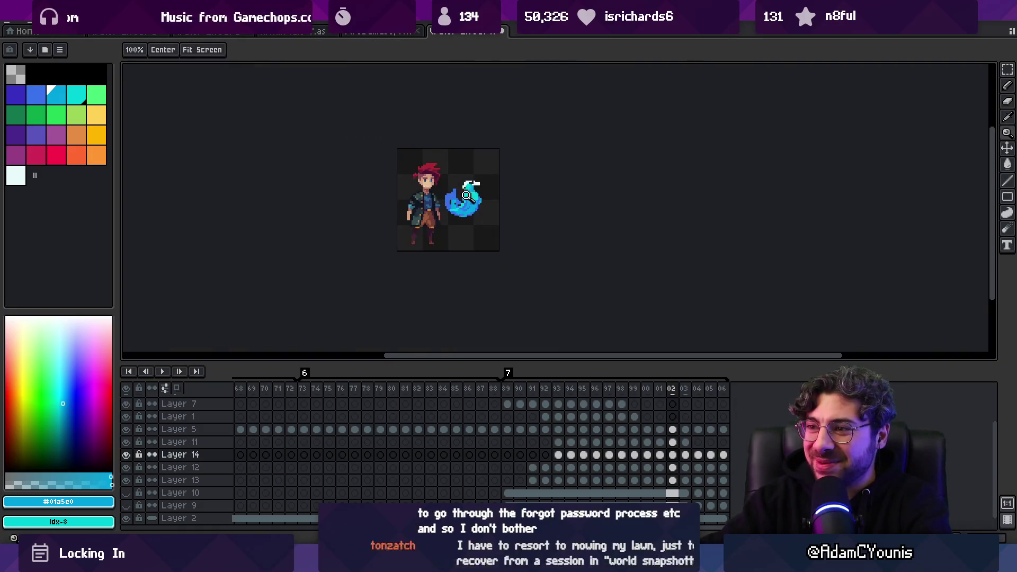
{"action": "scroll", "coordinate": [487, 204], "scroll_direction": "up", "scroll_amount": 3}
{"action": "left_click", "coordinate": [498, 207], "text": "alt"}
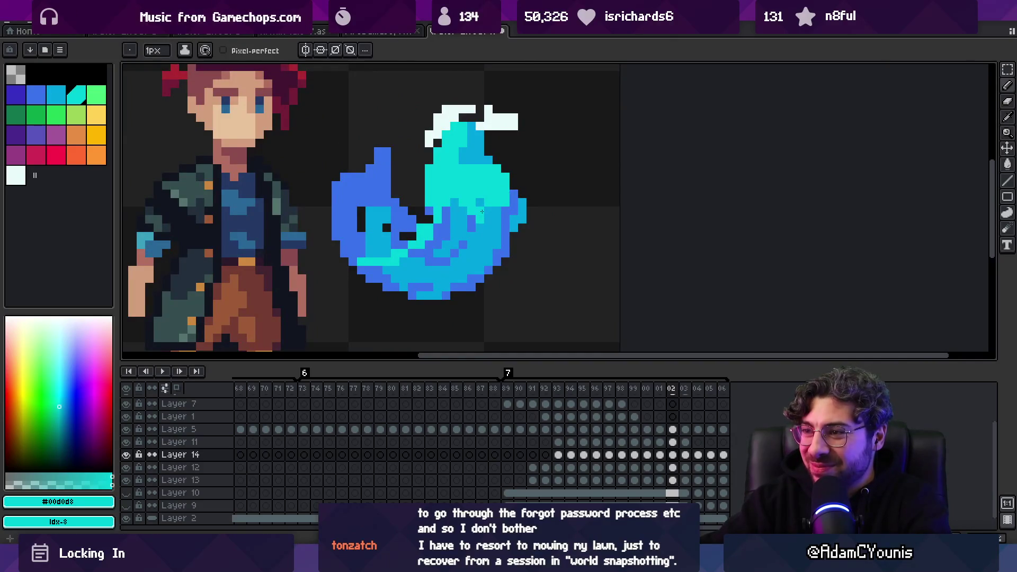
Zoom in, retouch swirl pixels with Pencil and Eraser, and sample the light blue.
{"action": "key", "text": "z"}
{"action": "scroll", "coordinate": [460, 184], "scroll_direction": "down", "scroll_amount": 4}
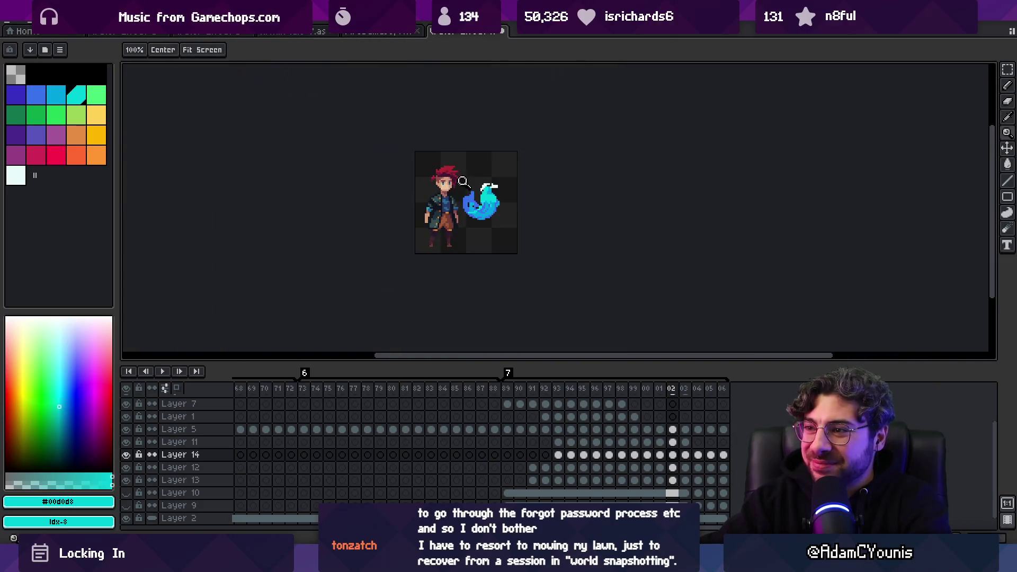
{"action": "scroll", "coordinate": [503, 193], "scroll_direction": "up", "scroll_amount": 5}
{"action": "key", "text": "b"}
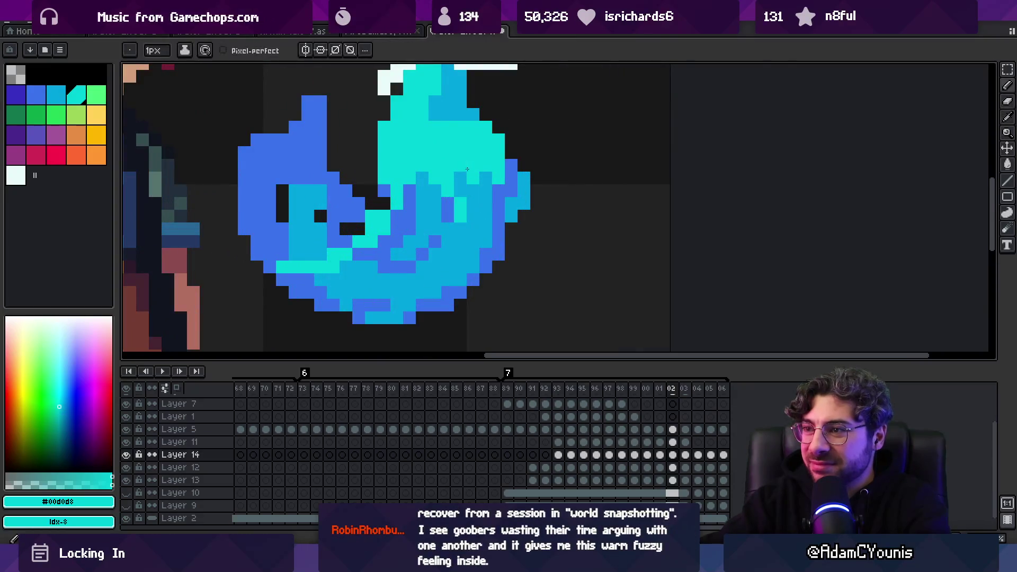
{"action": "key", "text": "e"}
{"action": "key", "text": "b"}
{"action": "left_click", "coordinate": [452, 166], "text": "alt"}
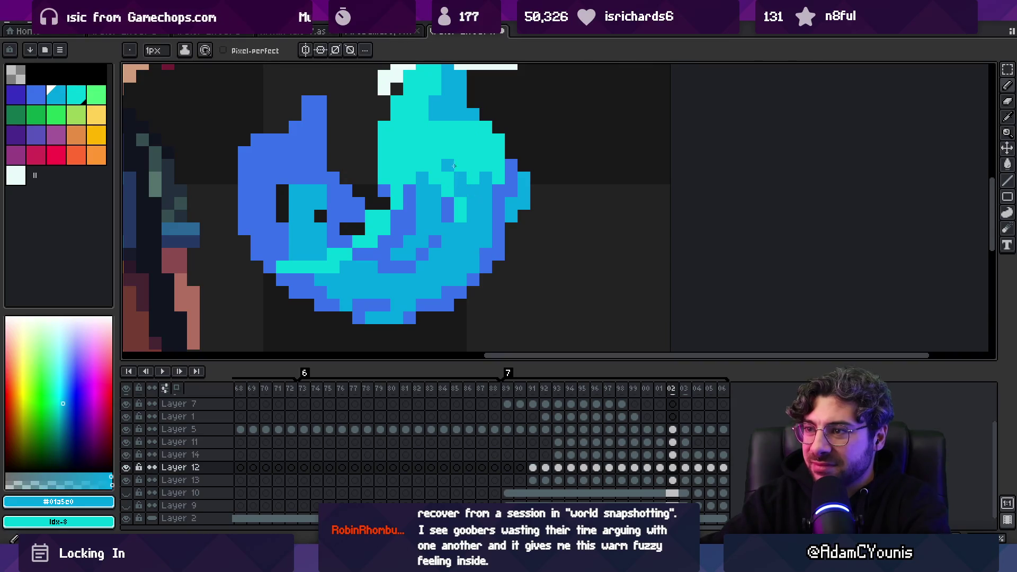
View the whole sprite at 100% and play the animation to review the edits.
{"action": "key", "text": "z"}
{"action": "key", "text": "1"}
{"action": "key", "text": "Return"}
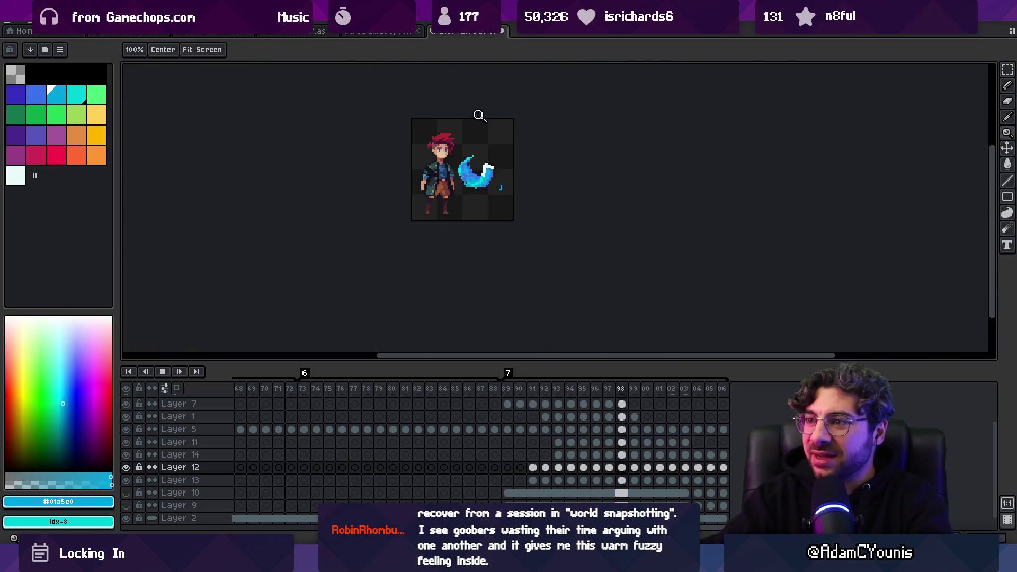
{"action": "scroll", "coordinate": [471, 122], "scroll_direction": "down", "scroll_amount": 2}
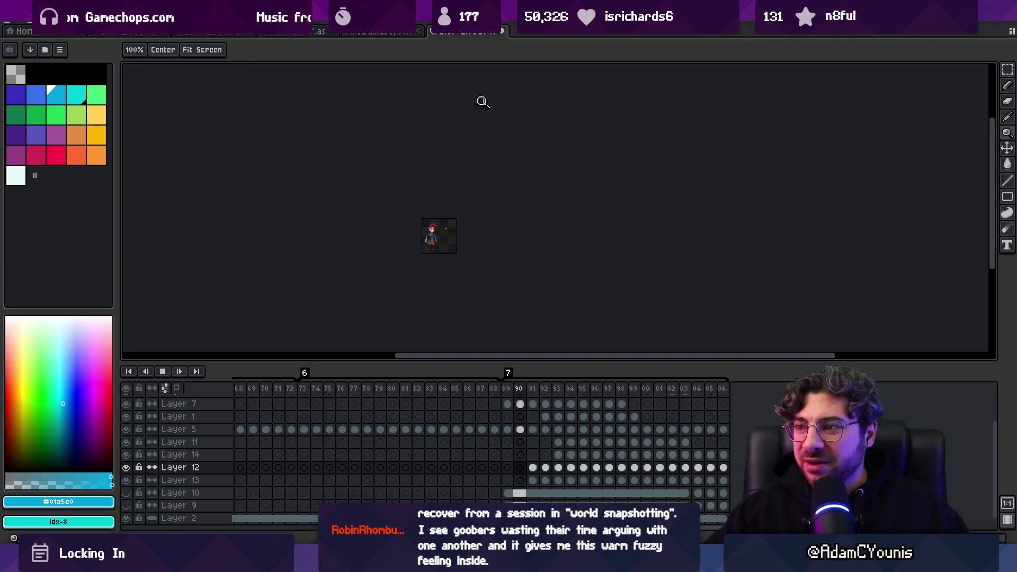
{"action": "scroll", "coordinate": [471, 233], "scroll_direction": "up", "scroll_amount": 2}
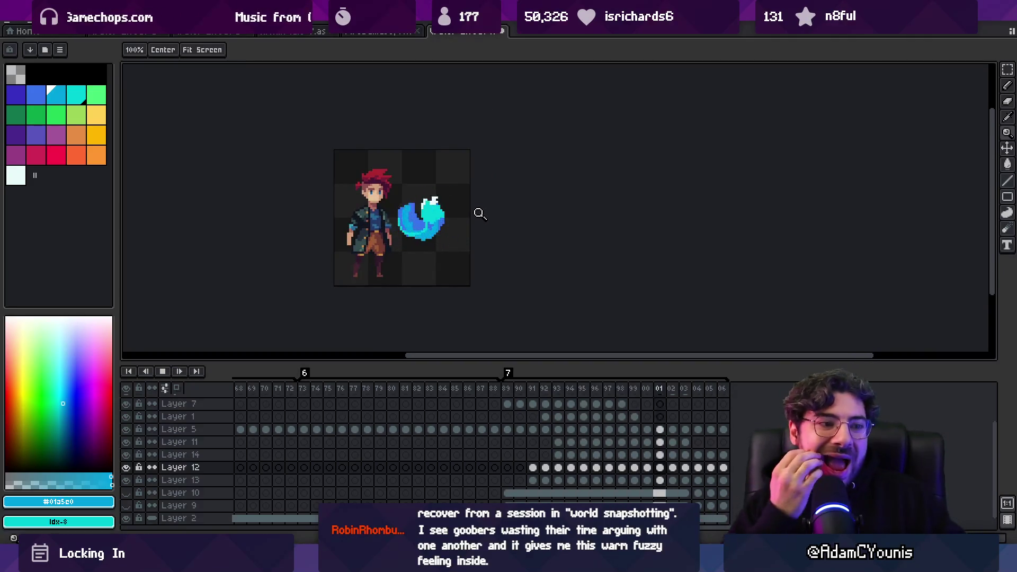